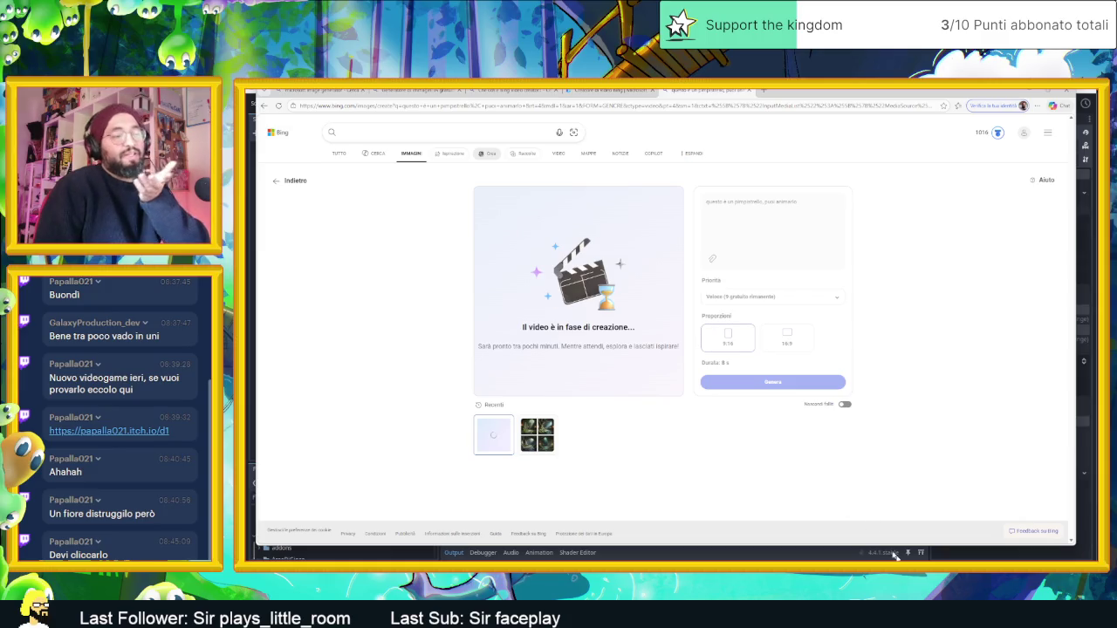
Step: Switch to Chrome and open YouTube from a new tab's shortcut tile
key("alt+Tab")
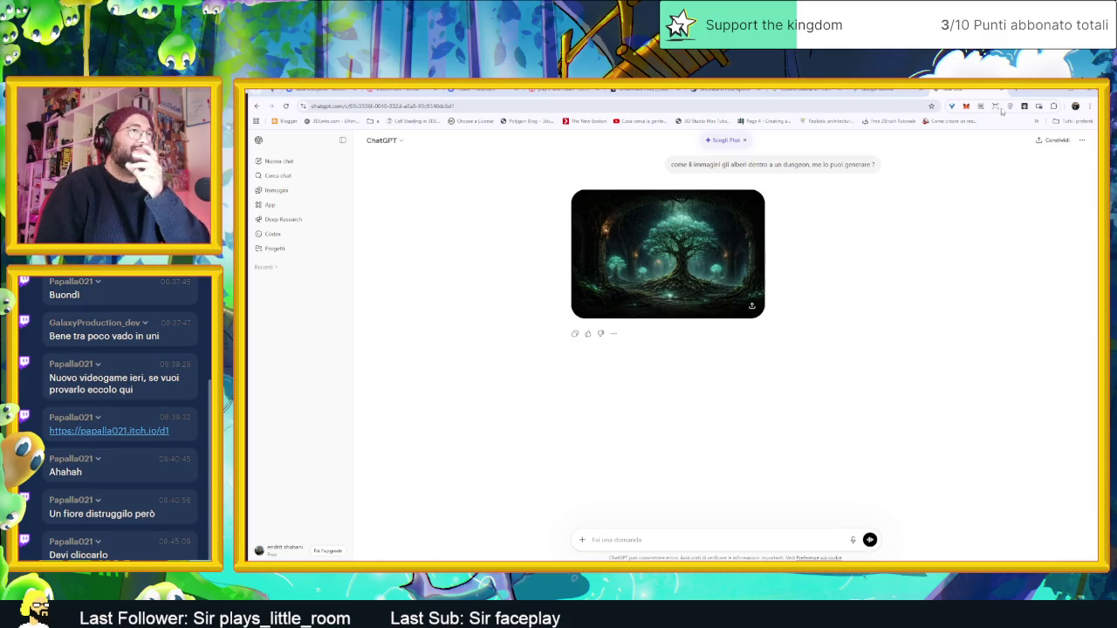
left_click(1012, 92)
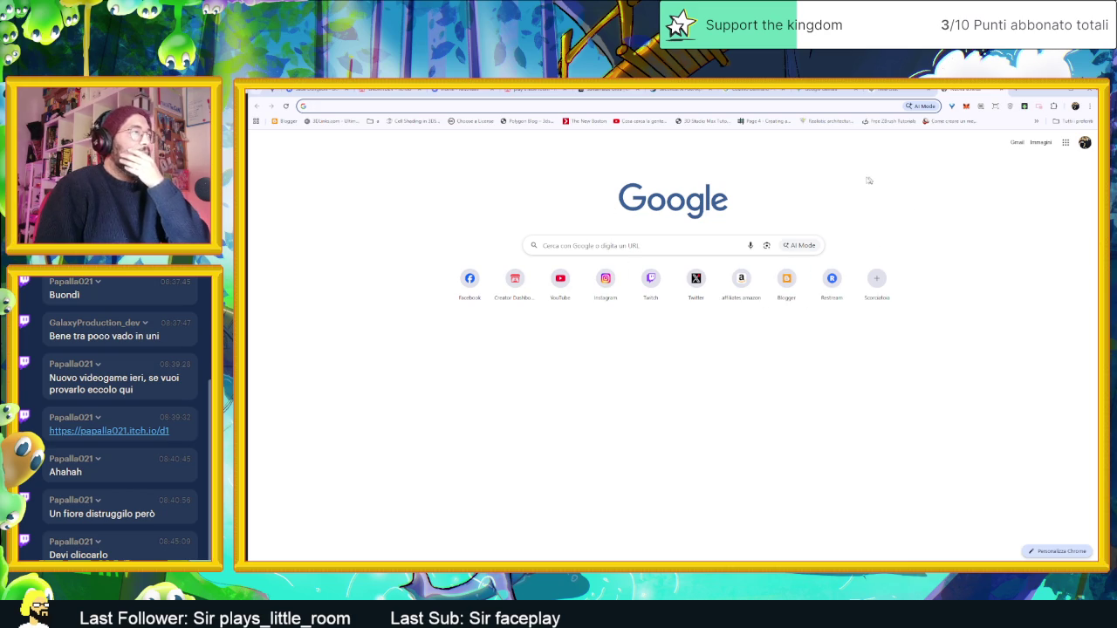
left_click(563, 281)
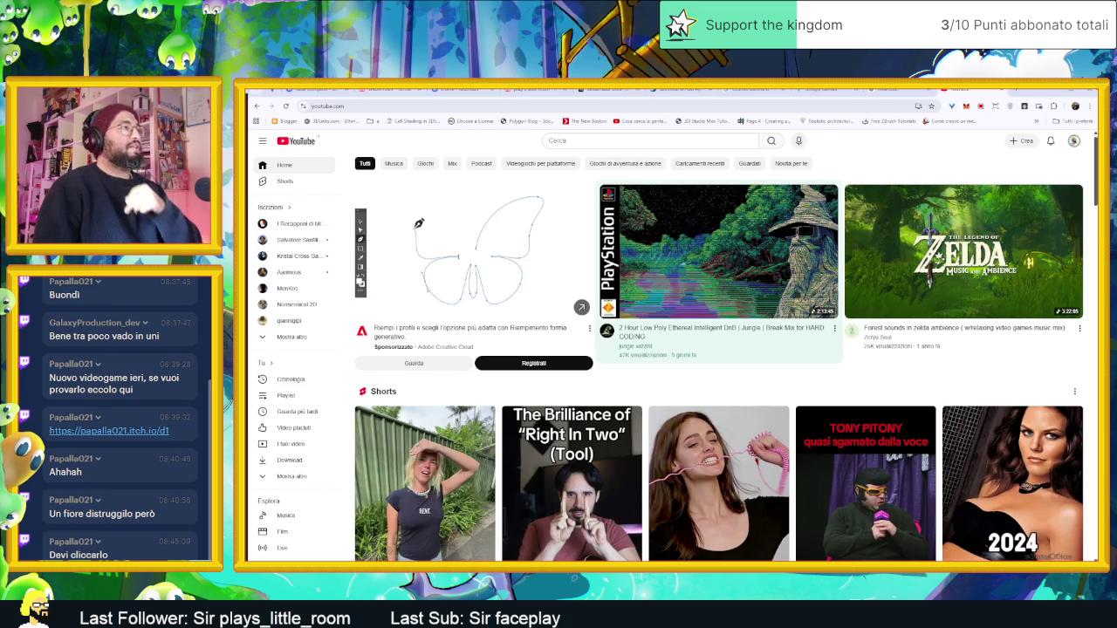
Step: Search YouTube for 'yellow hat games', open the channel and play its 'Adding shader to the explosion wave effect' short
left_click(620, 140)
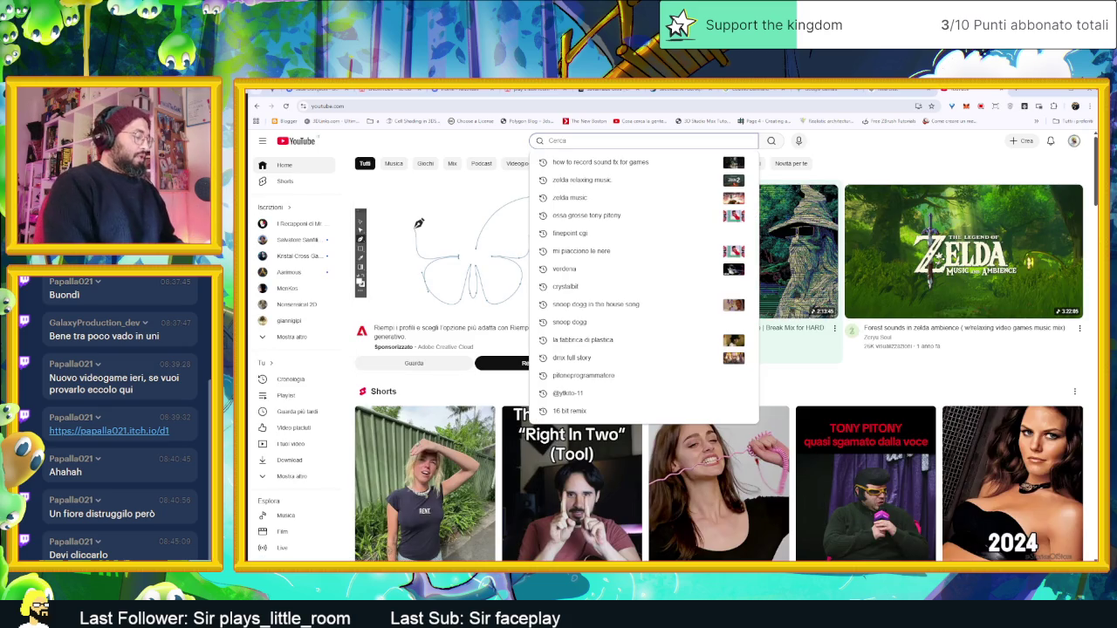
type("yellow")
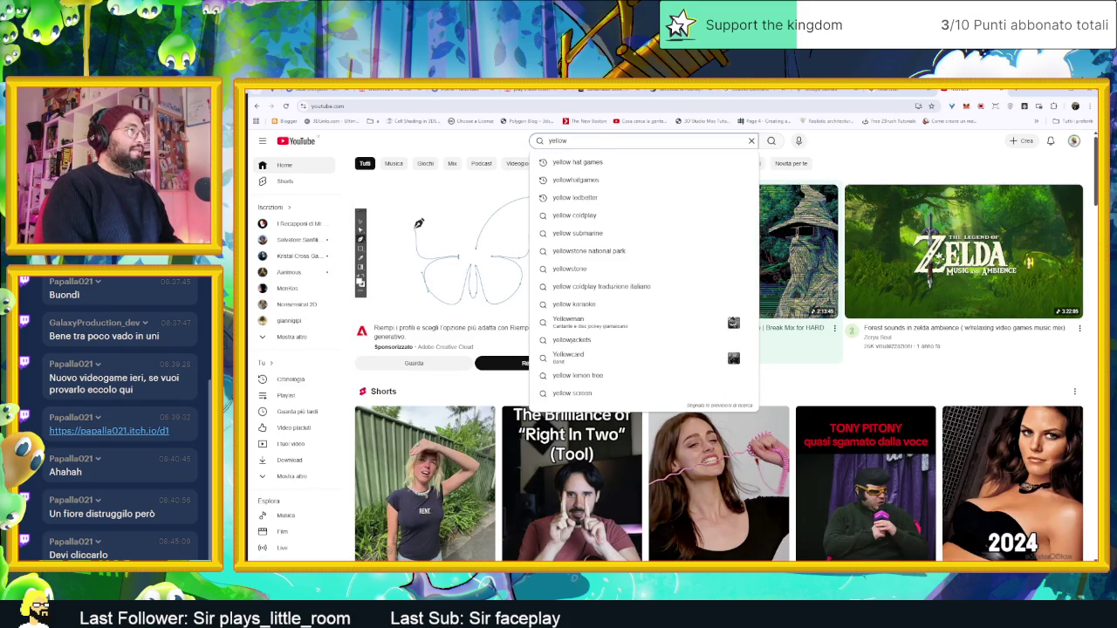
key("Down")
key("Return")
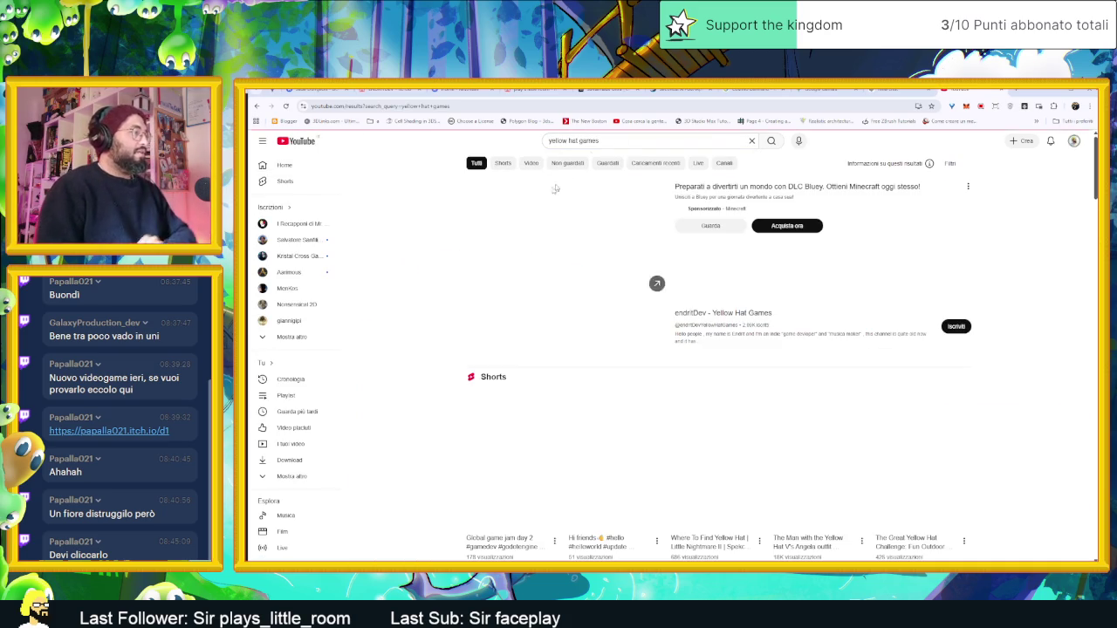
left_click(707, 316)
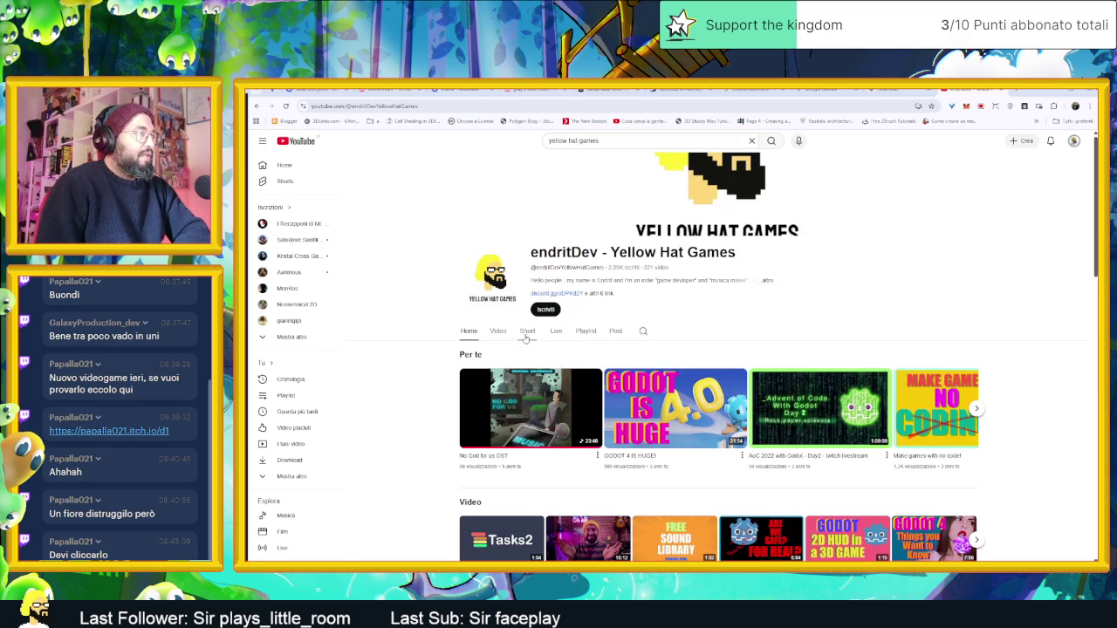
scroll(663, 367, "down", 5)
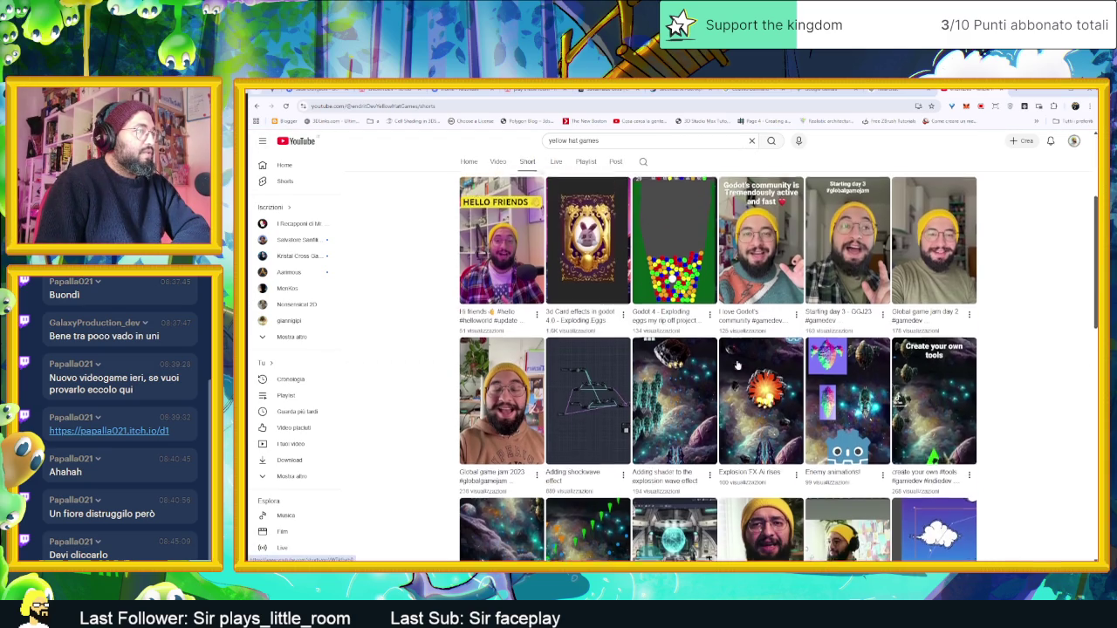
left_click(668, 369)
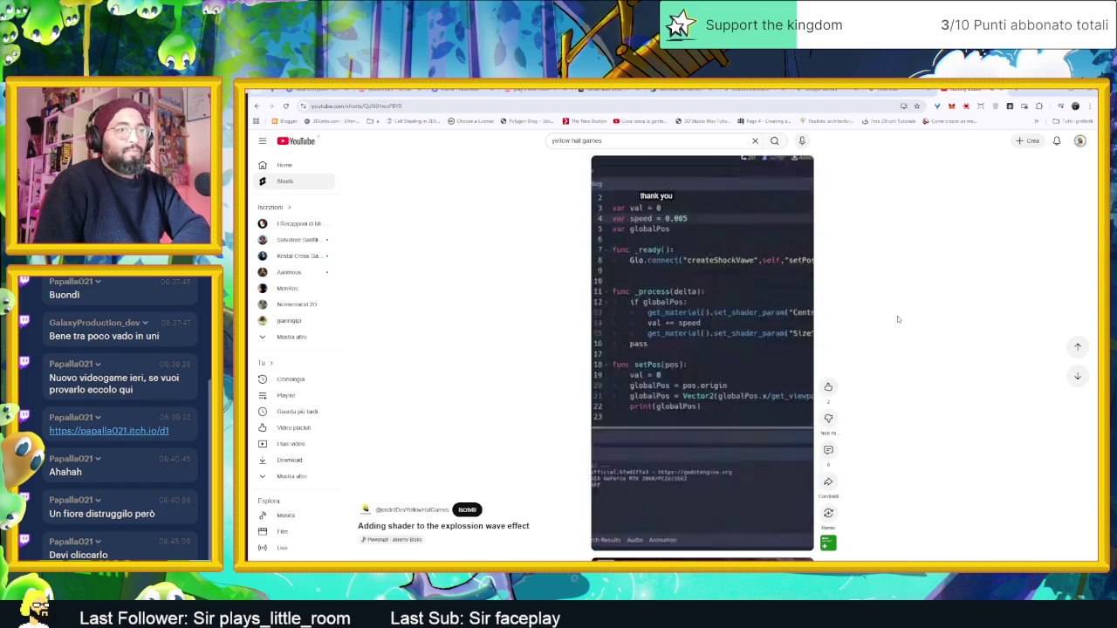
Step: Scroll through several Yellow Hat Games Shorts until the AI Rises '#screenshotsunday' short
mouse_move(659, 427)
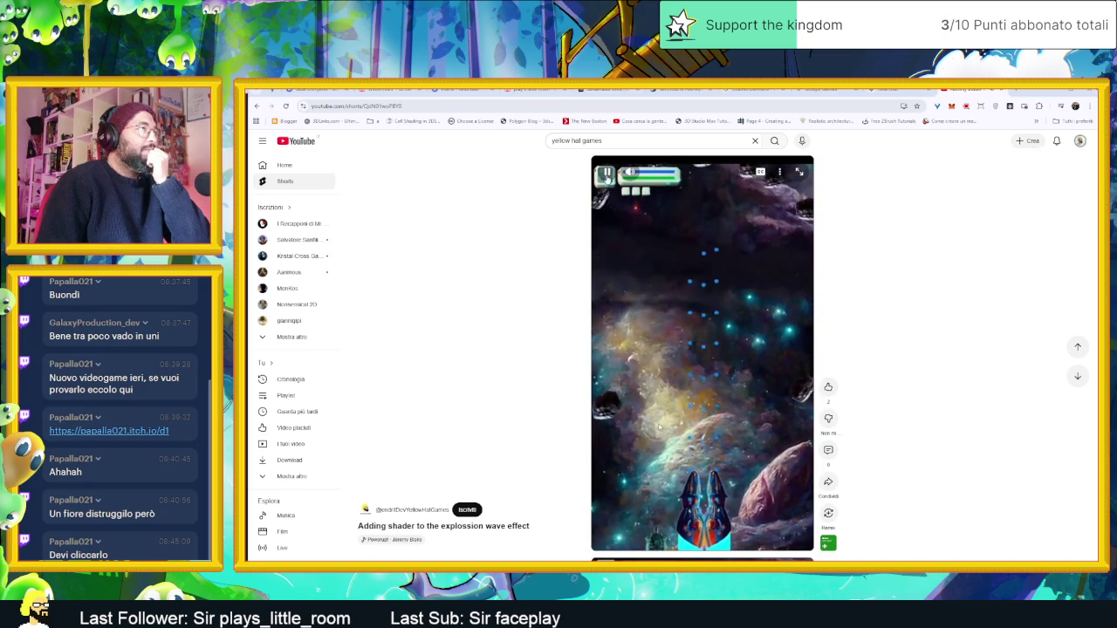
scroll(542, 313, "down", 1)
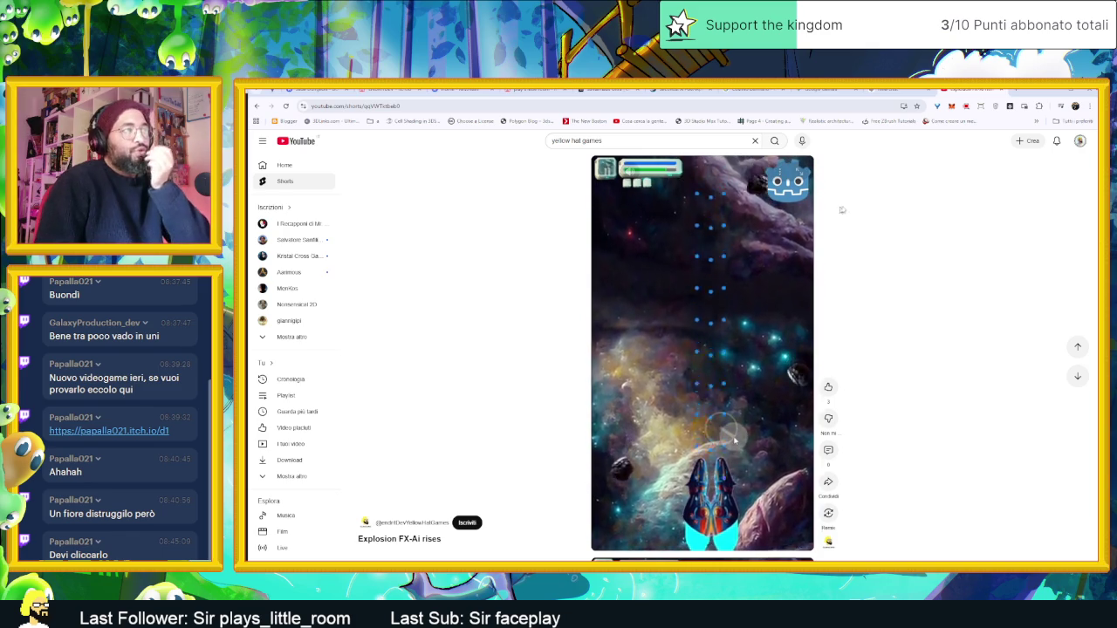
scroll(837, 266, "down", 1)
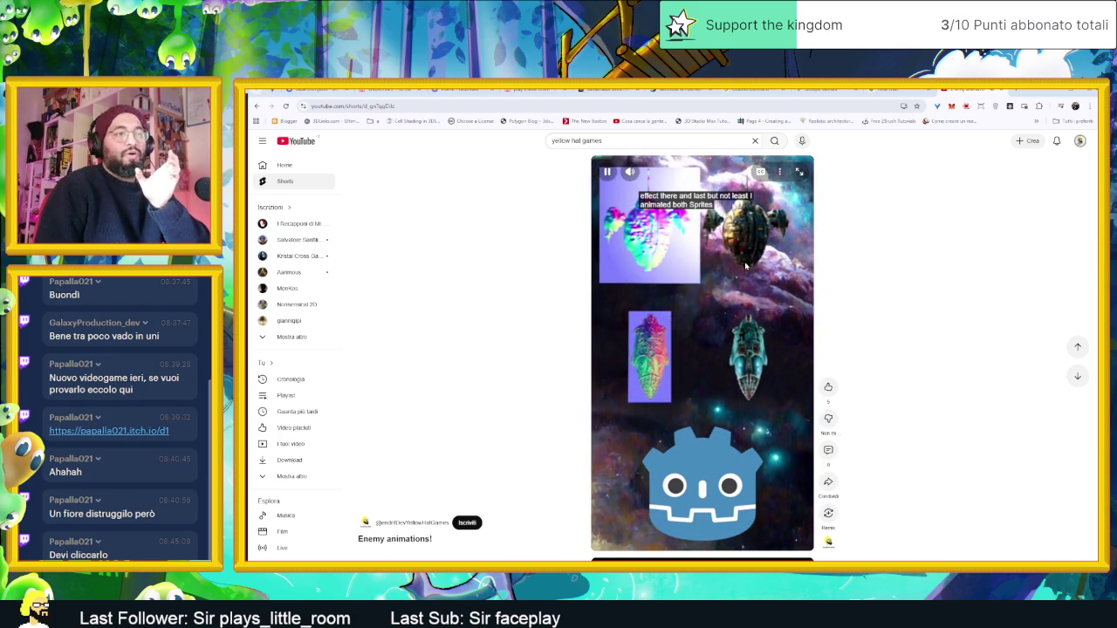
scroll(754, 290, "down", 1)
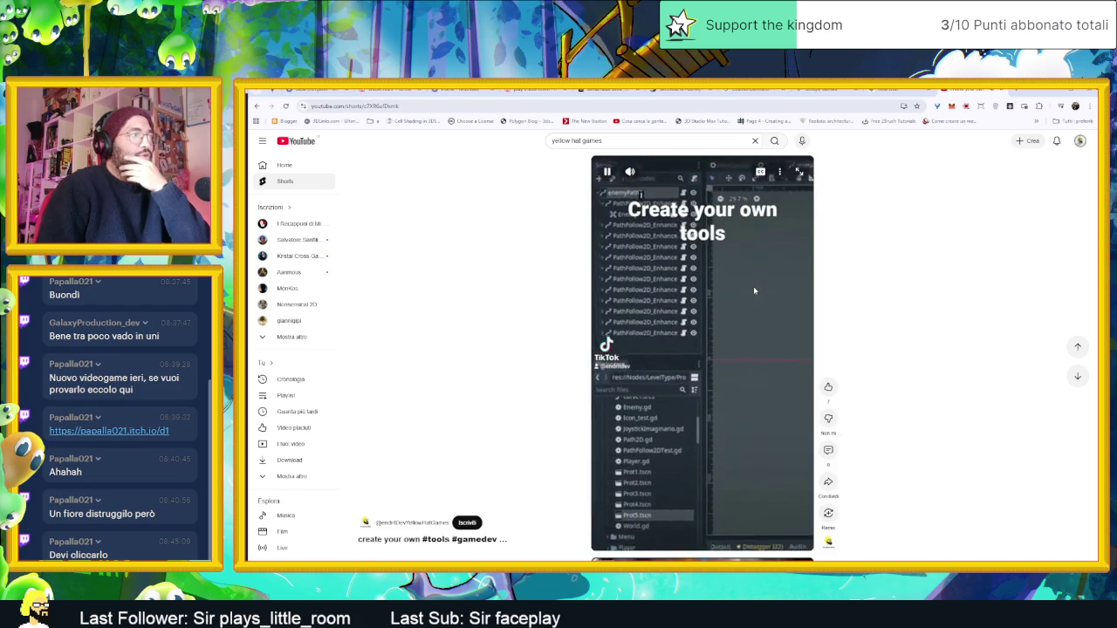
scroll(754, 290, "down", 1)
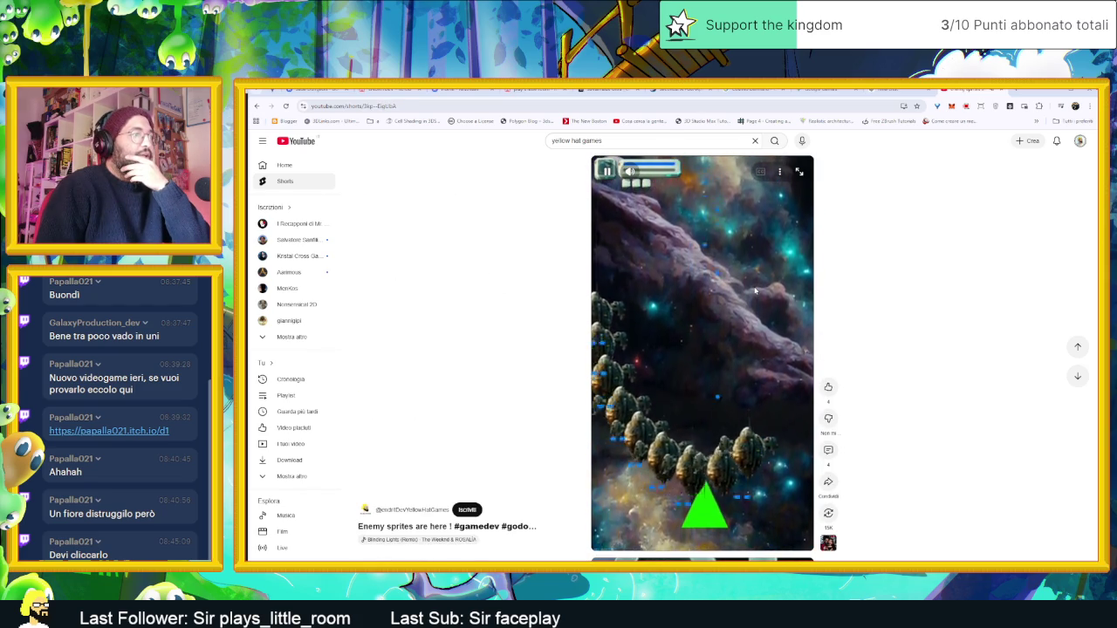
scroll(723, 251, "down", 1)
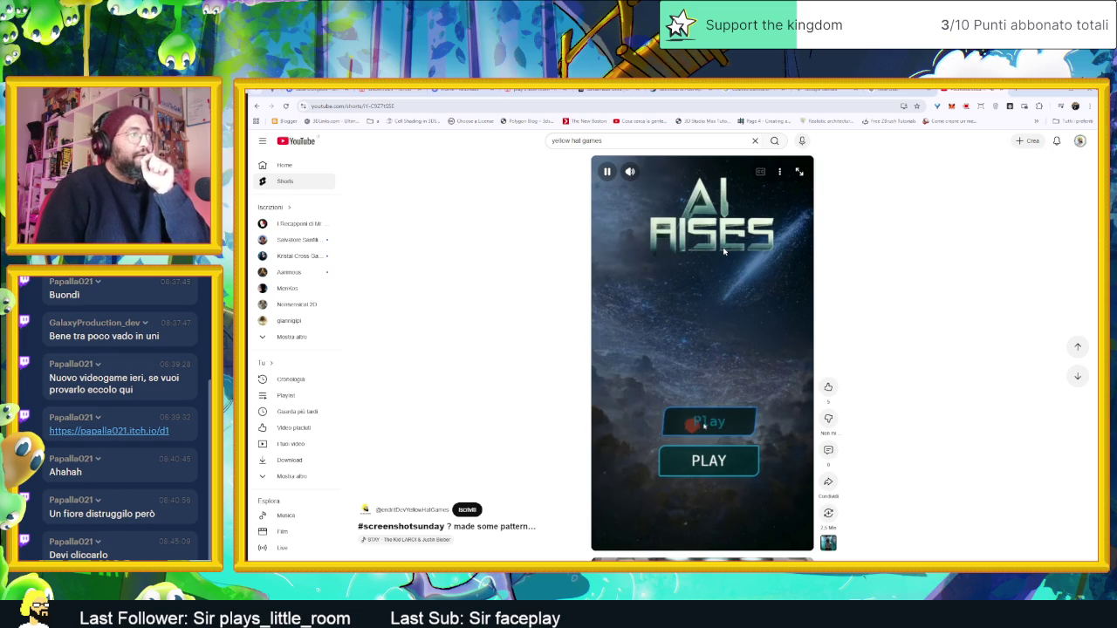
Step: Watch more shorts like 'SCUMM BAR-DYK' and 'CPU-DYK', then go back to the channel's Shorts
scroll(724, 252, "down", 1)
scroll(723, 251, "up", 1)
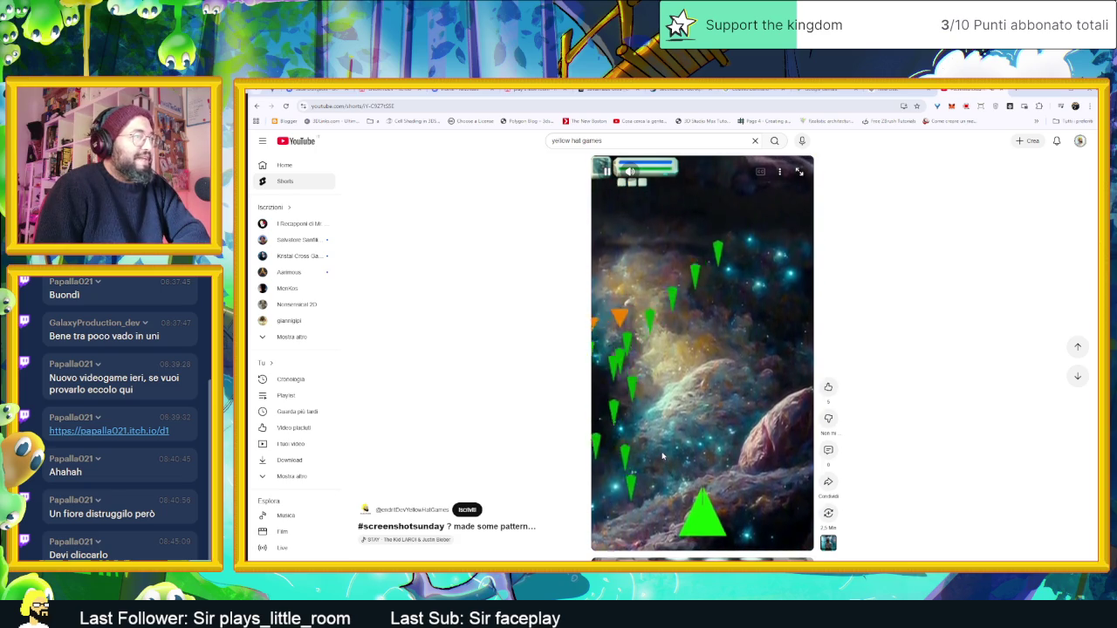
scroll(694, 332, "down", 2)
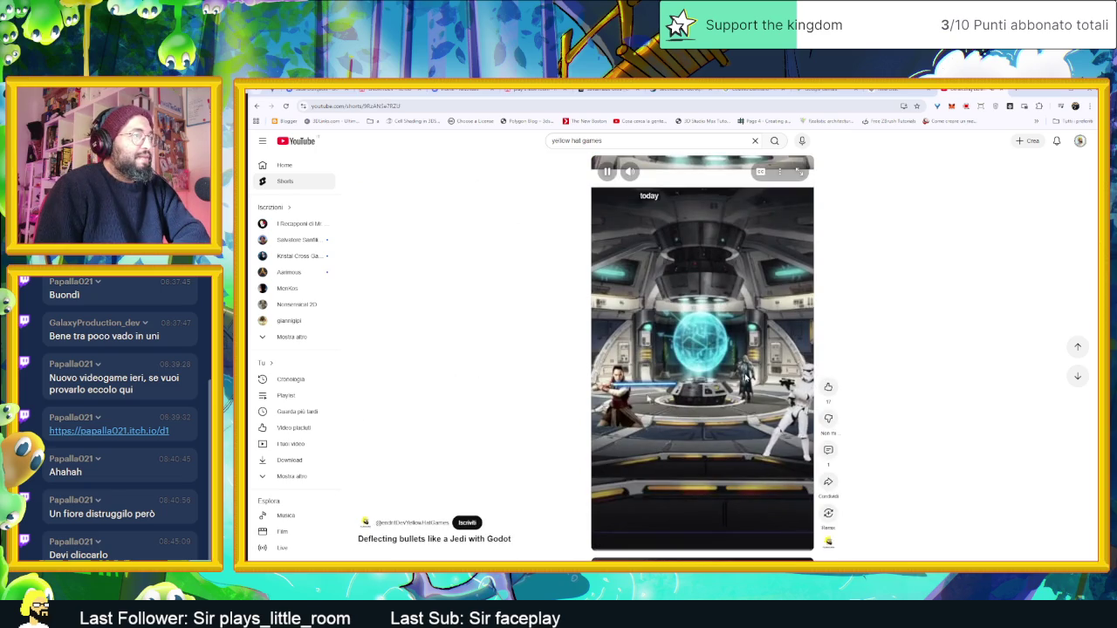
scroll(746, 377, "down", 2)
scroll(744, 373, "down", 2)
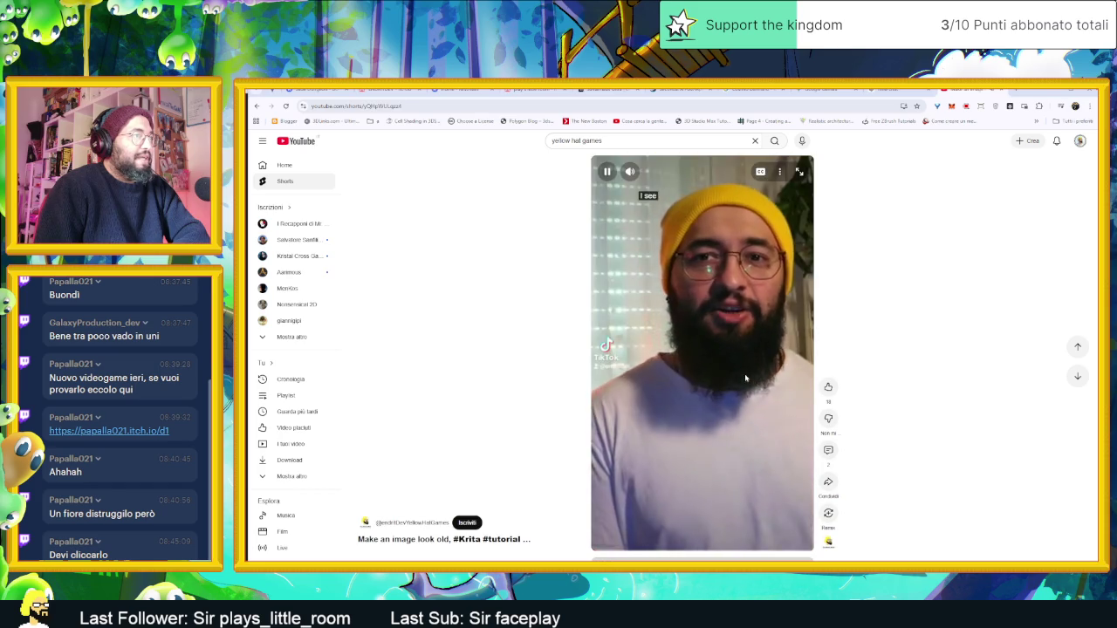
scroll(744, 373, "down", 2)
scroll(745, 373, "down", 2)
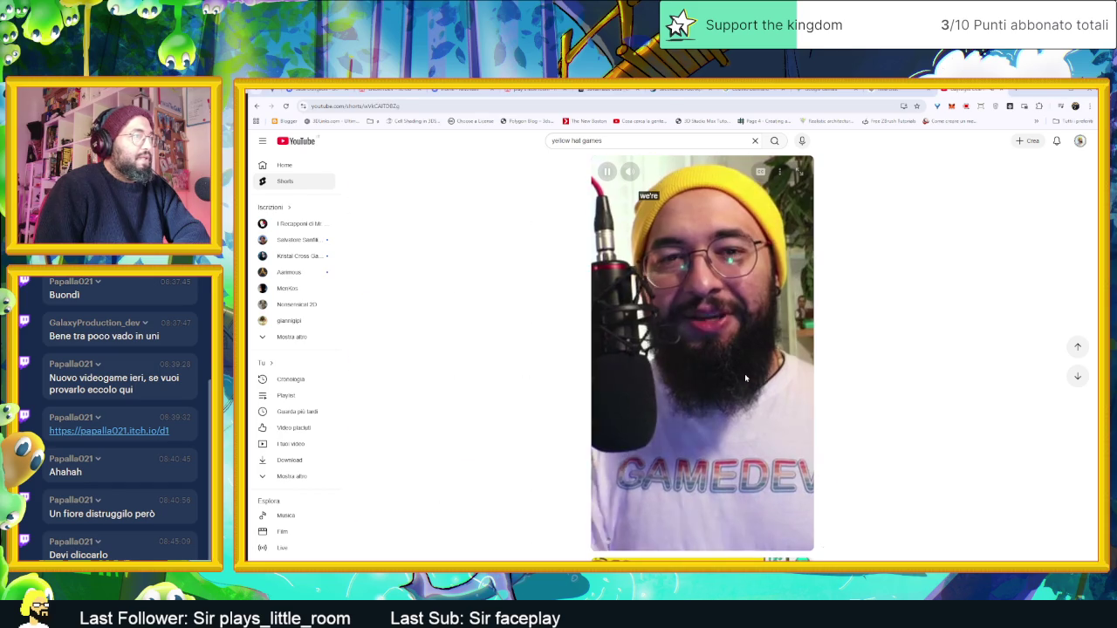
scroll(745, 374, "down", 2)
scroll(745, 375, "down", 2)
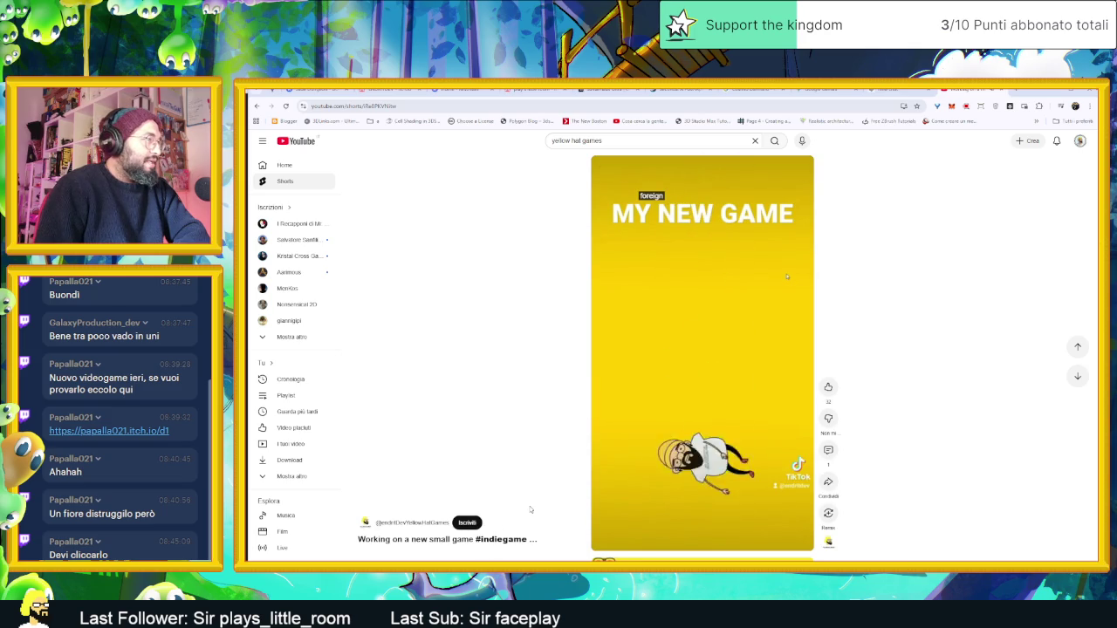
scroll(530, 509, "down", 2)
scroll(532, 497, "down", 2)
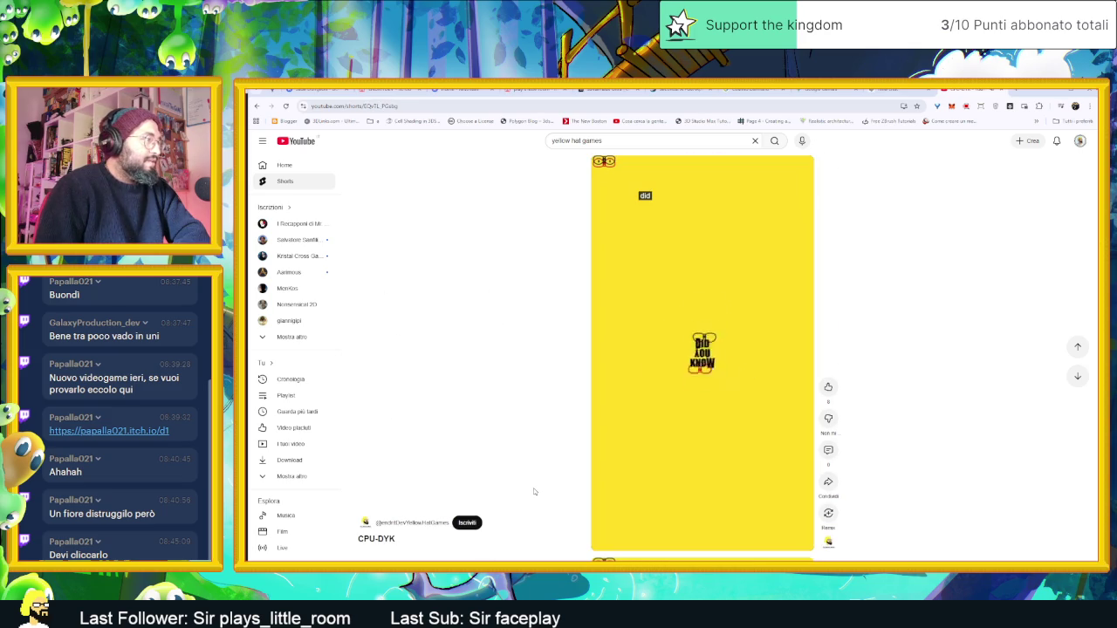
scroll(534, 491, "down", 2)
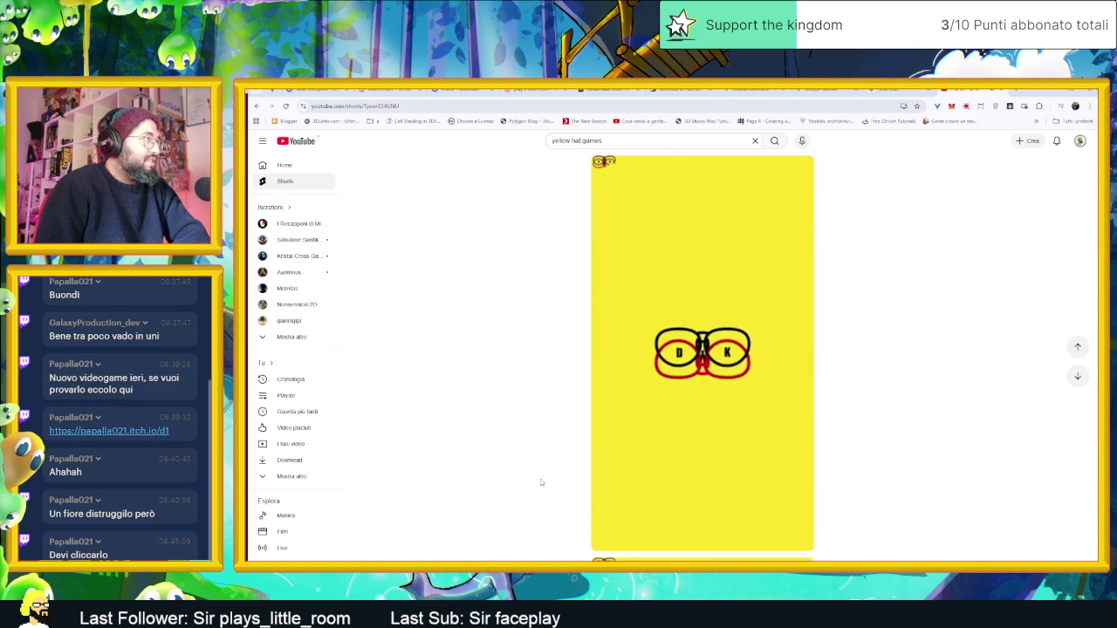
key("alt+Left")
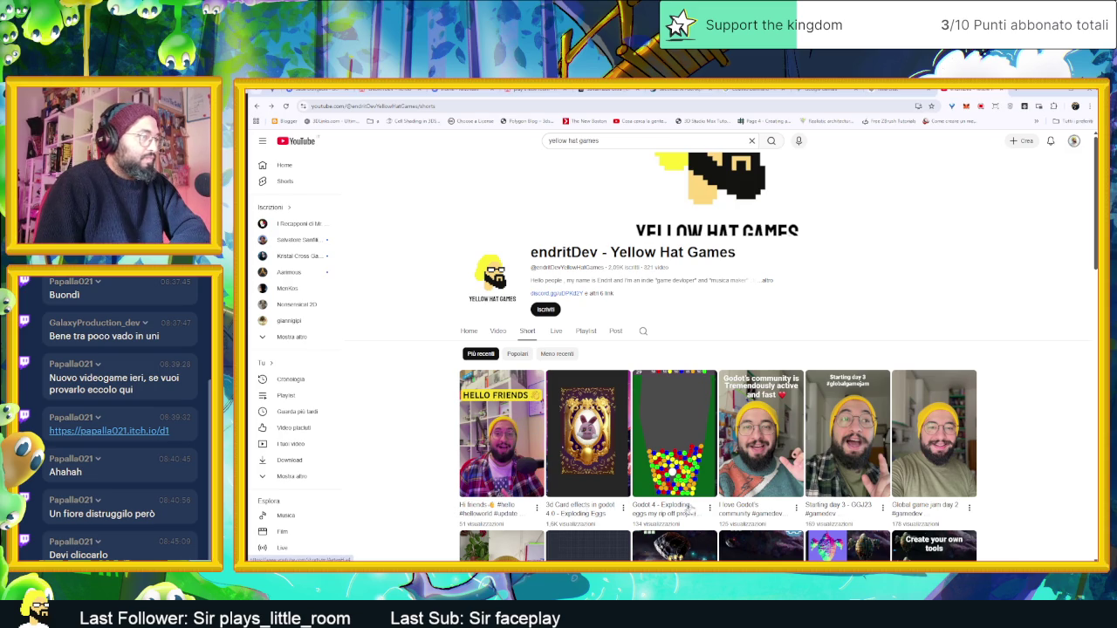
Step: Watch the 'Adding shockwave effect' short without its description, then return to the ChatGPT tab
scroll(766, 510, "down", 3)
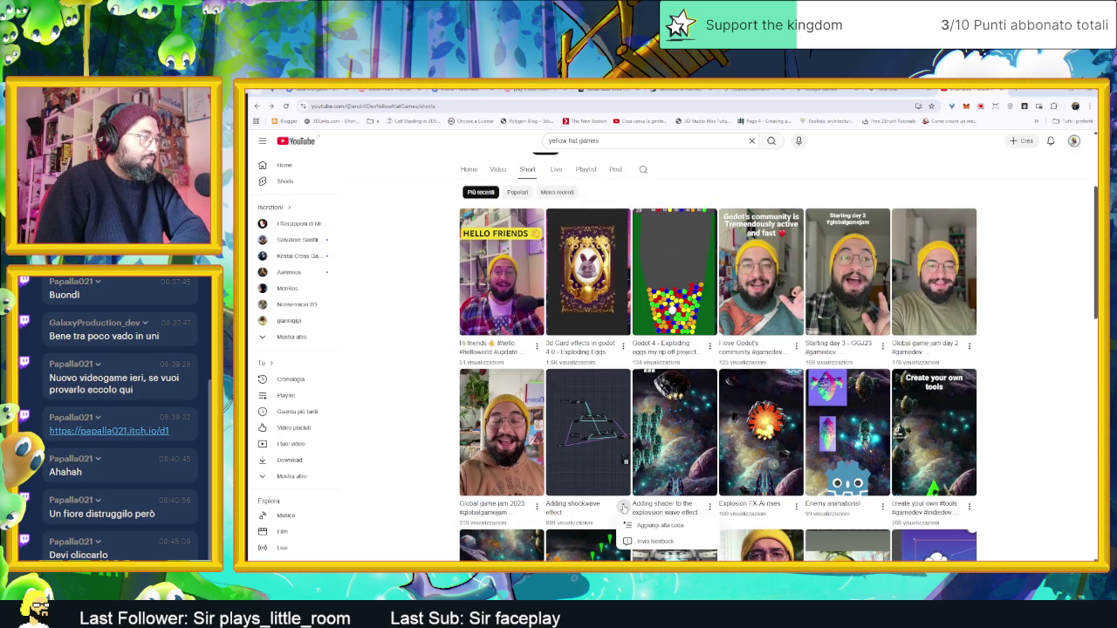
left_click(565, 513)
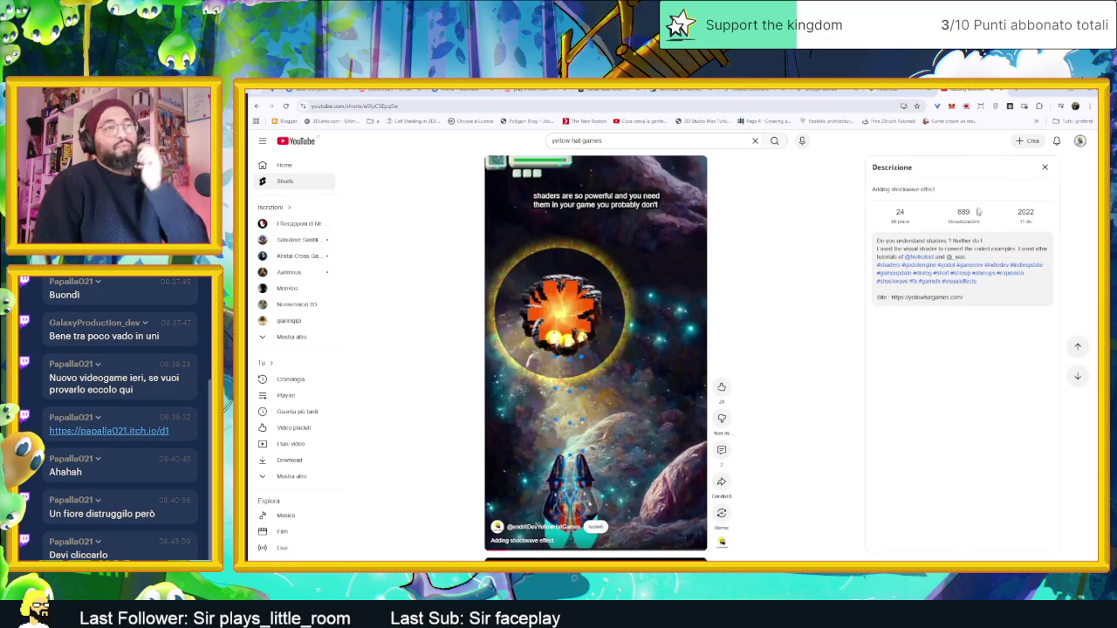
left_click(1044, 166)
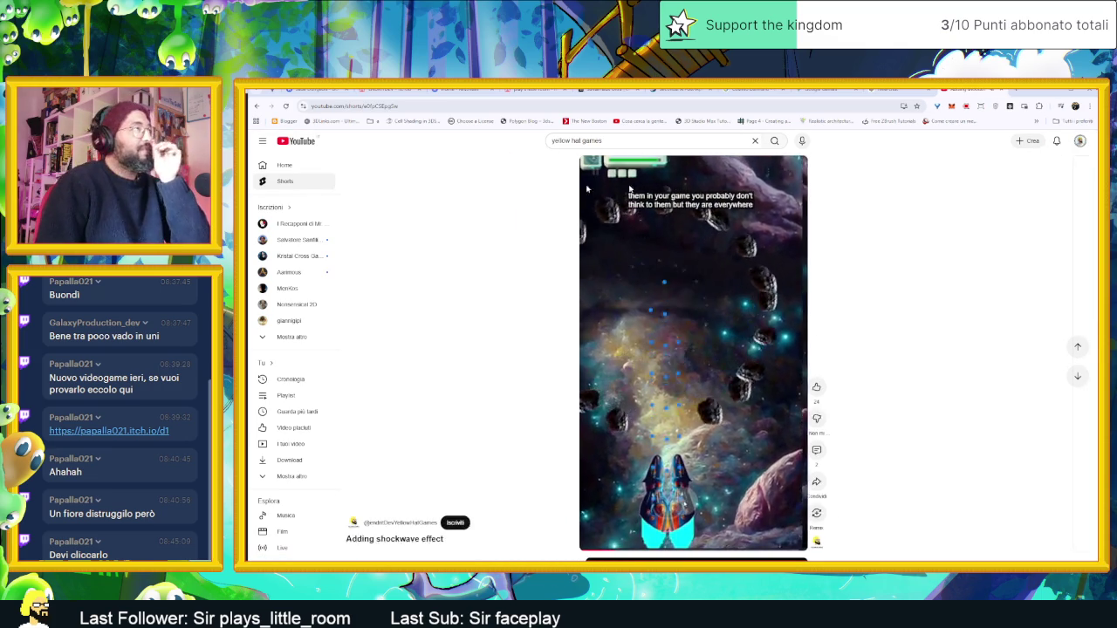
left_click(956, 90)
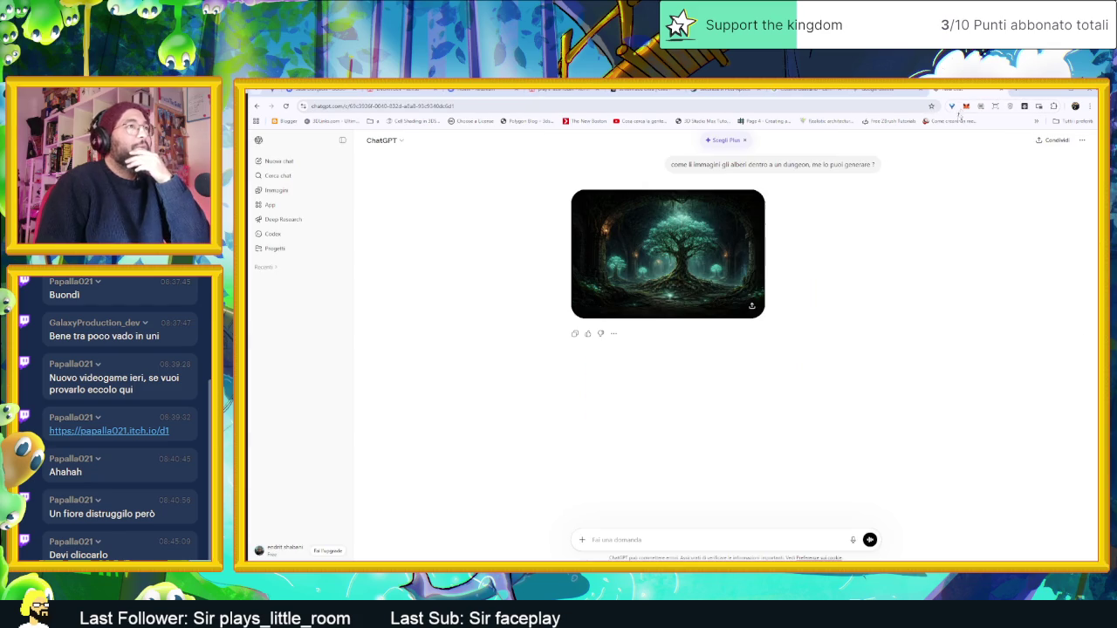
Step: Download the finished 9:16 cobbled-street video from Bing Video Creator as an mp4
left_click(1045, 92)
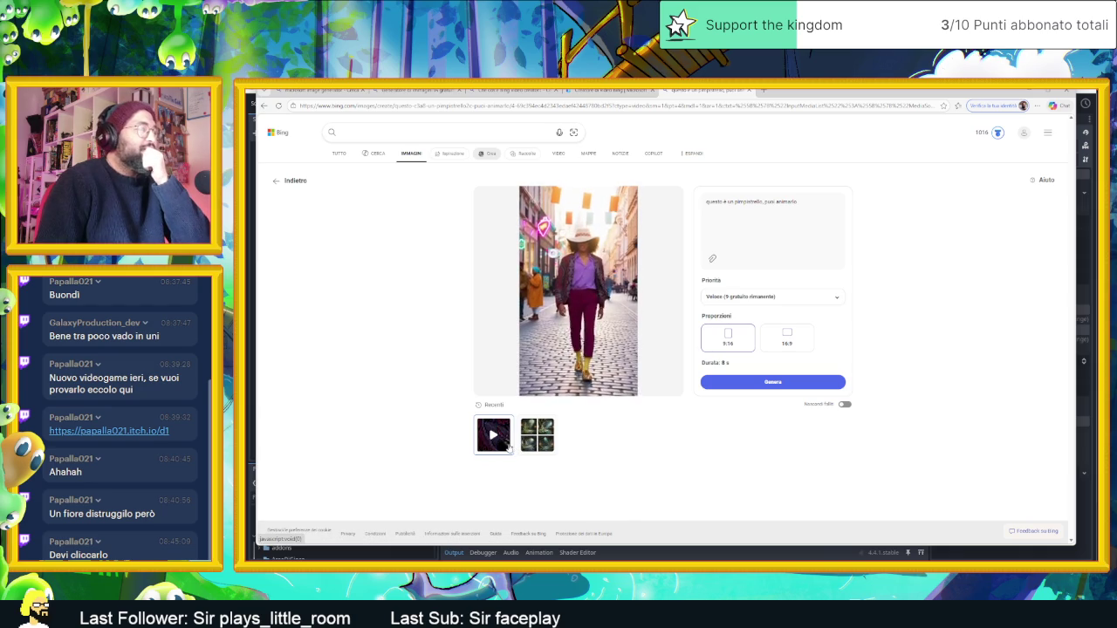
mouse_move(574, 212)
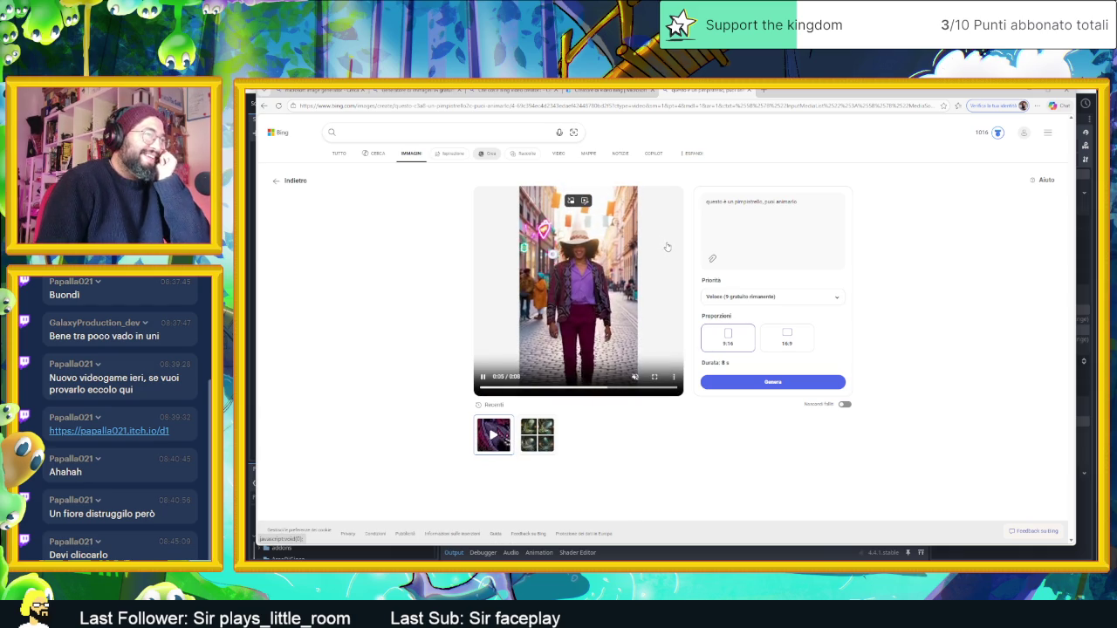
left_click(674, 378)
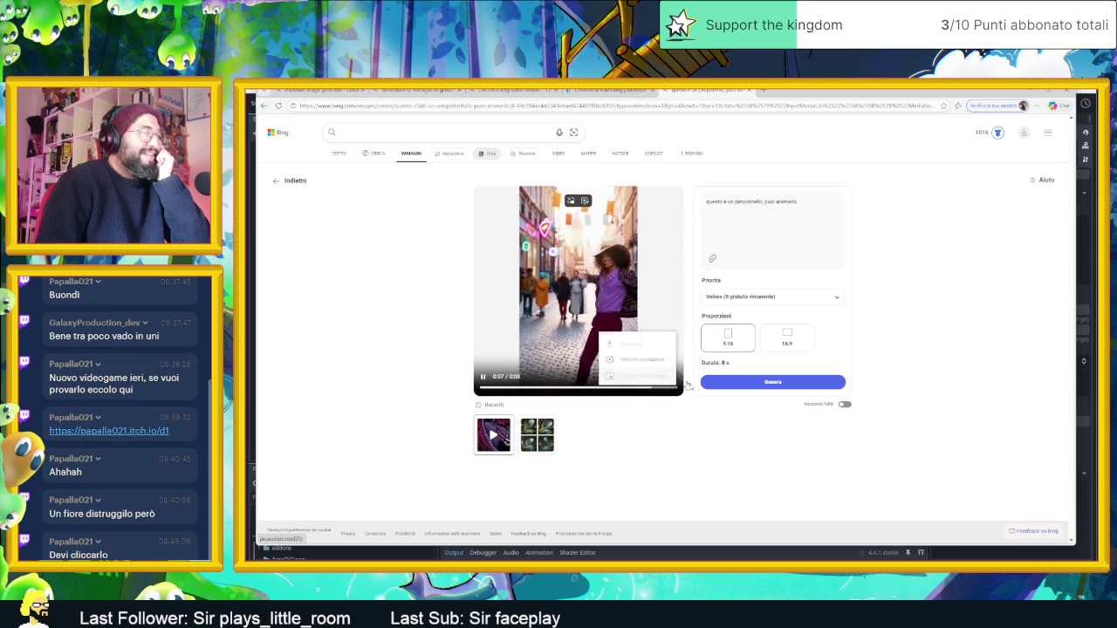
left_click(641, 361)
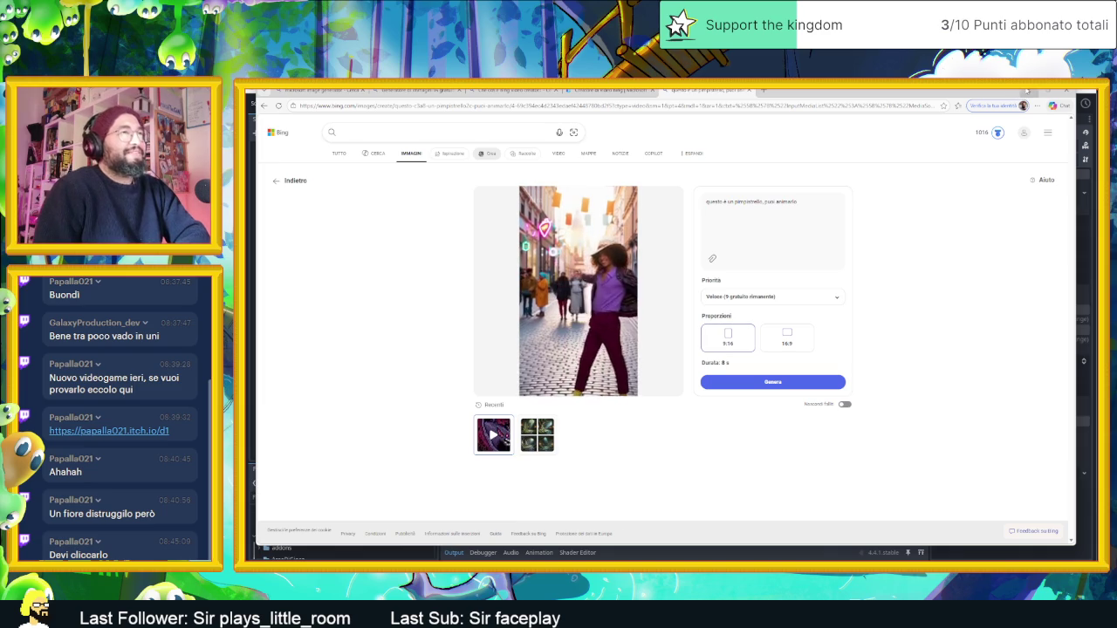
key("ctrl+w")
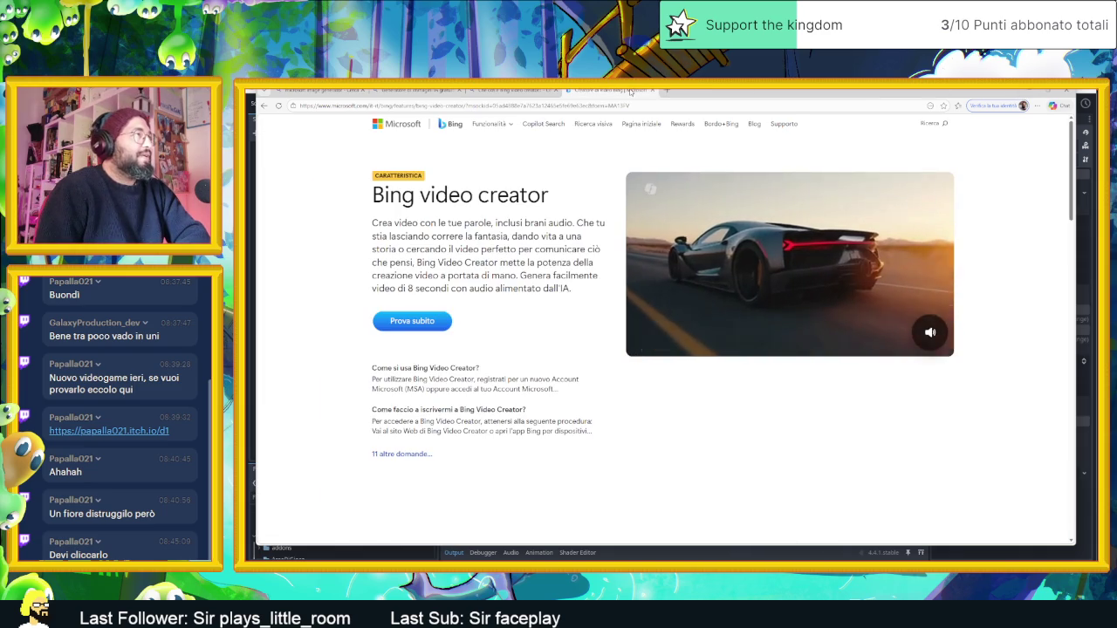
Step: Close the leftover video-creator and image-grid tabs, leaving the image generator search page
key("ctrl+w")
left_click(540, 93)
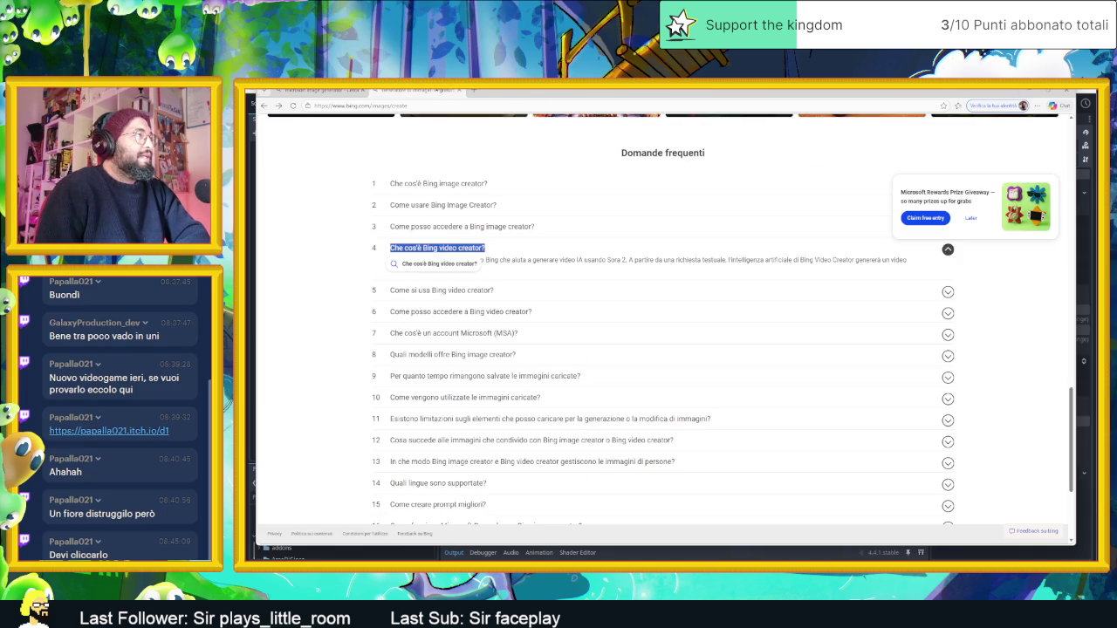
scroll(729, 367, "up", 15)
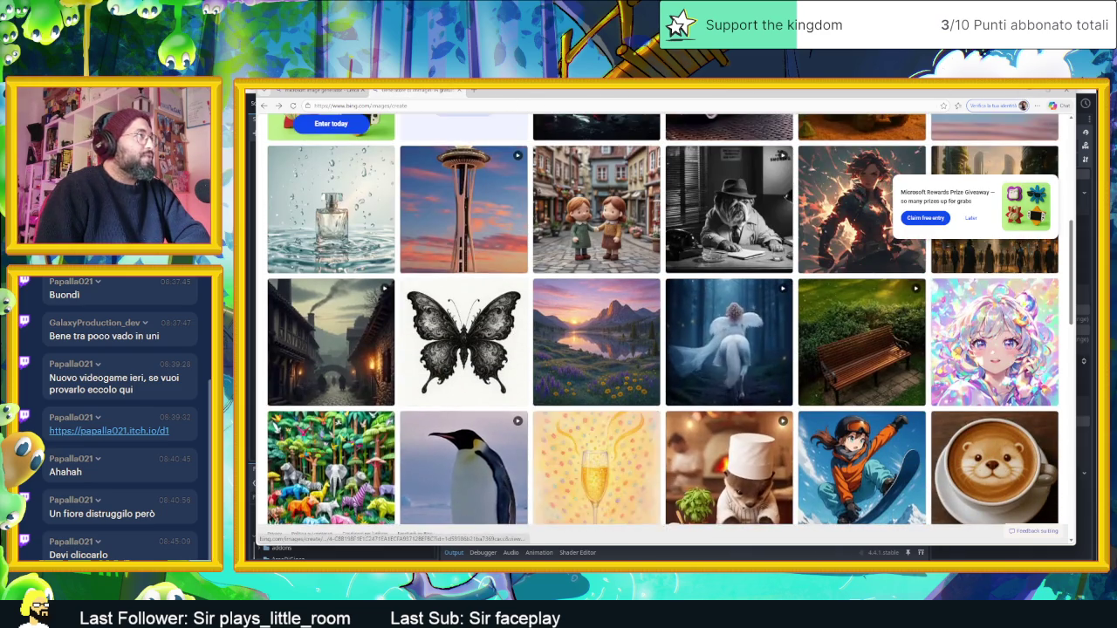
key("ctrl+w")
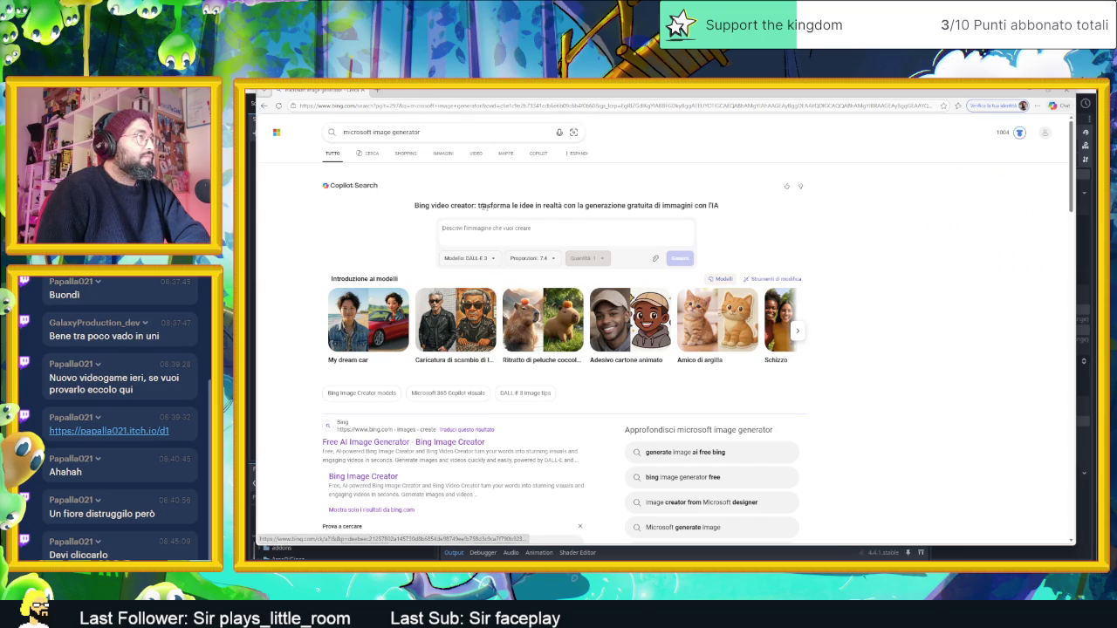
left_click(530, 228)
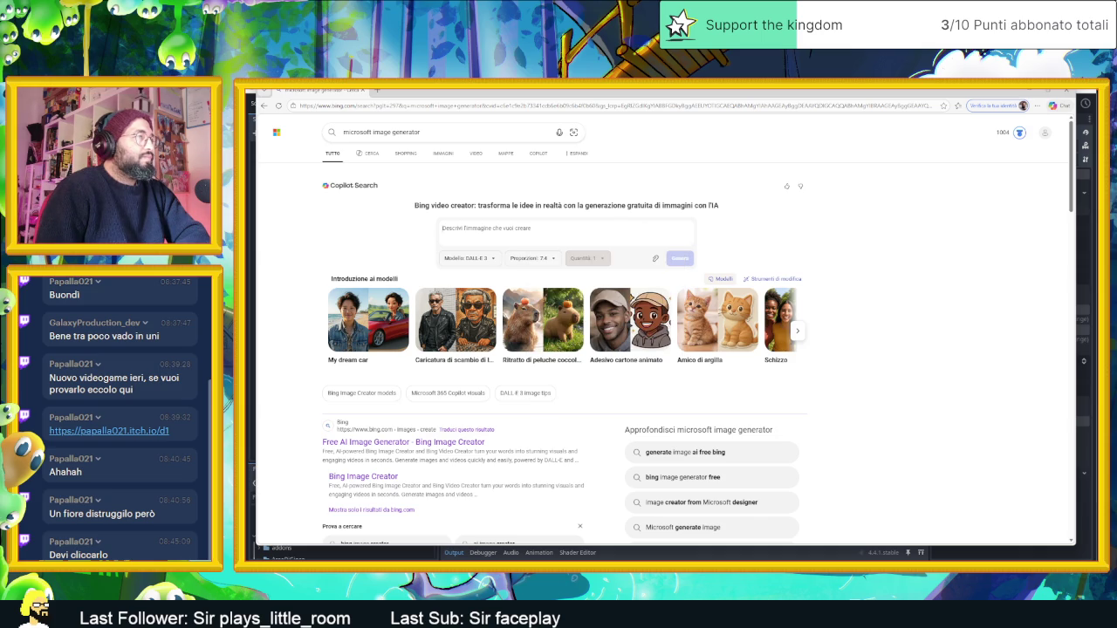
key("alt+Tab")
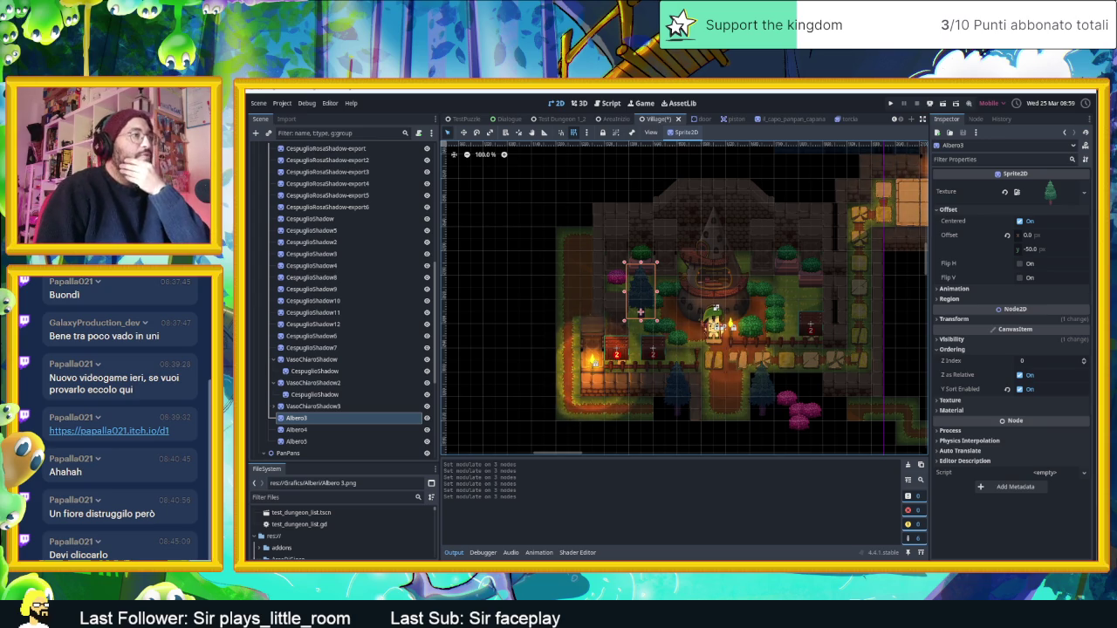
Step: Zoom into the Village scene and inspect the bush-topped VasoChiaroShadow3 vase and the WoodenBox2 crate
scroll(702, 369, "up", 5)
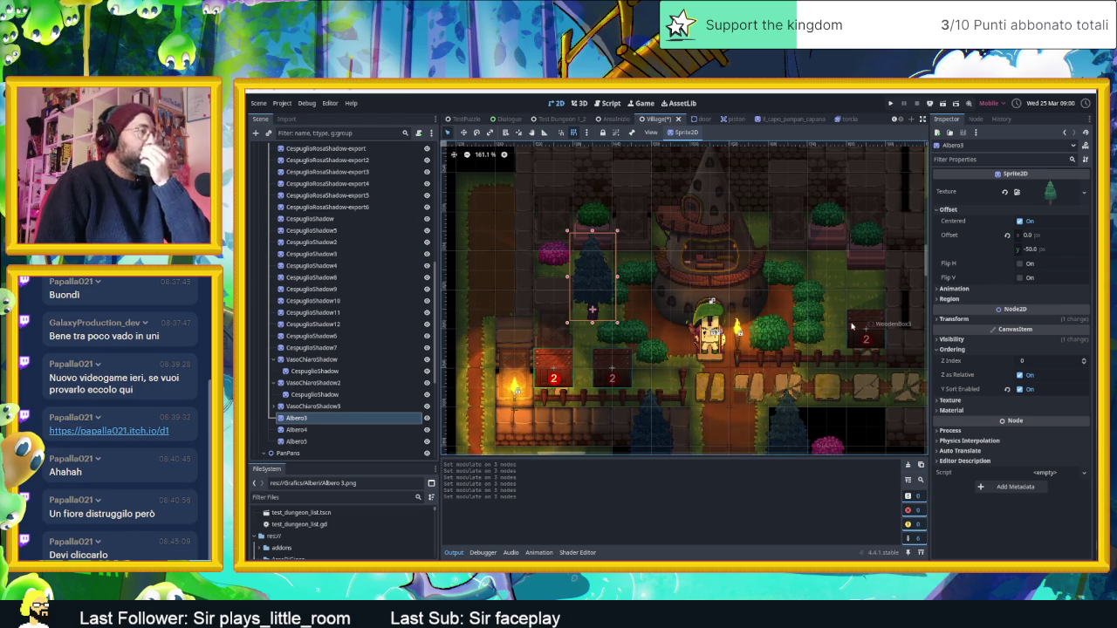
left_click(864, 251)
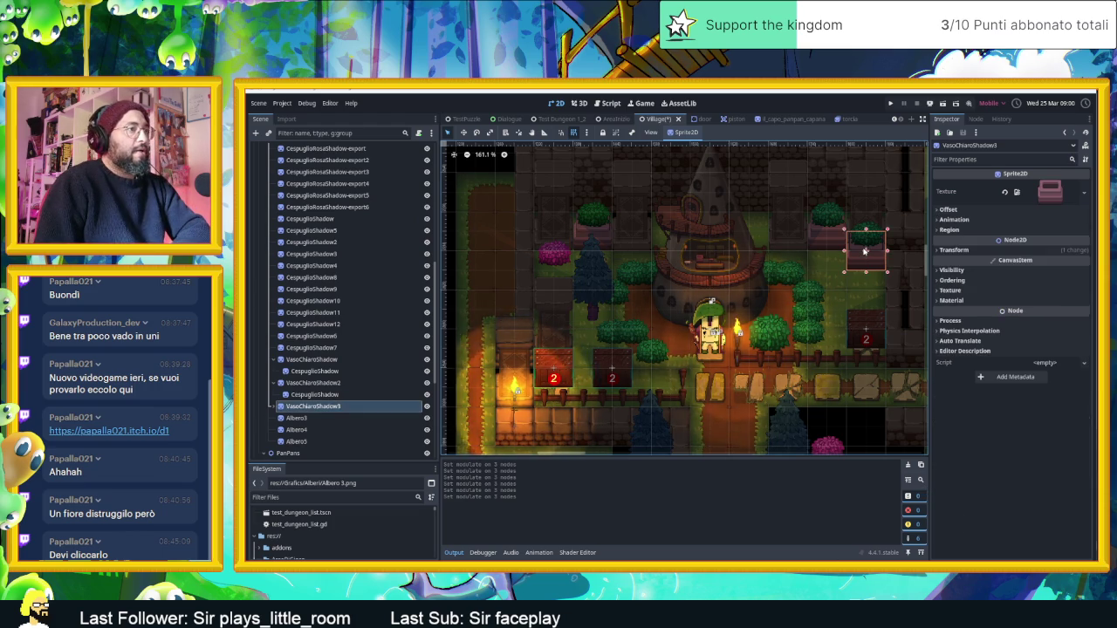
key("ctrl+v")
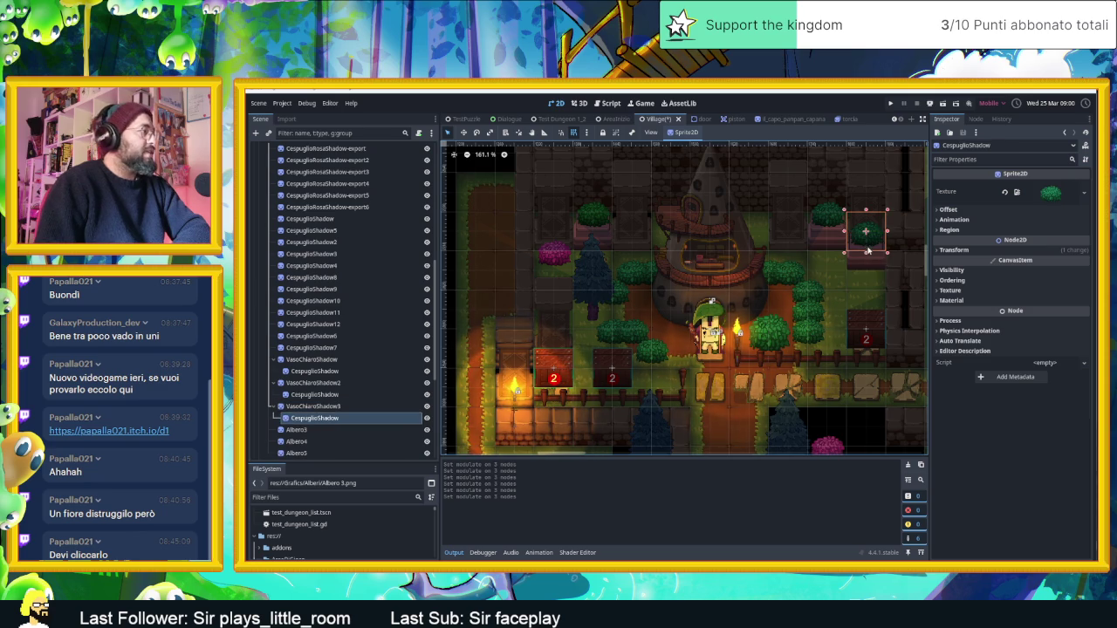
left_click(864, 262)
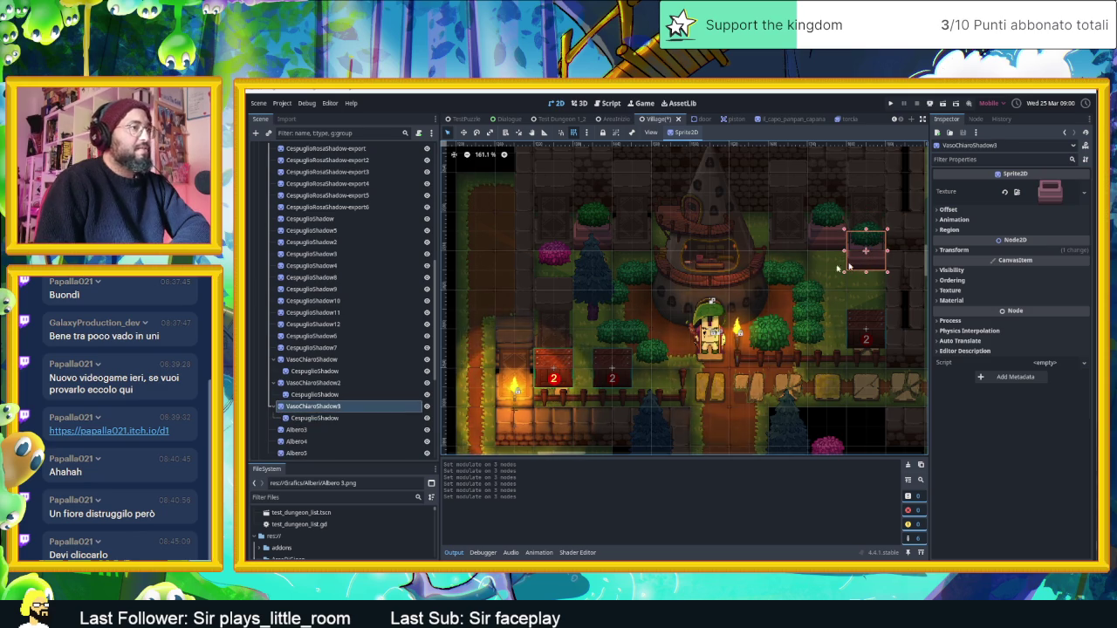
right_click(355, 407)
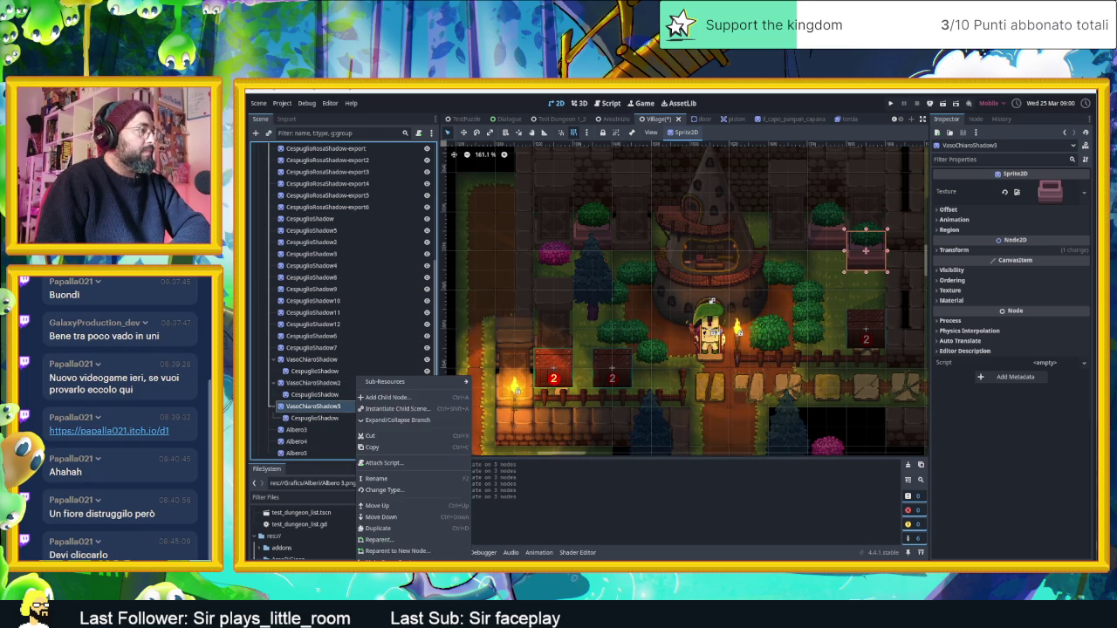
left_click(310, 406)
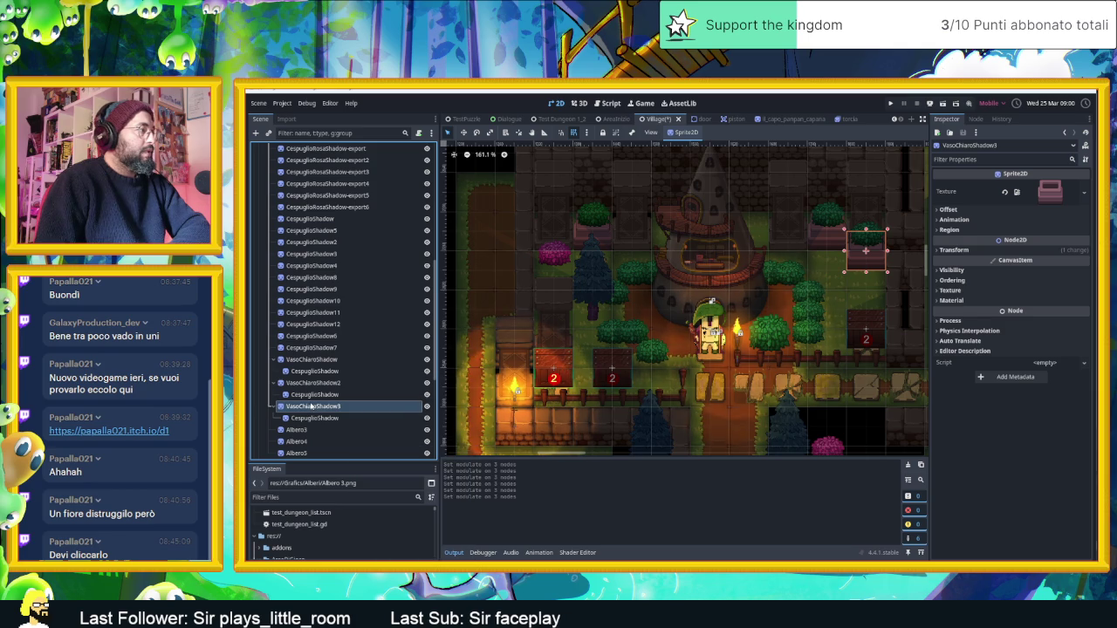
left_click(614, 370)
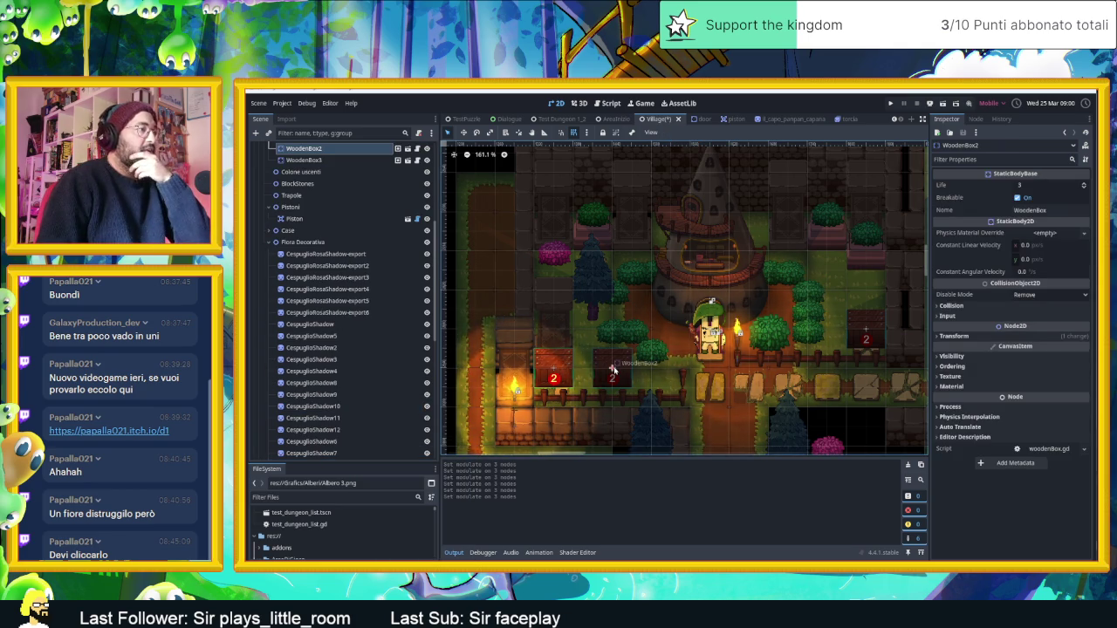
left_click(328, 497)
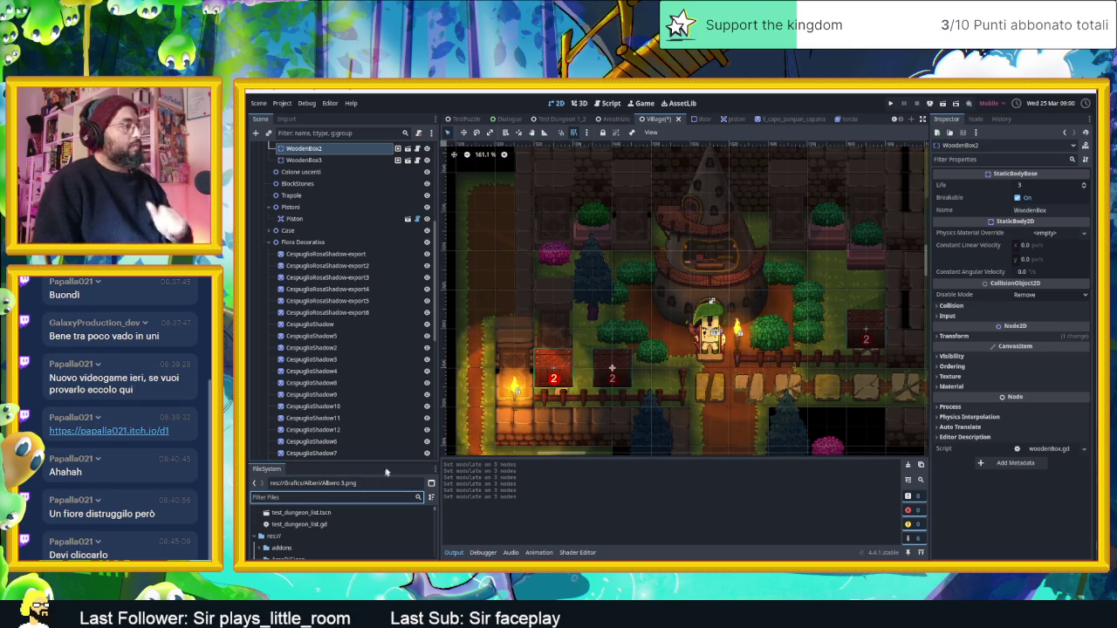
Step: Enlarge the FileSystem dock and filter it by 'wooden'
left_click_drag(392, 465, 398, 383)
left_click(314, 420)
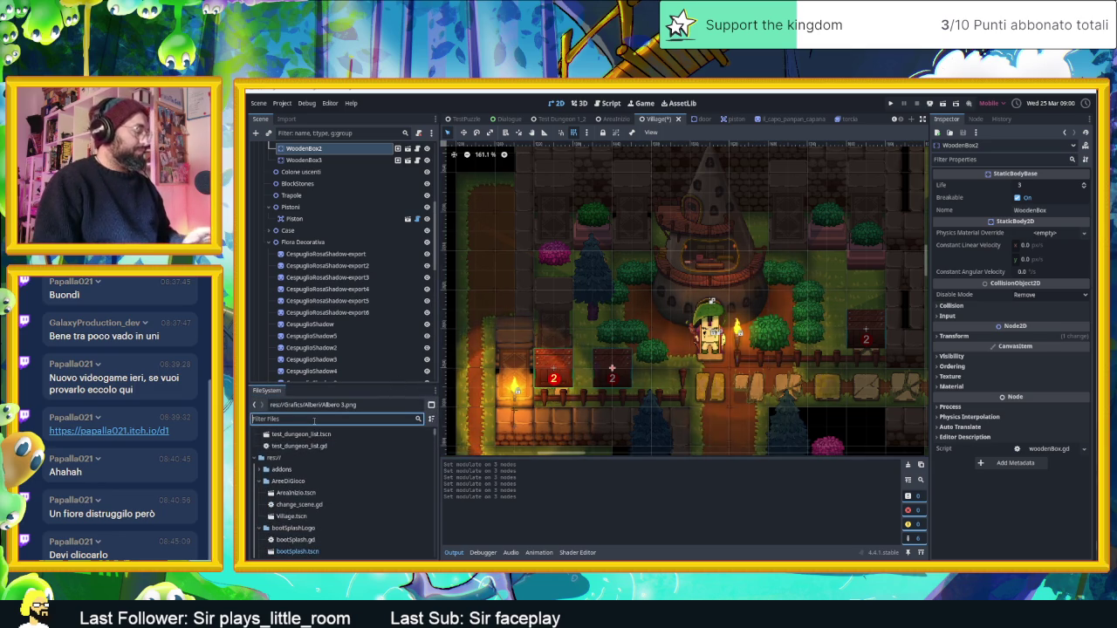
type("wooden")
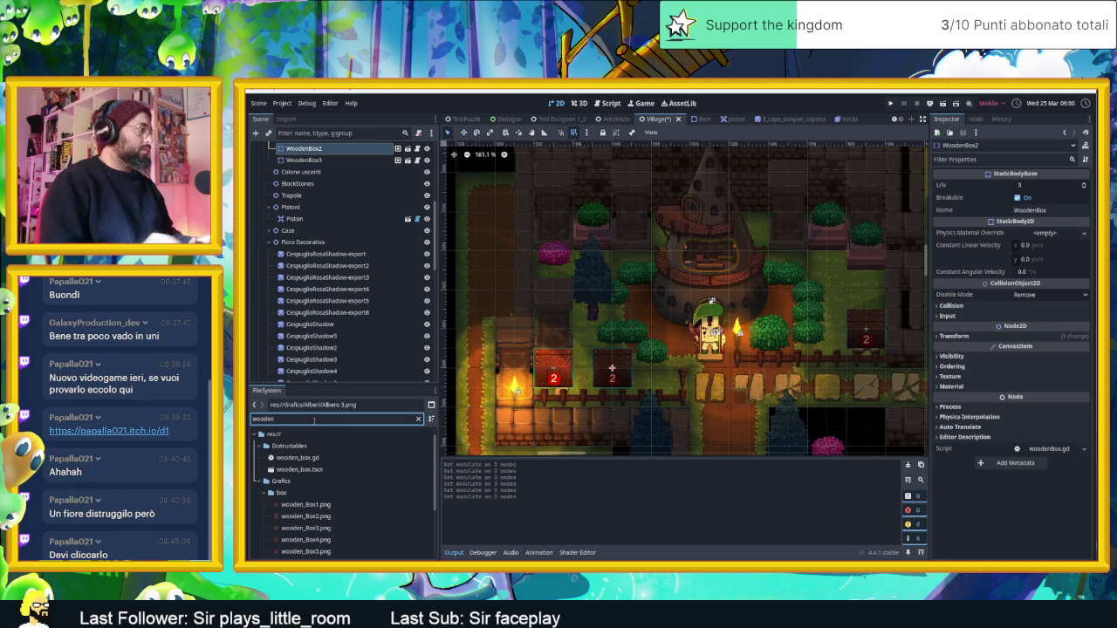
Step: Duplicate wooden_box.tscn as GreenPlantVase.tscn in the Distructables folder
right_click(301, 469)
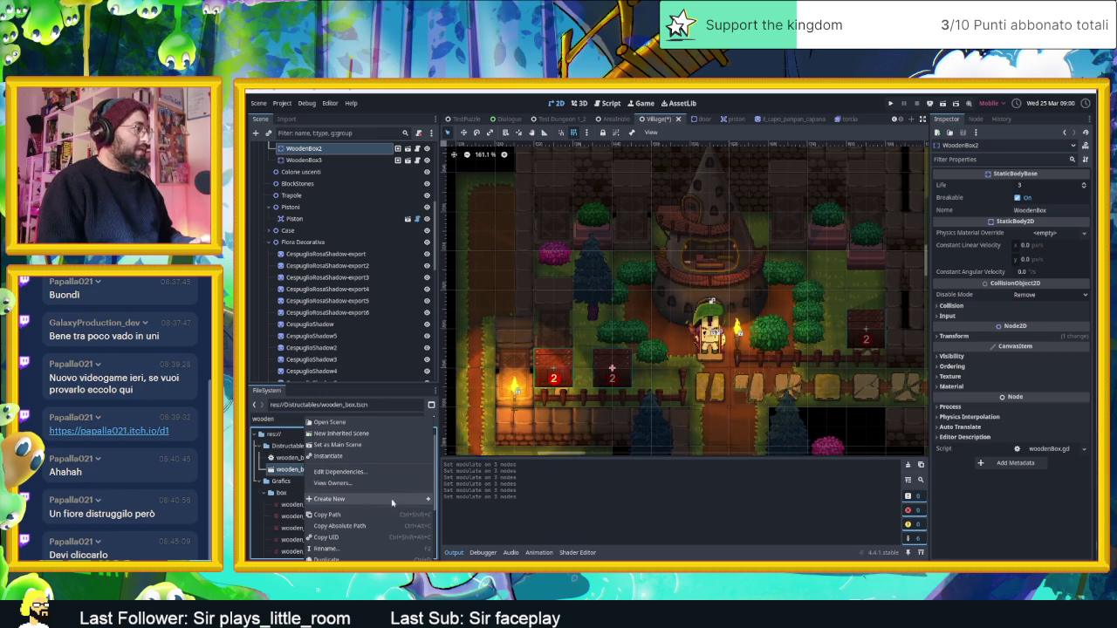
mouse_move(401, 502)
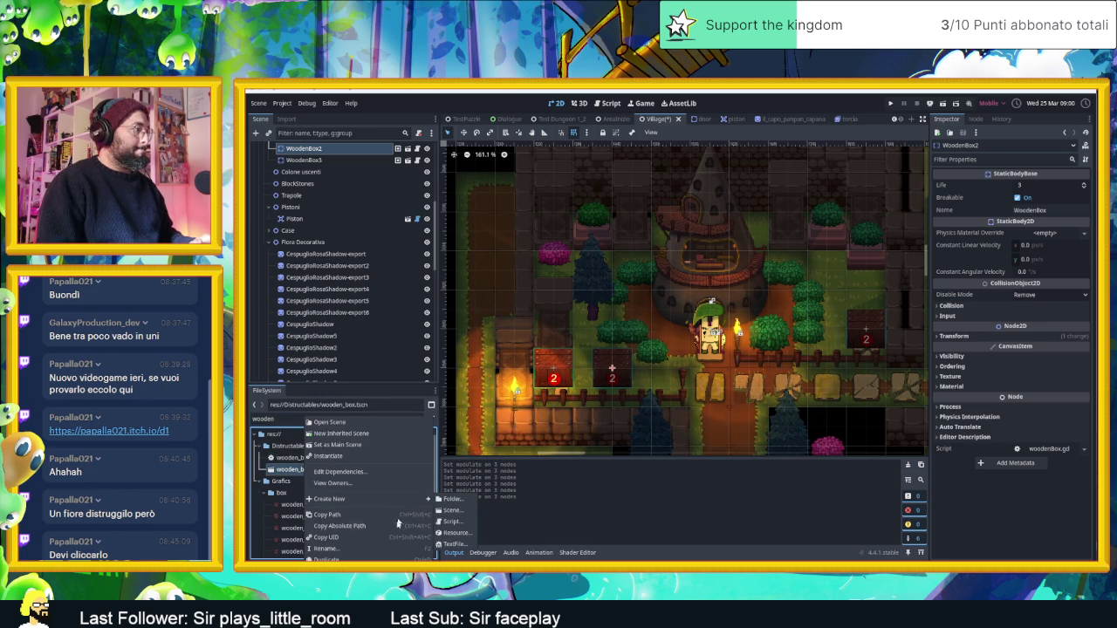
left_click(383, 559)
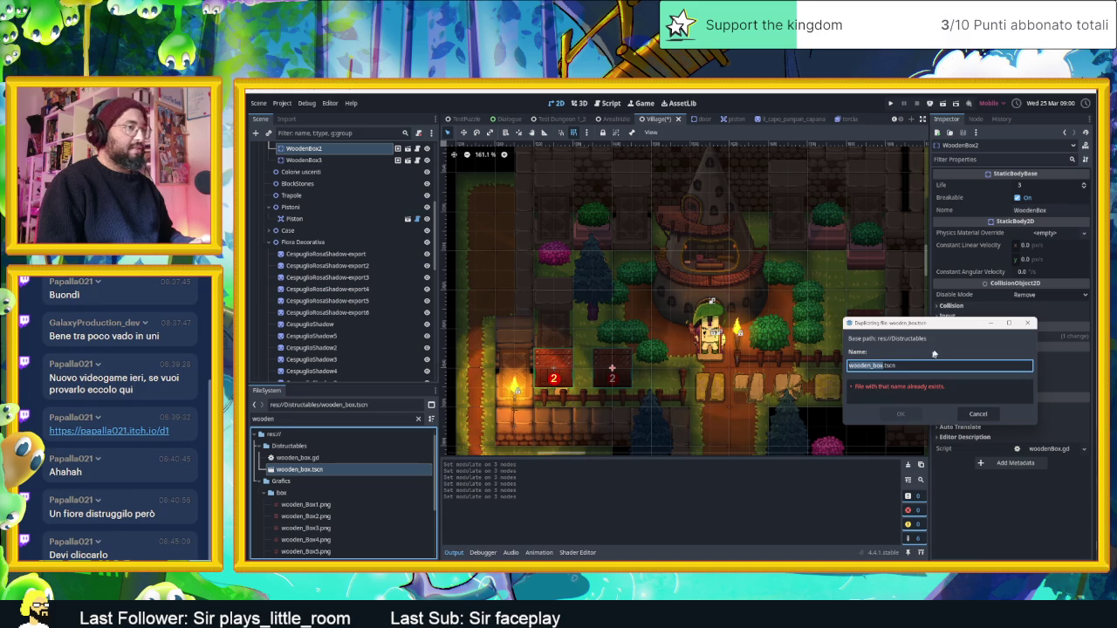
key("Right")
double_click(883, 365)
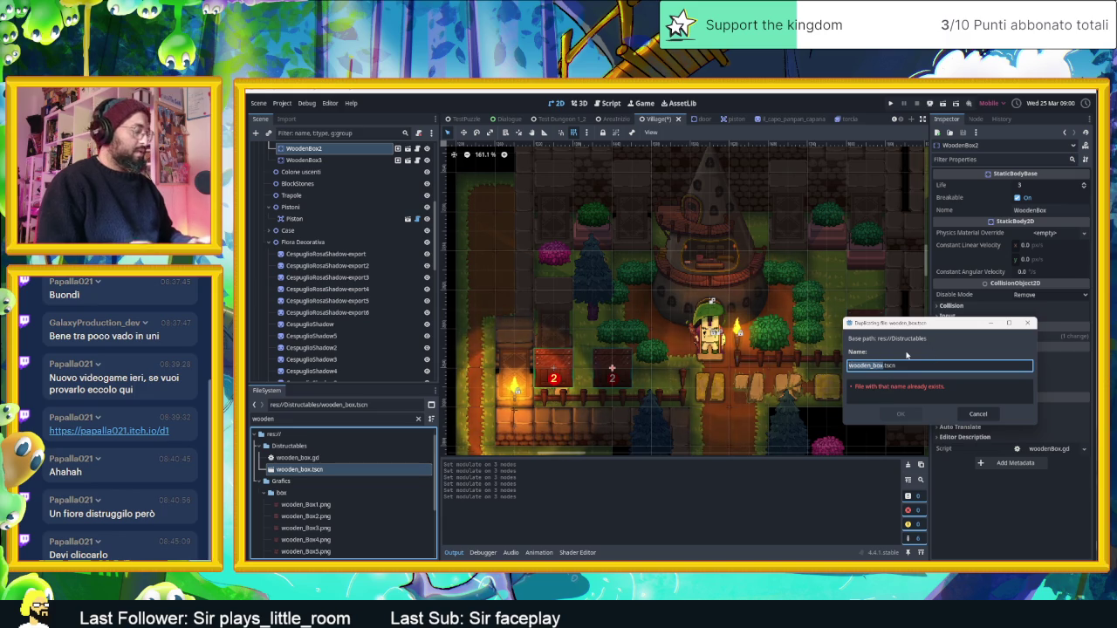
type("GreenVase")
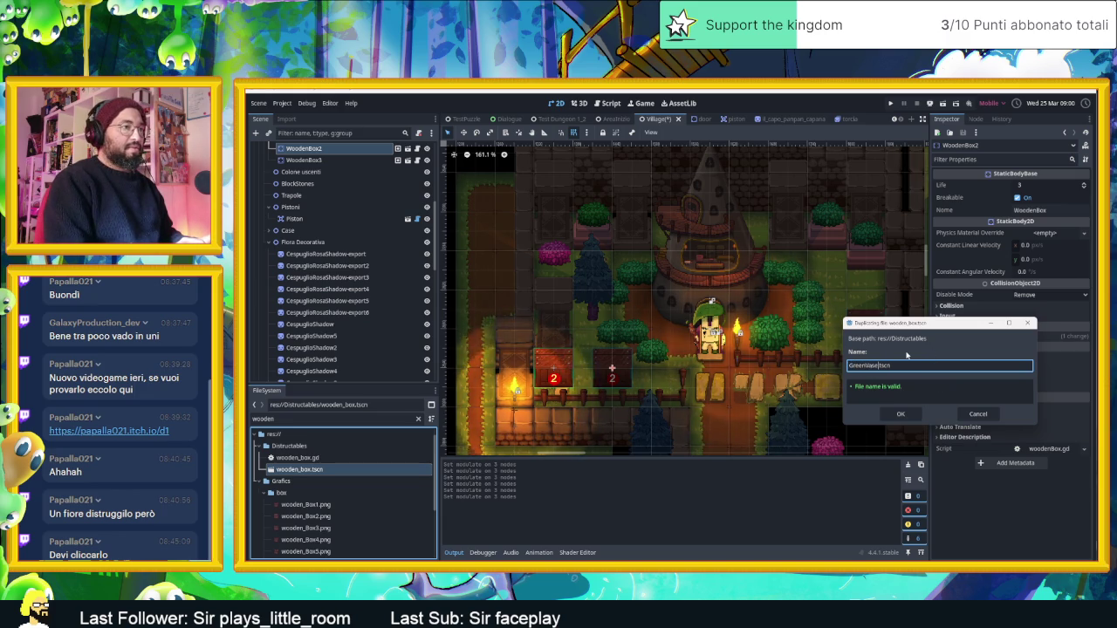
type("la")
type("ase")
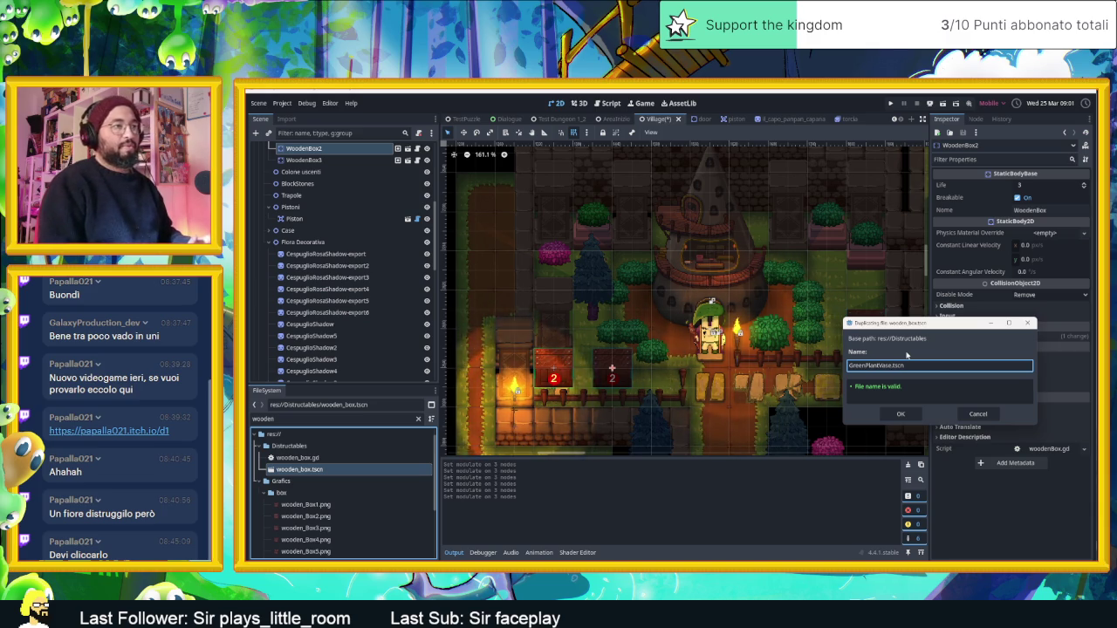
left_click(900, 415)
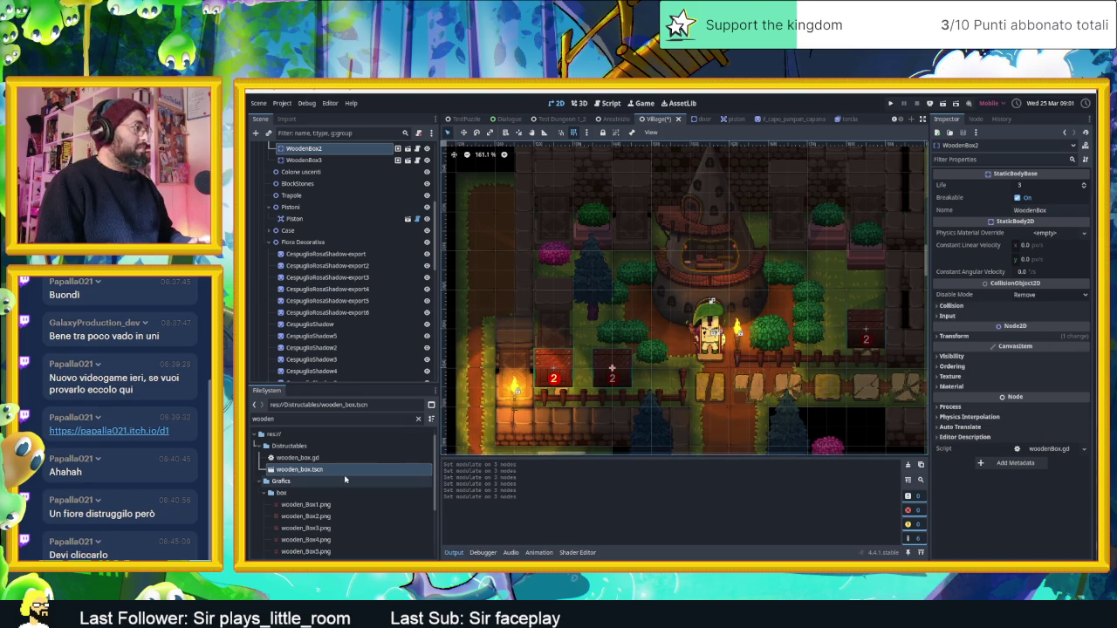
Step: Filter the FileSystem by 'gree' and open GreenPlantVase.tscn, zooming in on its crate
double_click(315, 419)
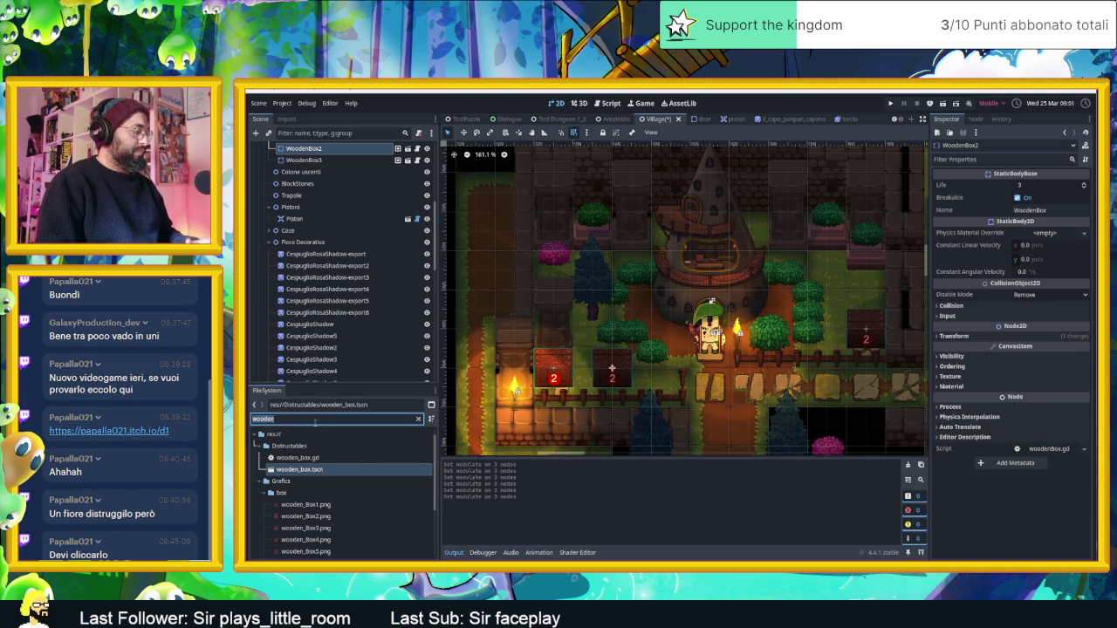
type("gree")
double_click(303, 469)
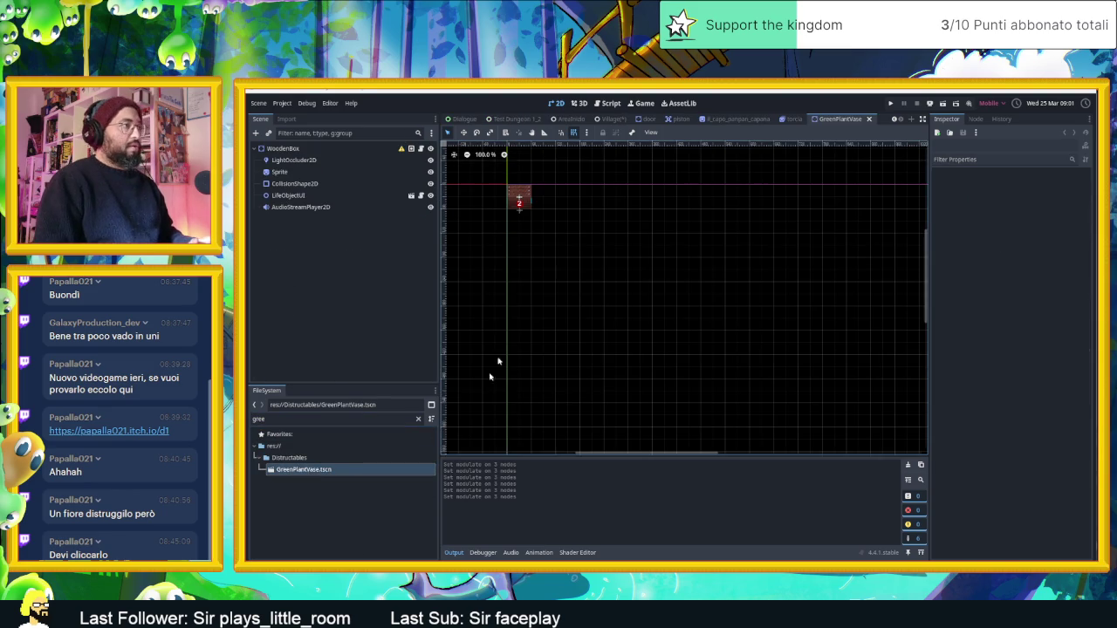
scroll(498, 172, "up", 6)
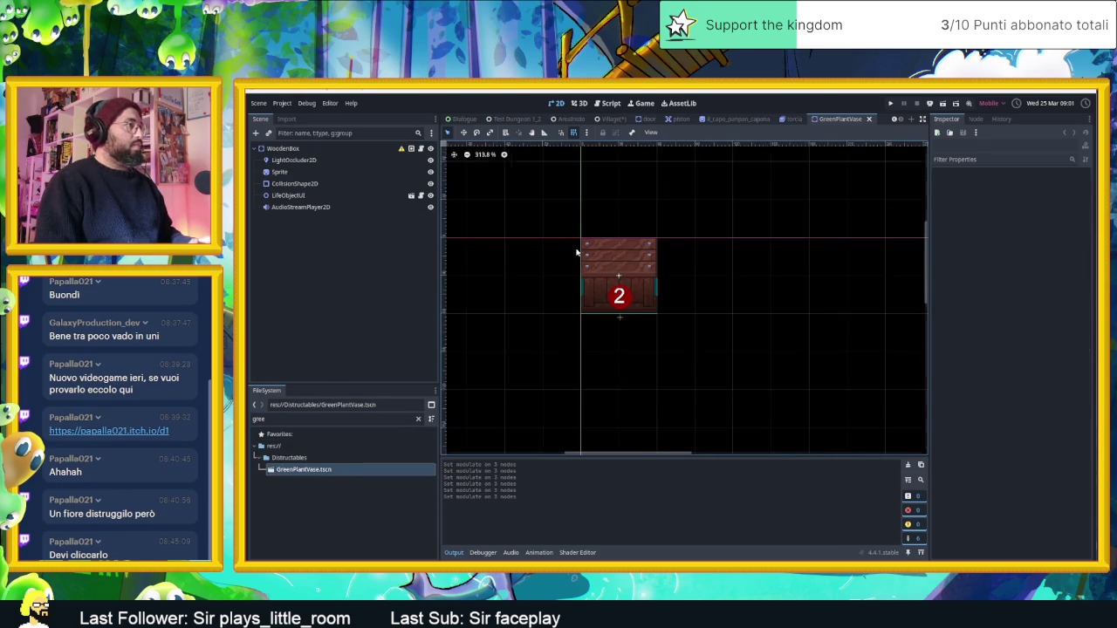
scroll(576, 252, "up", 1)
Step: Inspect the Sprite and WoodenBox root, then open the root's woodenBox.gd script
left_click(294, 174)
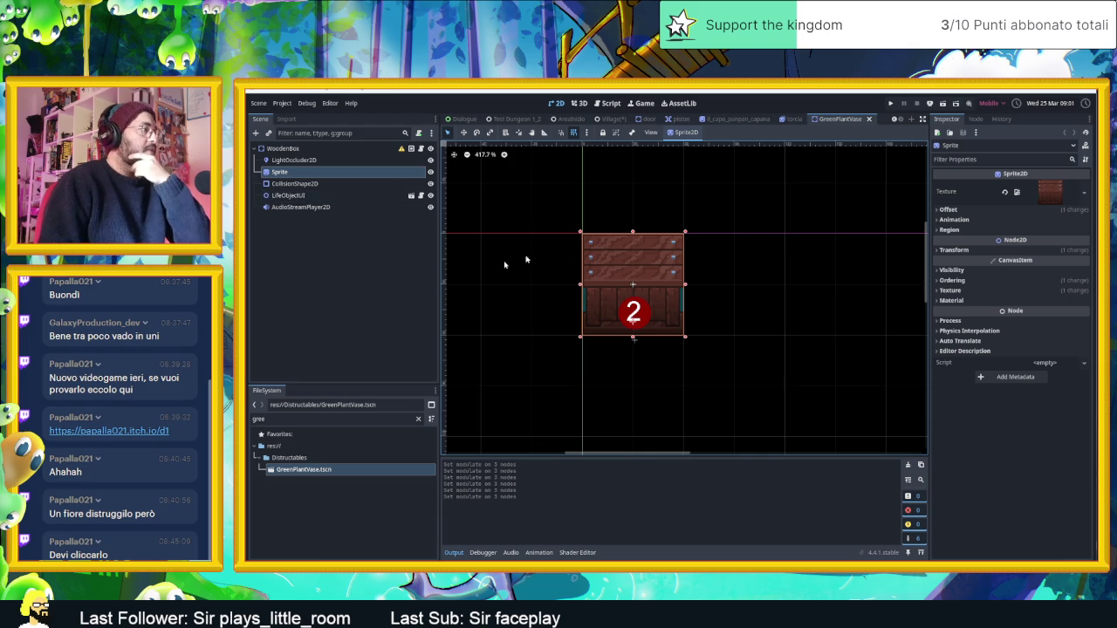
left_click(404, 150)
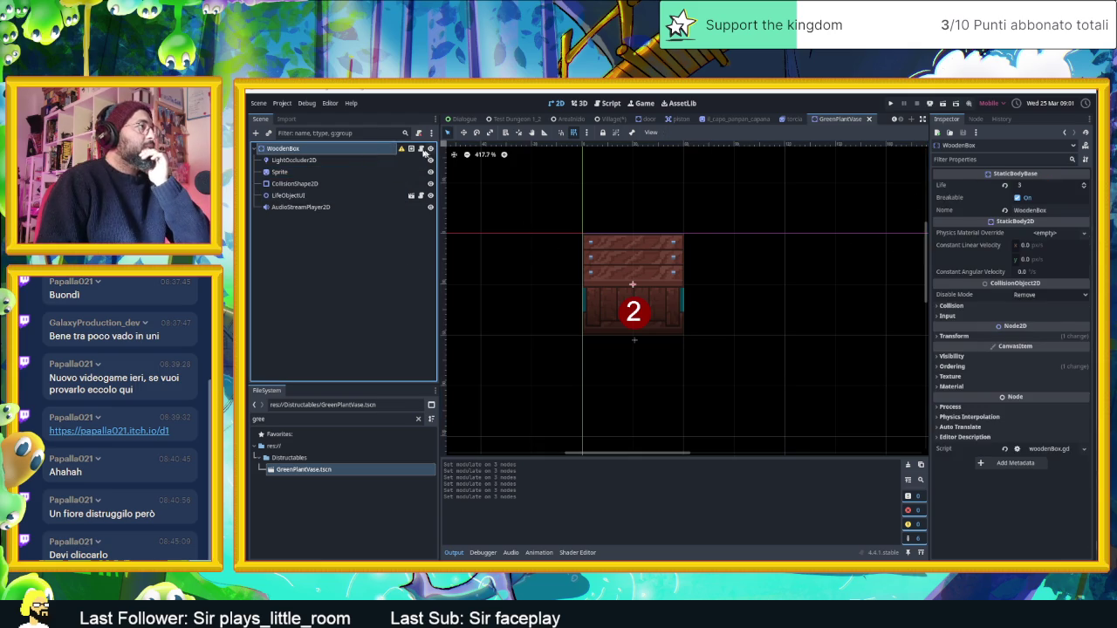
mouse_move(402, 152)
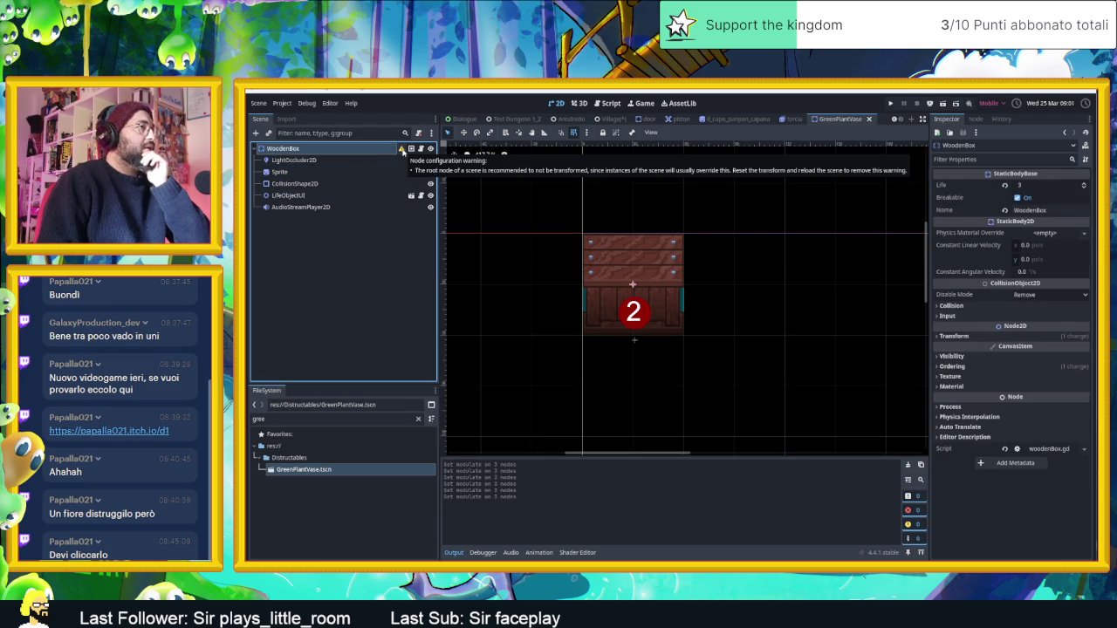
left_click(422, 150)
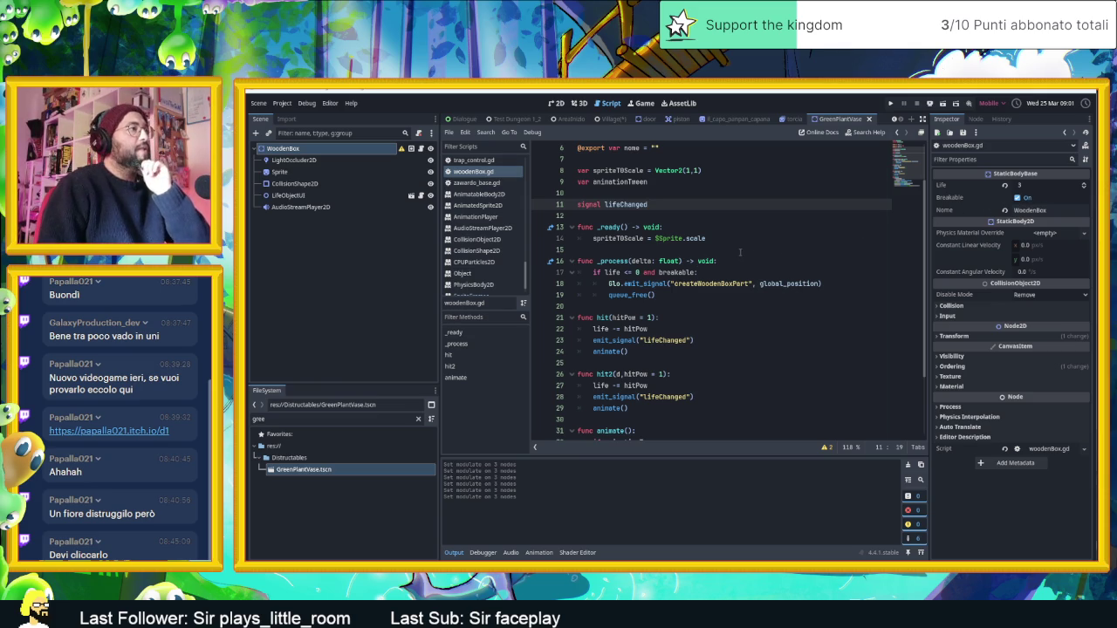
scroll(740, 252, "up", 2)
scroll(740, 253, "down", 2)
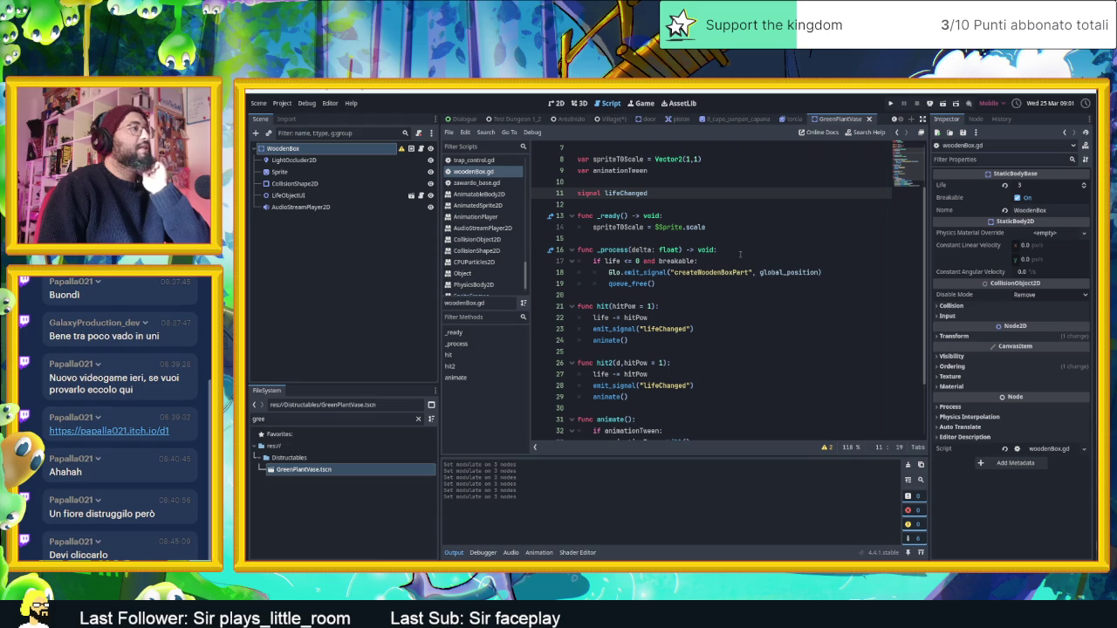
left_click(292, 172)
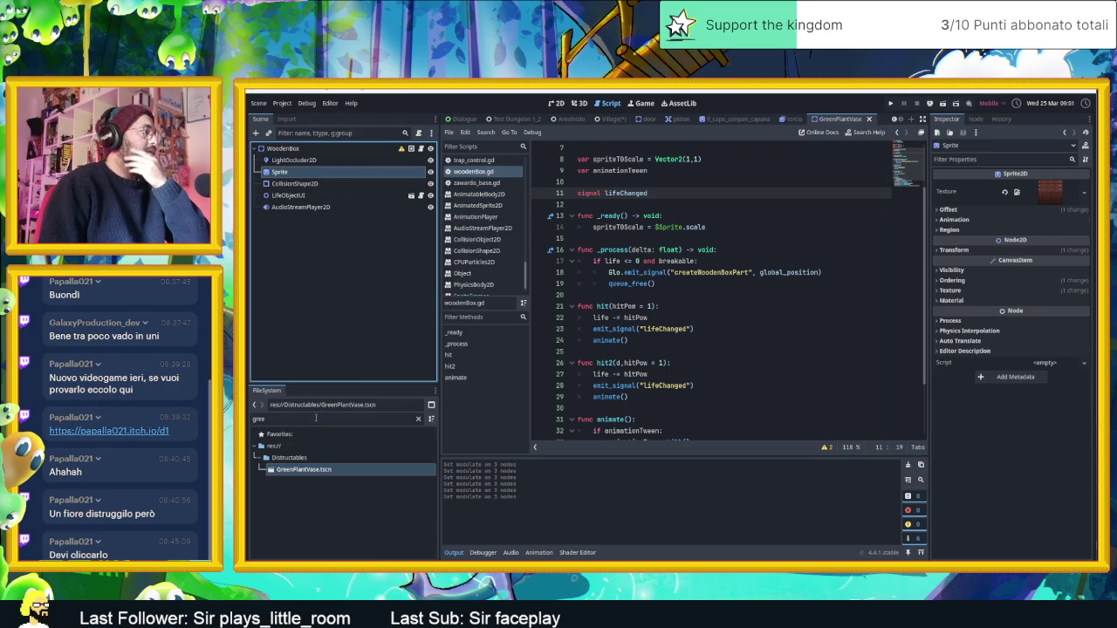
left_click(562, 104)
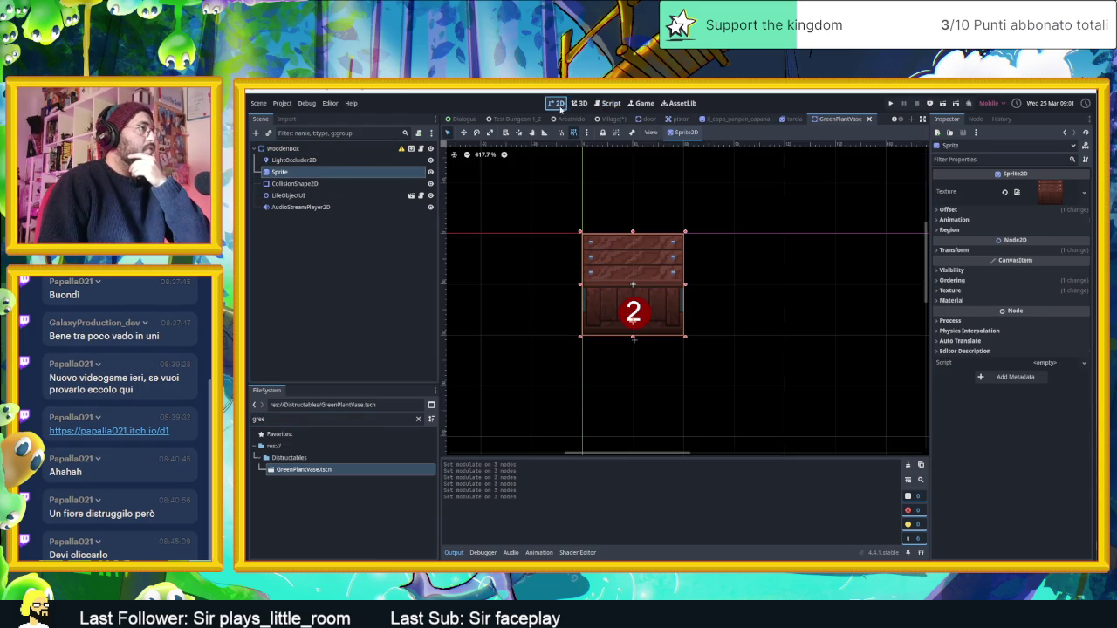
Step: Filter the FileSystem for 'vas' and set the Sprite texture to Vaso chiaro Shadow.png
double_click(296, 420)
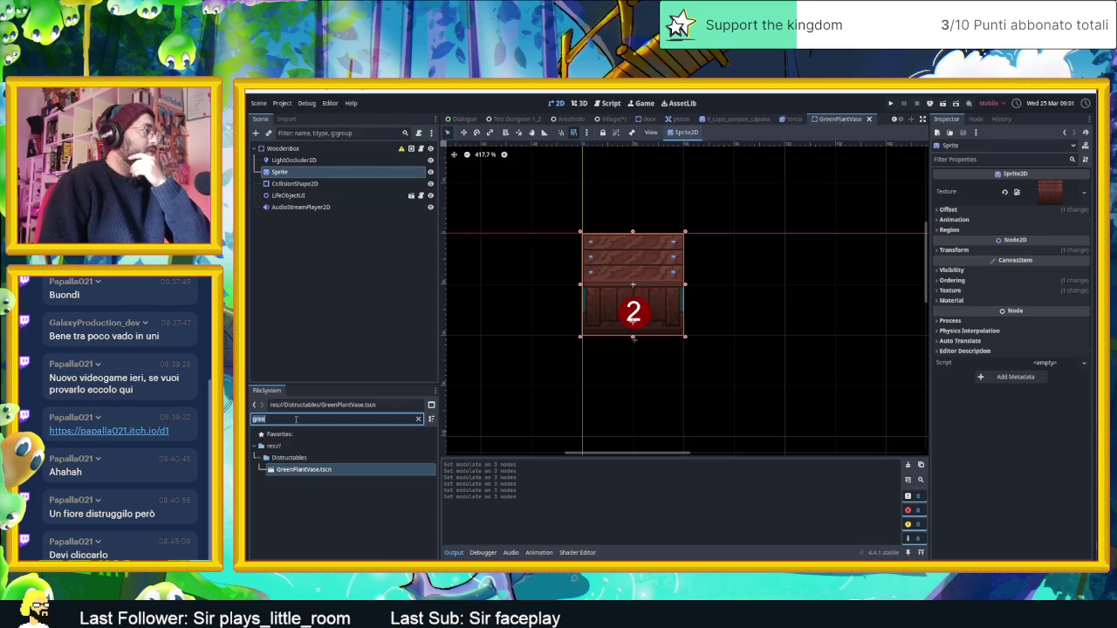
type("vas")
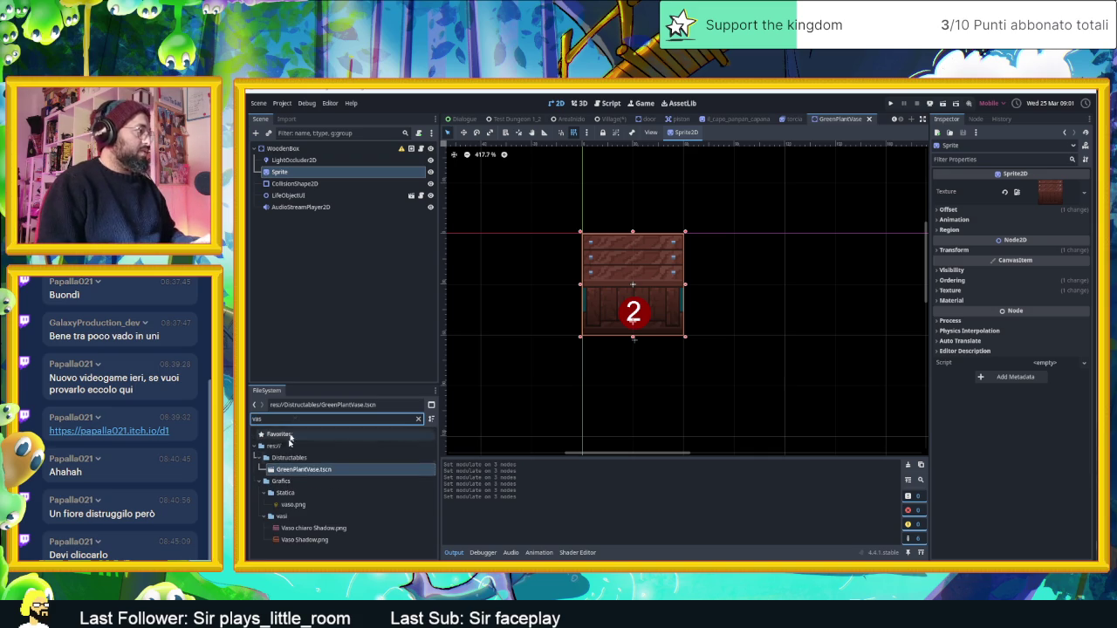
left_click(299, 529)
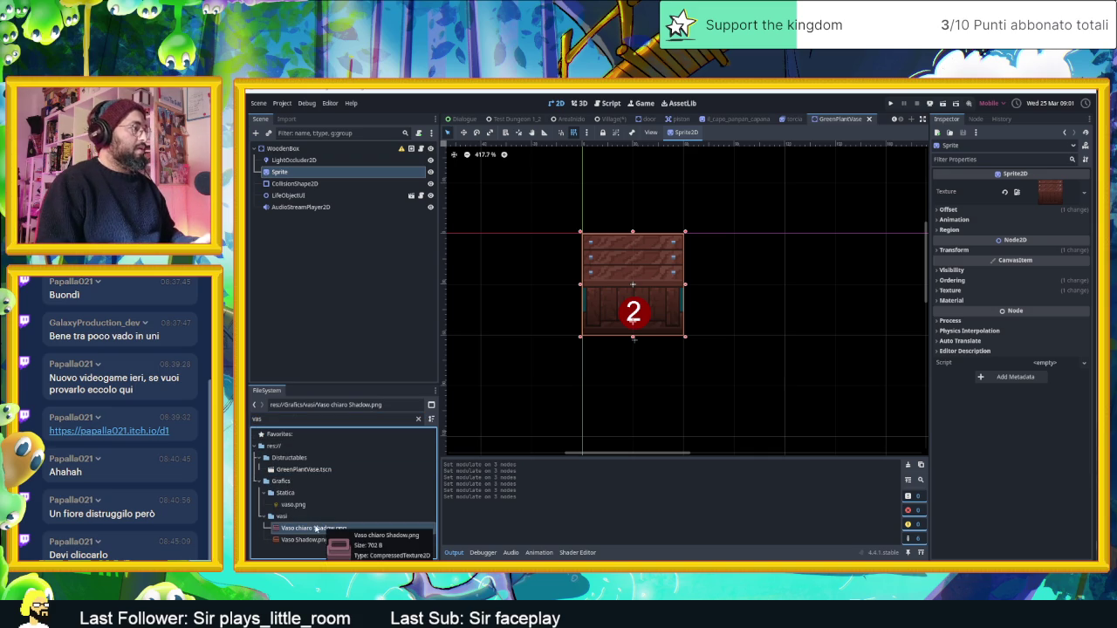
left_click_drag(312, 529, 1049, 194)
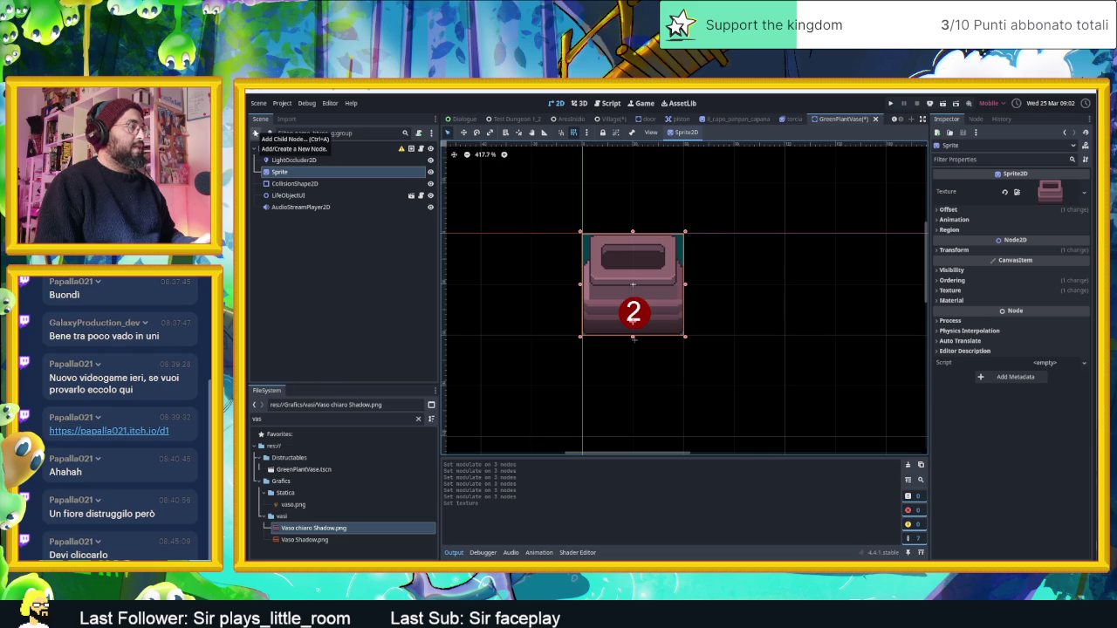
left_click(256, 134)
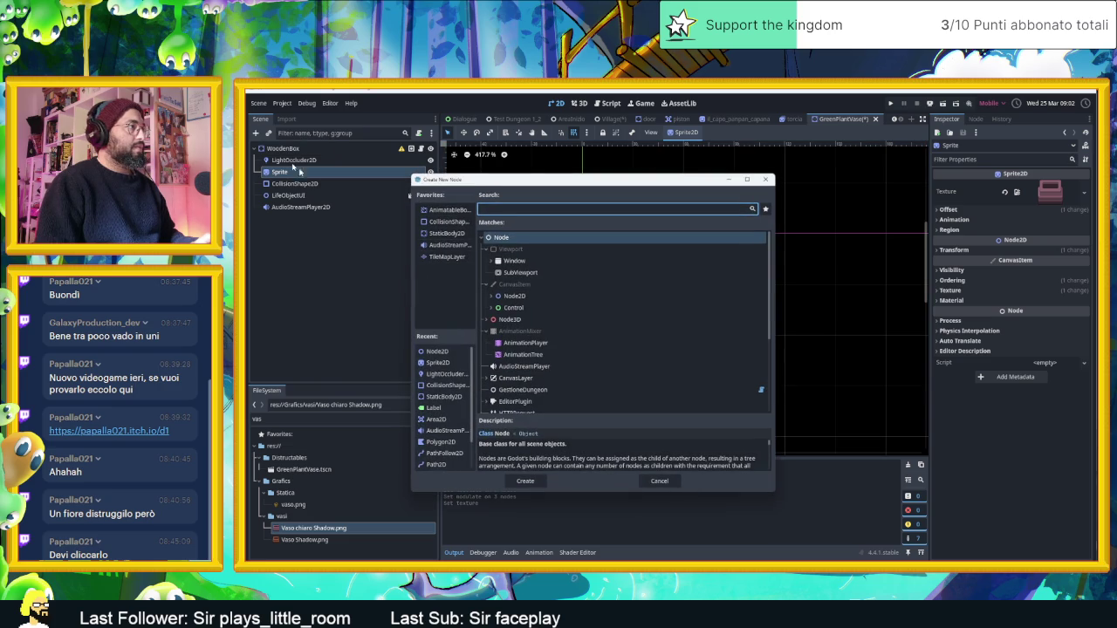
Step: Drop Alberi/Cespuglio Shadow.png into the viewport as a bush sprite over the vase
left_click(659, 481)
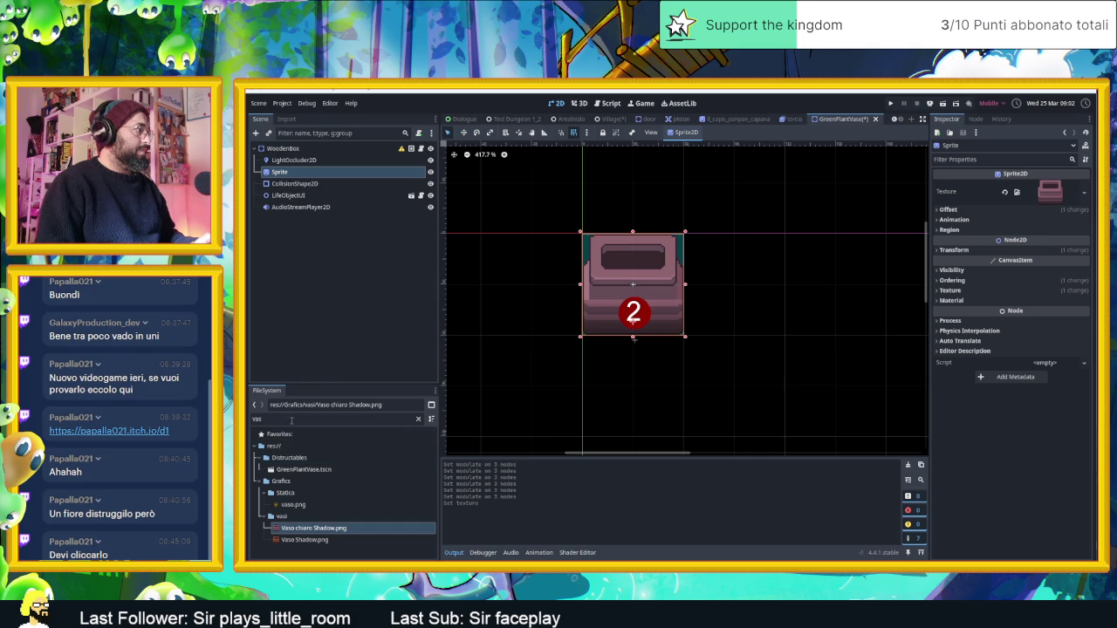
left_click(418, 419)
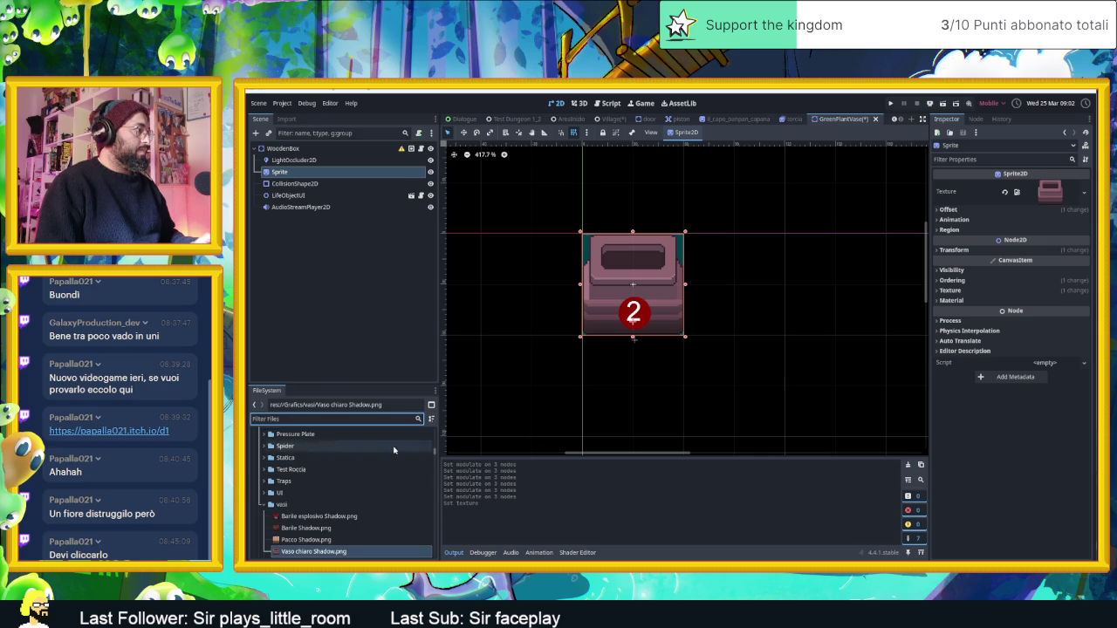
scroll(354, 521, "down", 2)
scroll(345, 515, "up", 4)
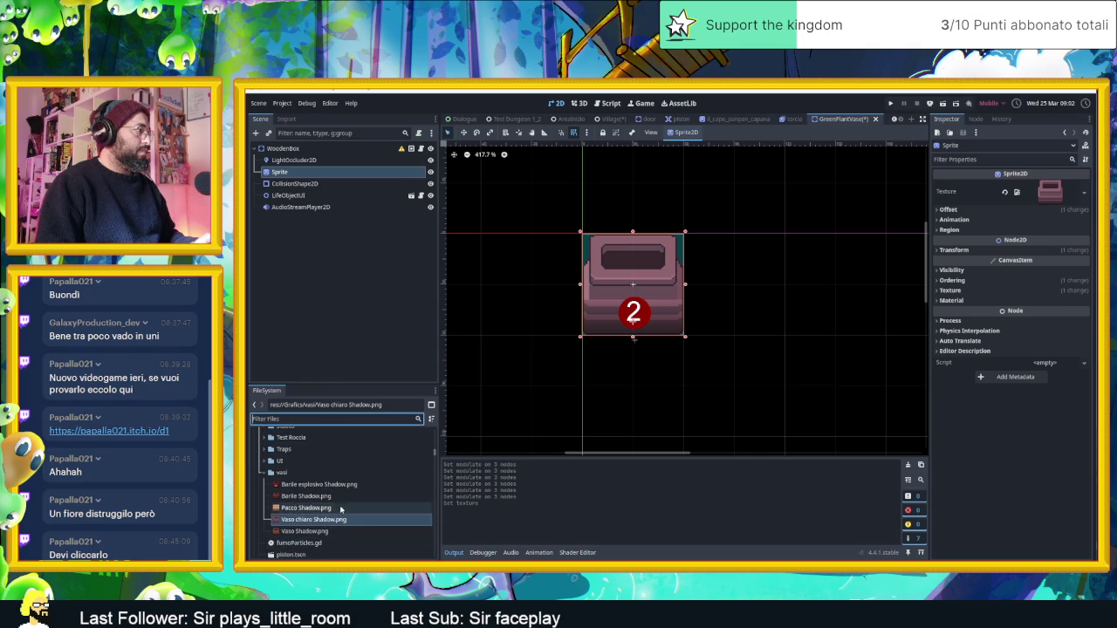
scroll(297, 454, "up", 6)
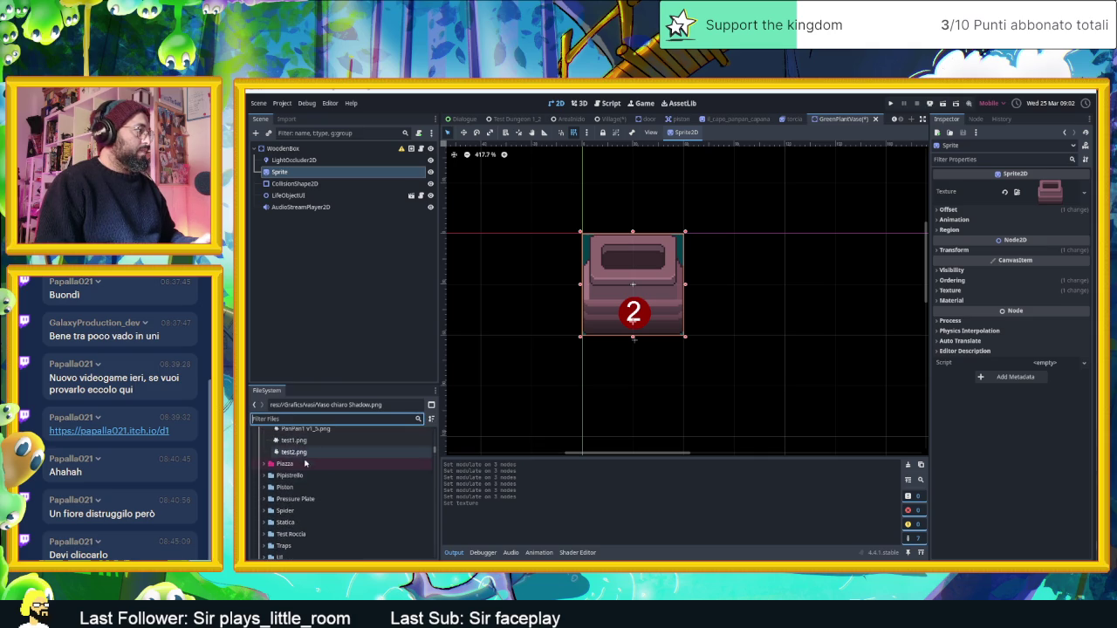
scroll(306, 489, "up", 8)
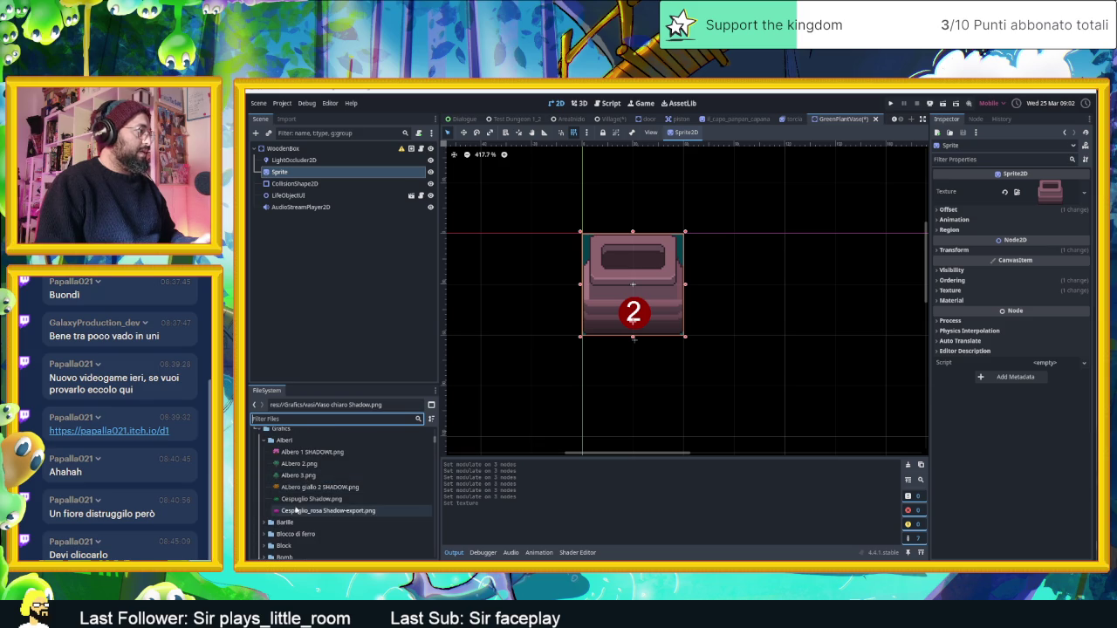
left_click(301, 499)
mouse_move(322, 500)
left_mouse_down()
mouse_move(553, 253)
mouse_move(634, 254)
mouse_move(633, 234)
left_mouse_up()
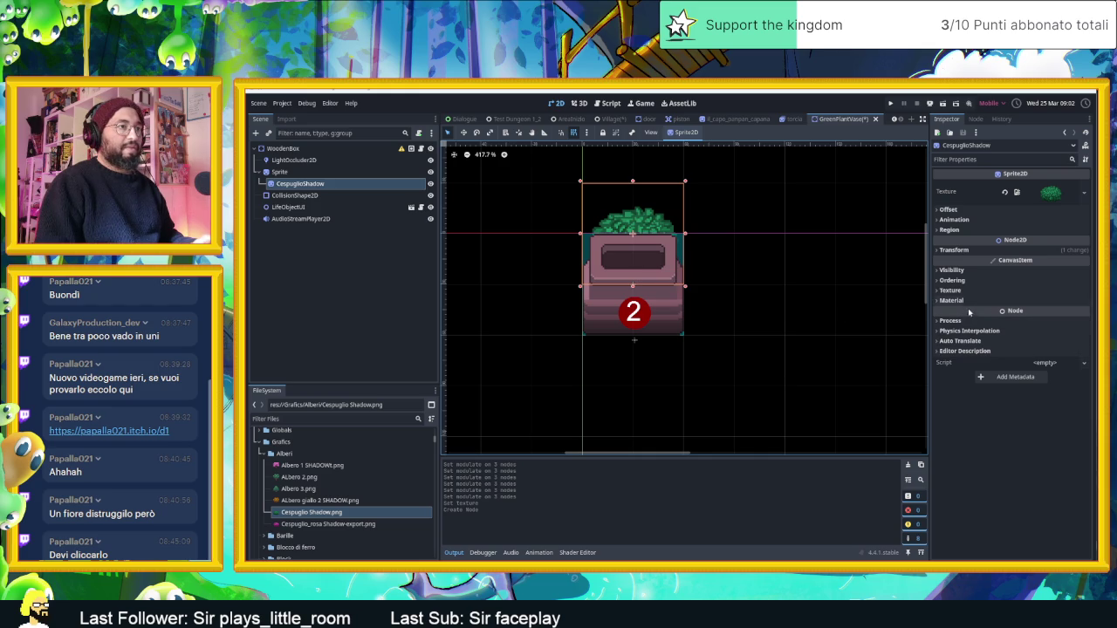
Step: Toggle the bush sprite's Top Level setting on and back off
left_click(976, 280)
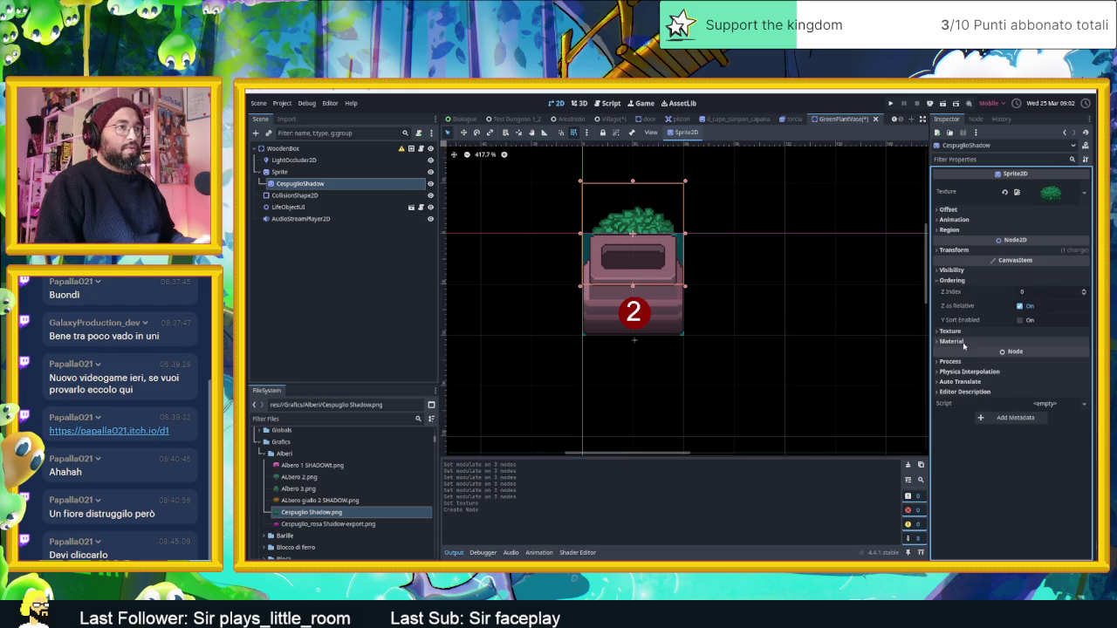
left_click(973, 273)
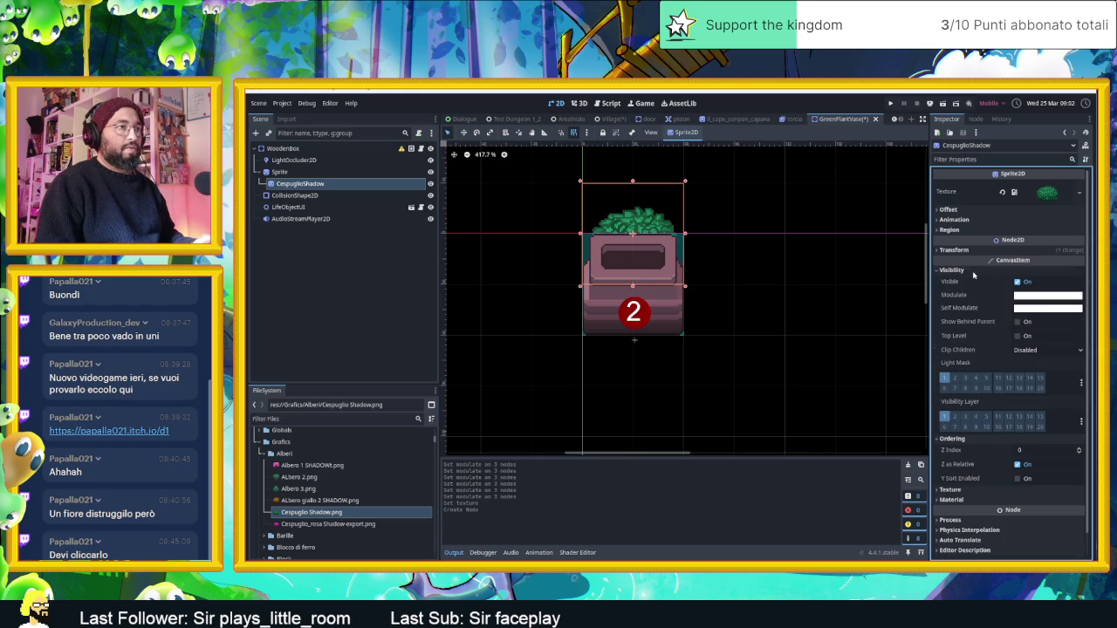
left_click(1017, 336)
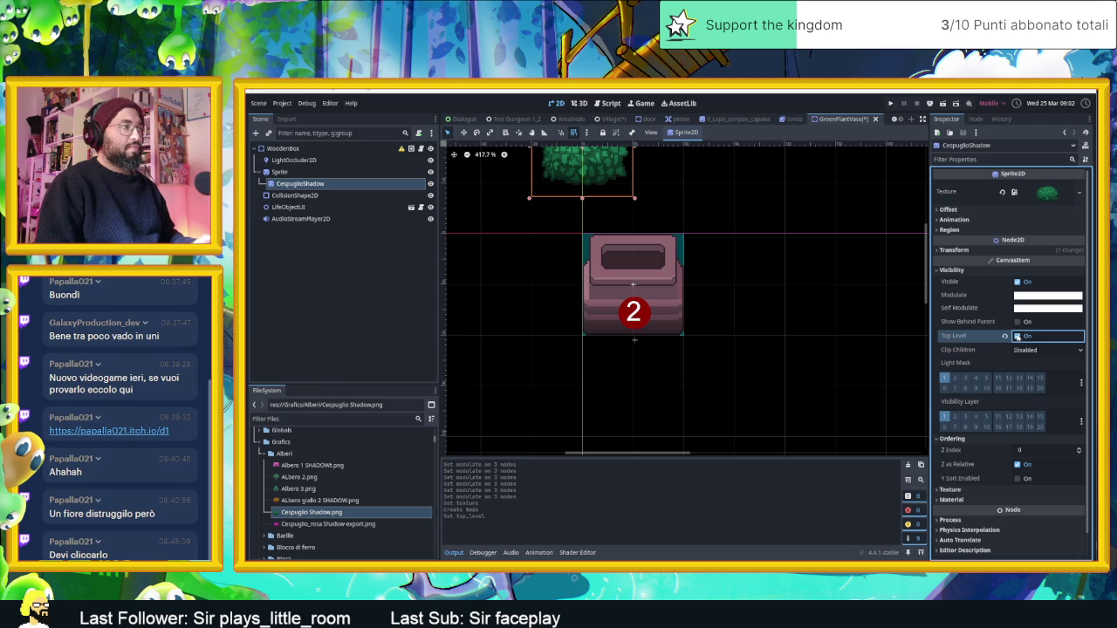
left_click(1017, 337)
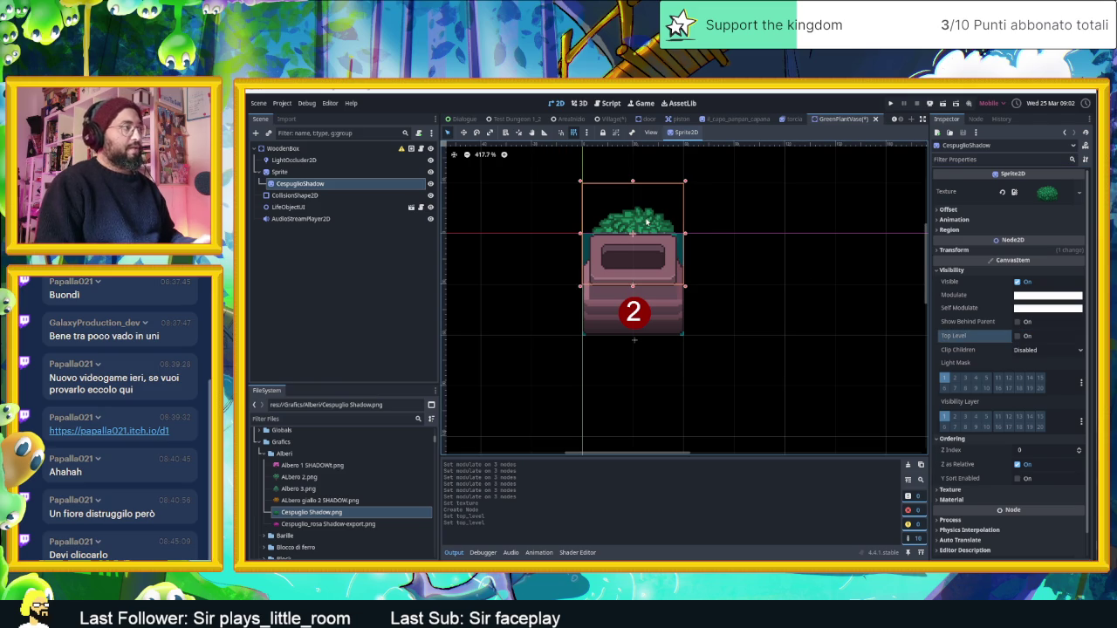
mouse_move(649, 229)
left_mouse_down()
mouse_move(653, 253)
mouse_move(655, 223)
left_mouse_up()
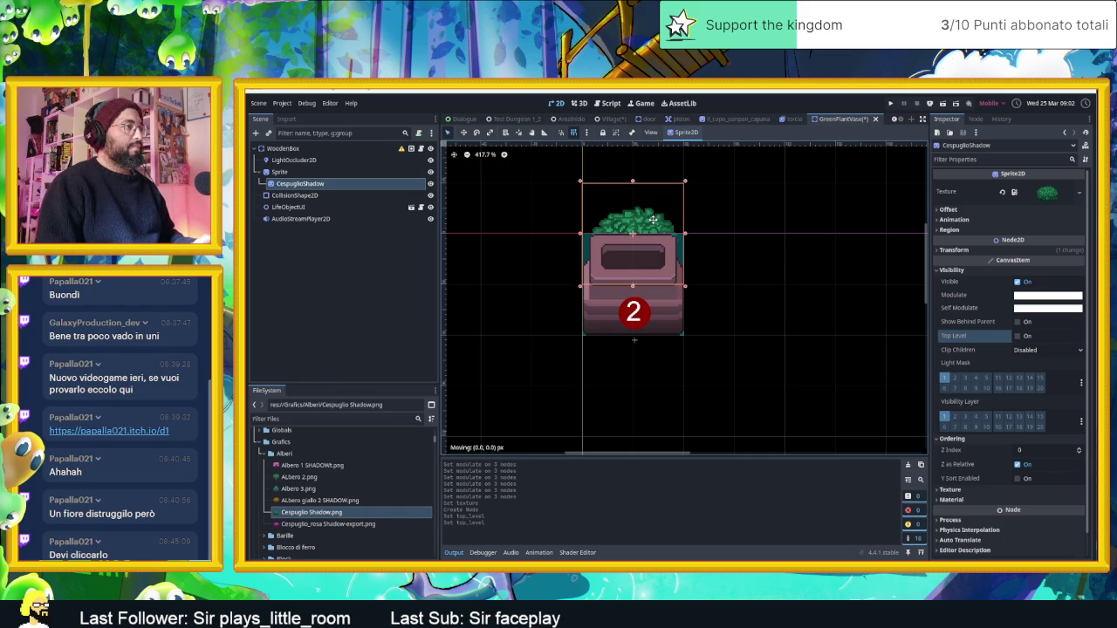
Step: Set the bush's Offset y to -96.605 and move it down into the vase rim
left_click(948, 209)
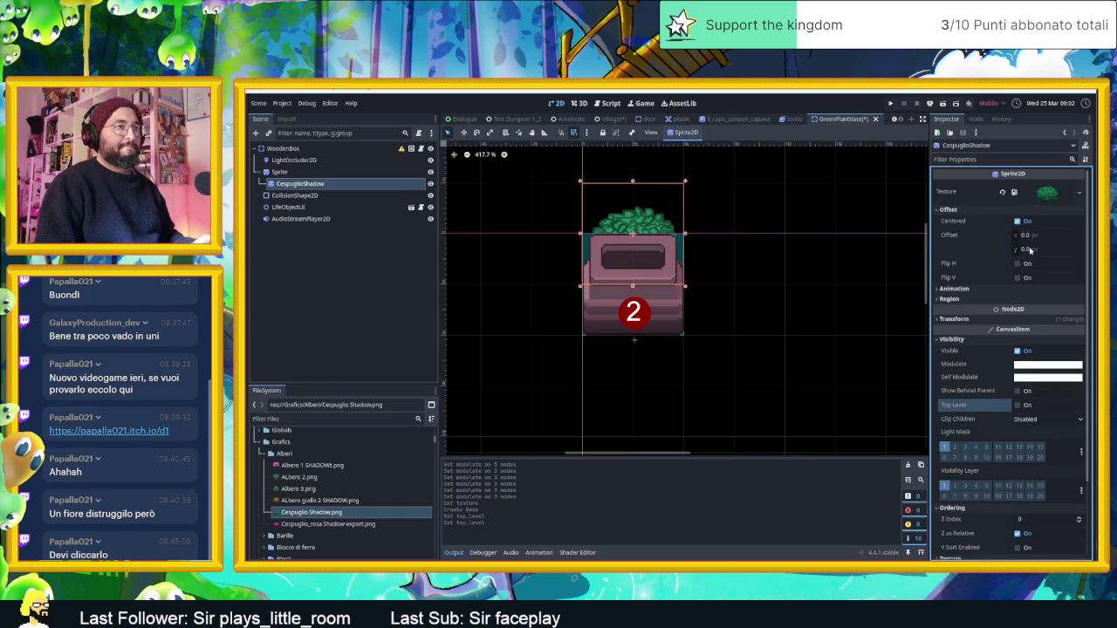
mouse_move(1047, 248)
left_mouse_down()
mouse_move(1075, 248)
mouse_move(1025, 249)
left_mouse_up()
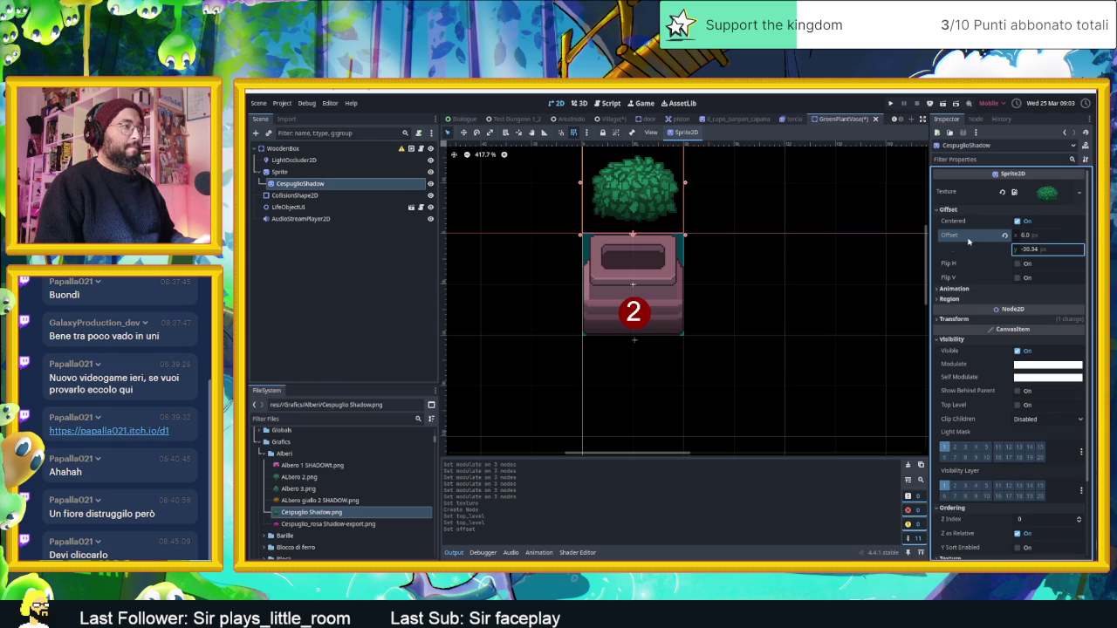
left_click_drag(637, 203, 636, 221)
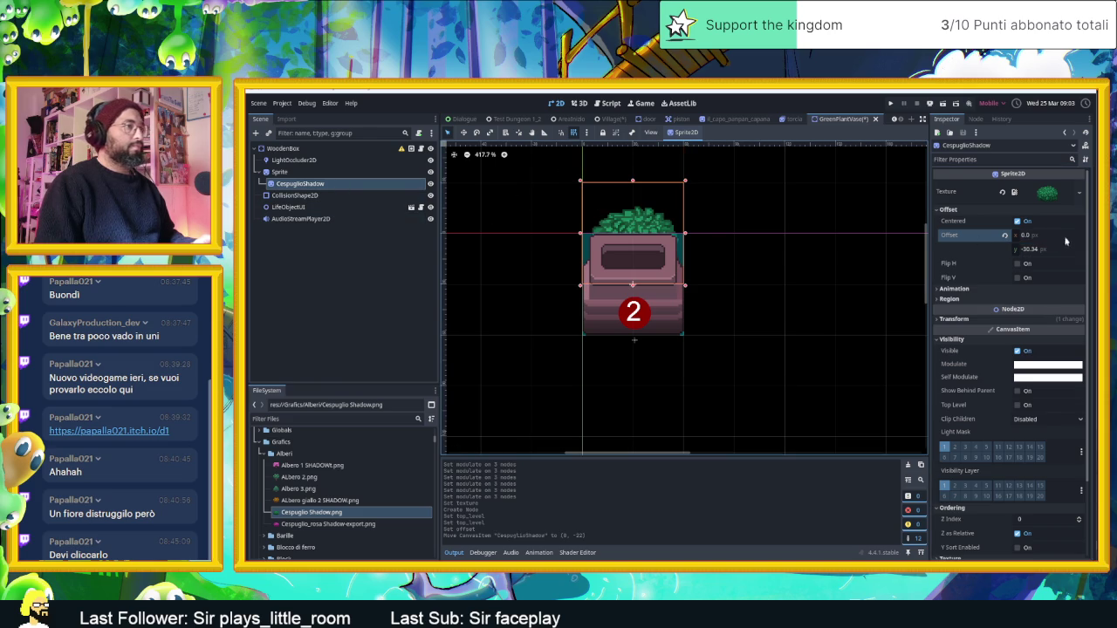
left_click_drag(1043, 249, 1045, 249)
left_click_drag(1038, 249, 1008, 248)
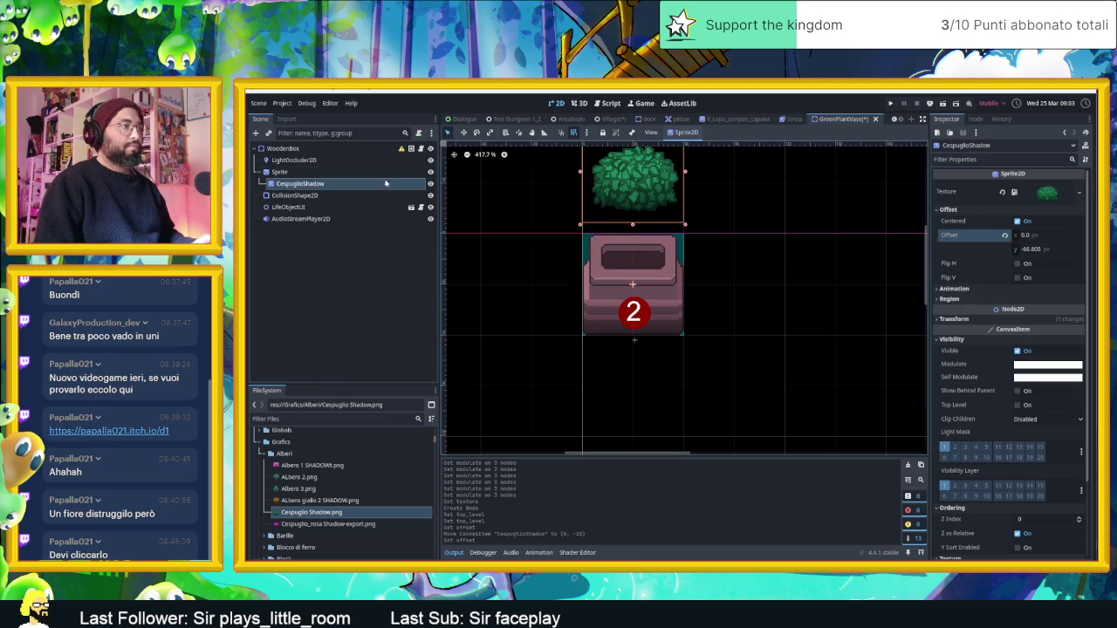
left_click_drag(630, 208, 633, 222)
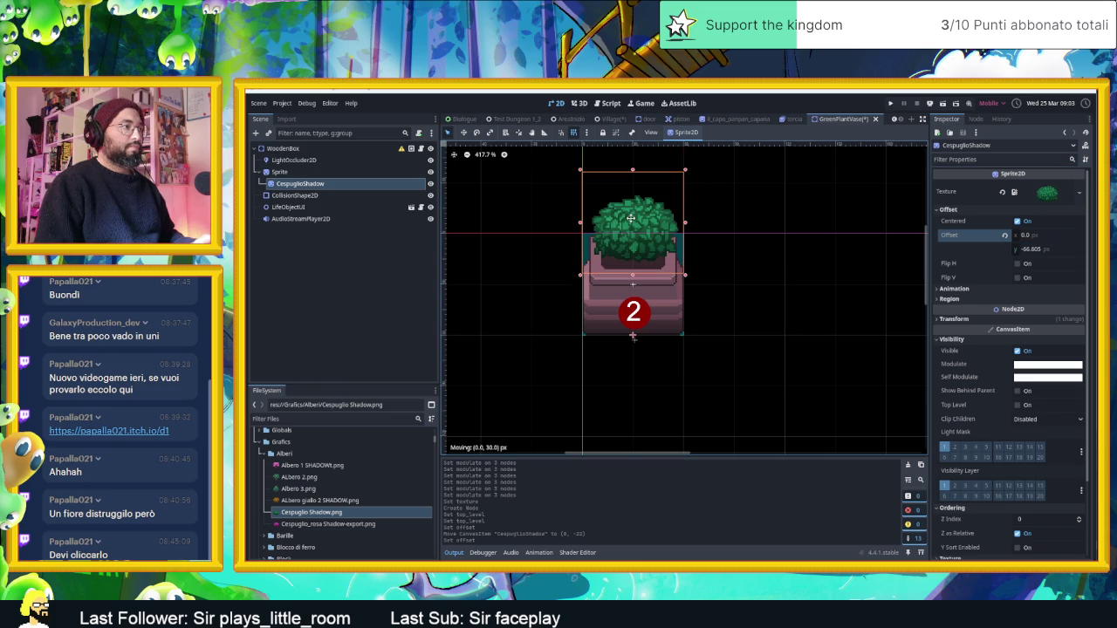
key("Down")
key("Down")
key("Down")
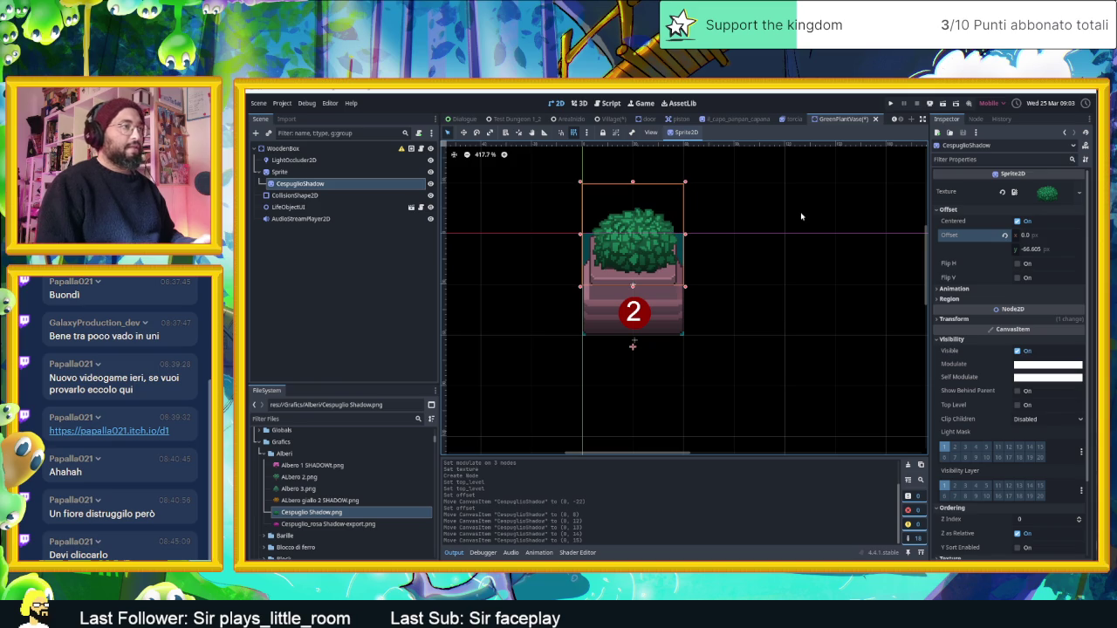
left_click(801, 215)
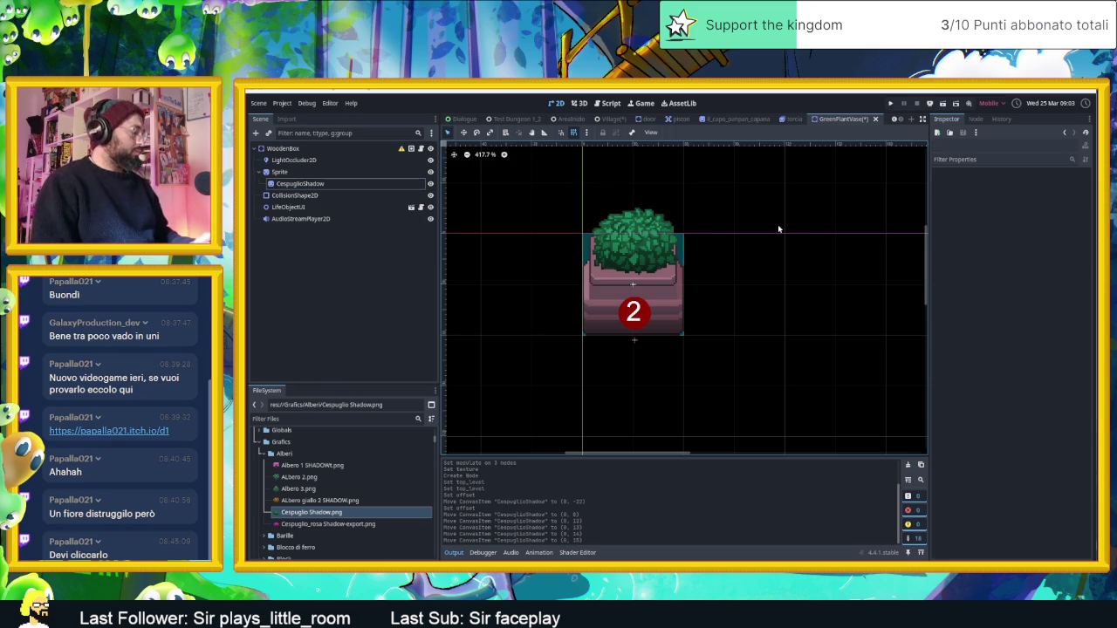
Step: Rename the WoodenBox root node to GreenPlantPaleVase and save the scene
key("ctrl+s")
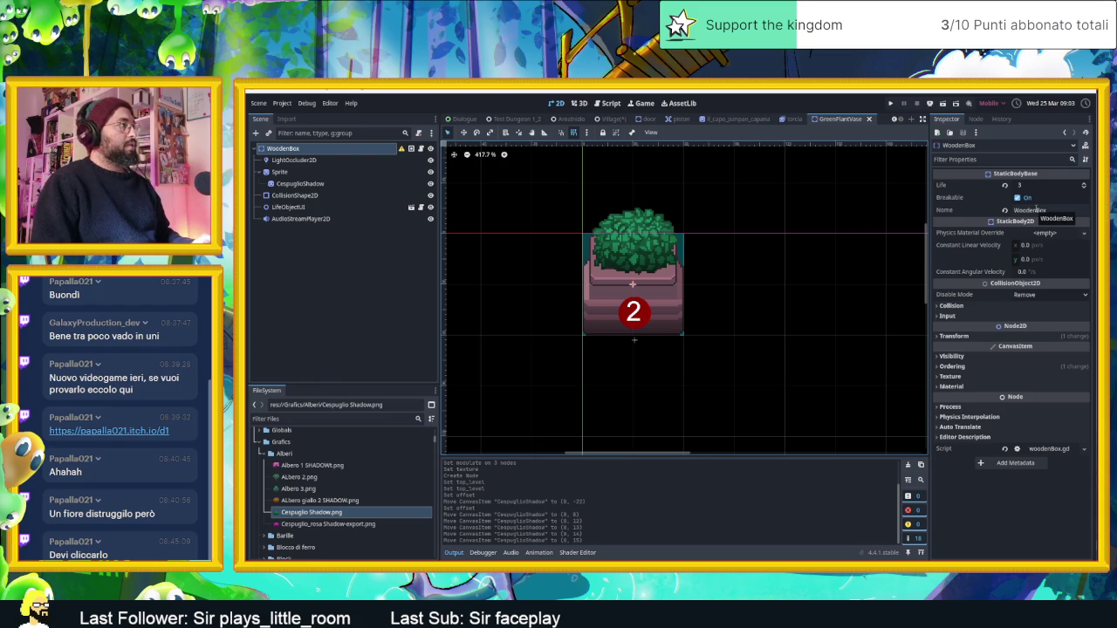
double_click(281, 148)
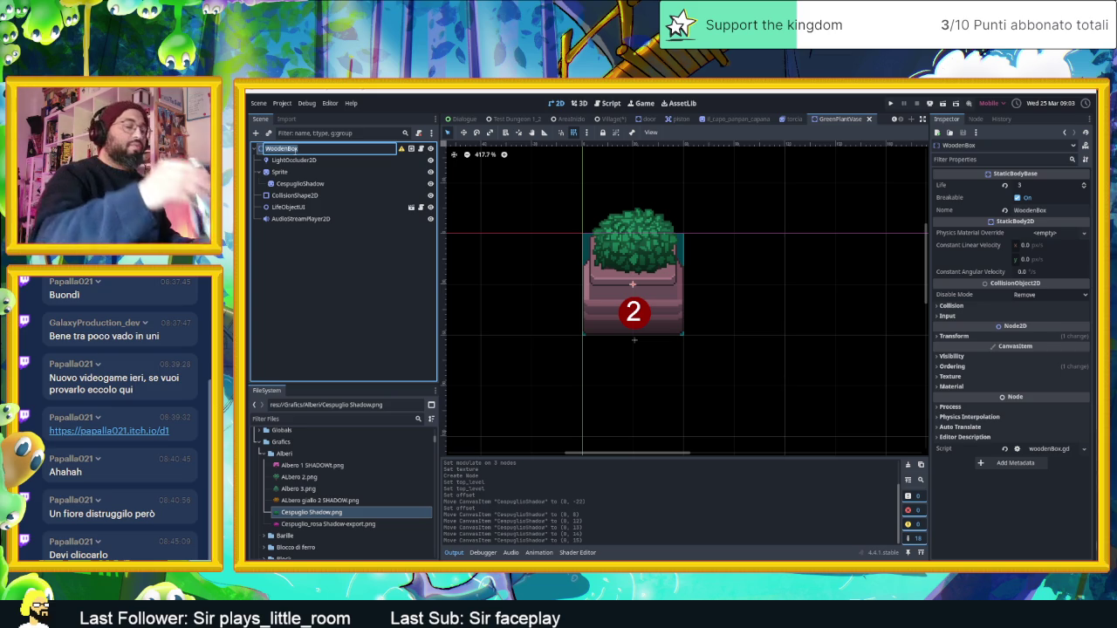
type("GreenPlantPaleVase")
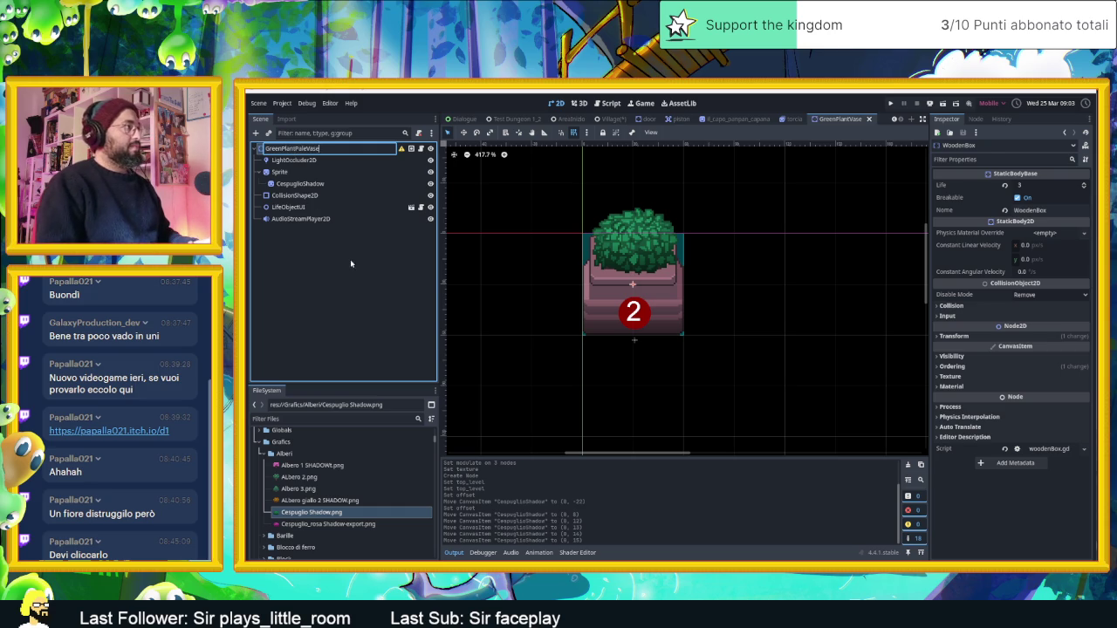
key("Return")
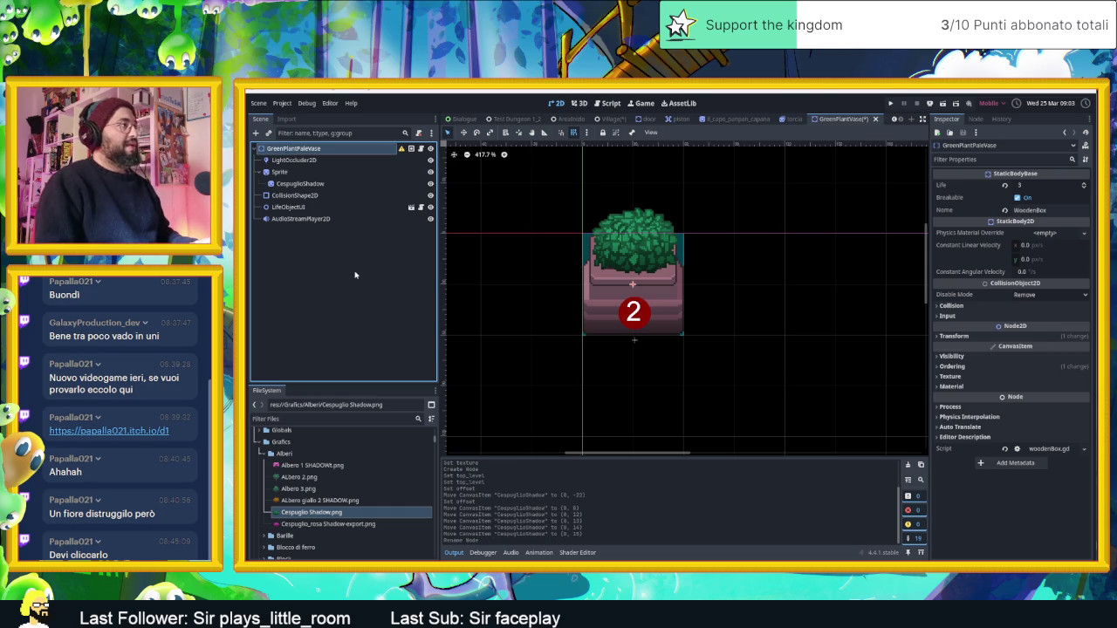
key("ctrl+s")
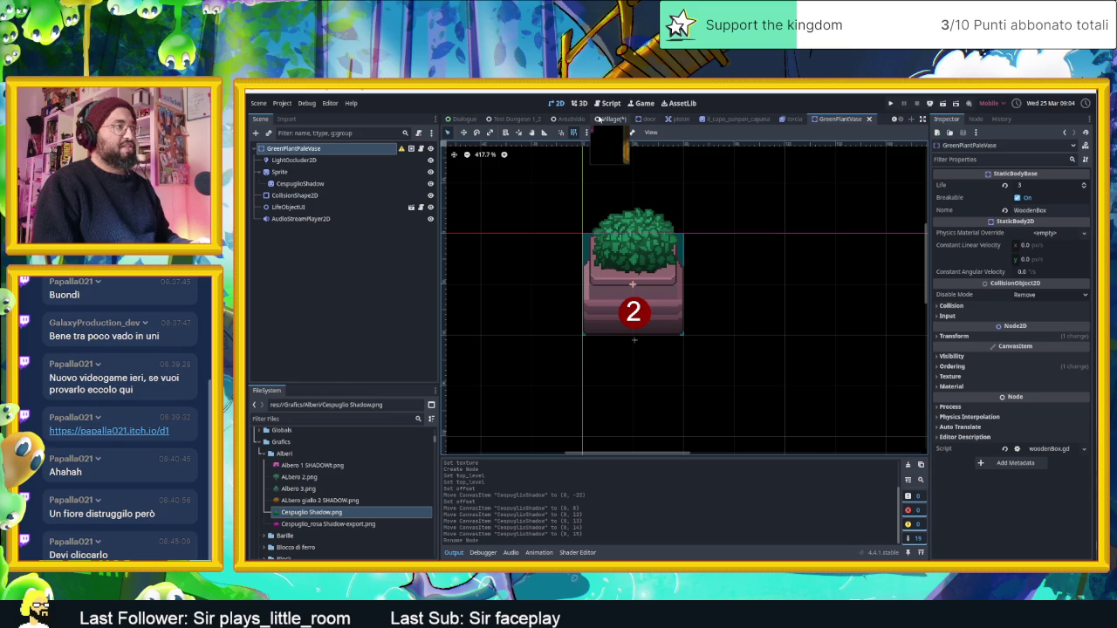
Step: Switch to and save the Village scene, toggle Flora Decorativa, and pan the village map
left_click(608, 119)
key("ctrl+s")
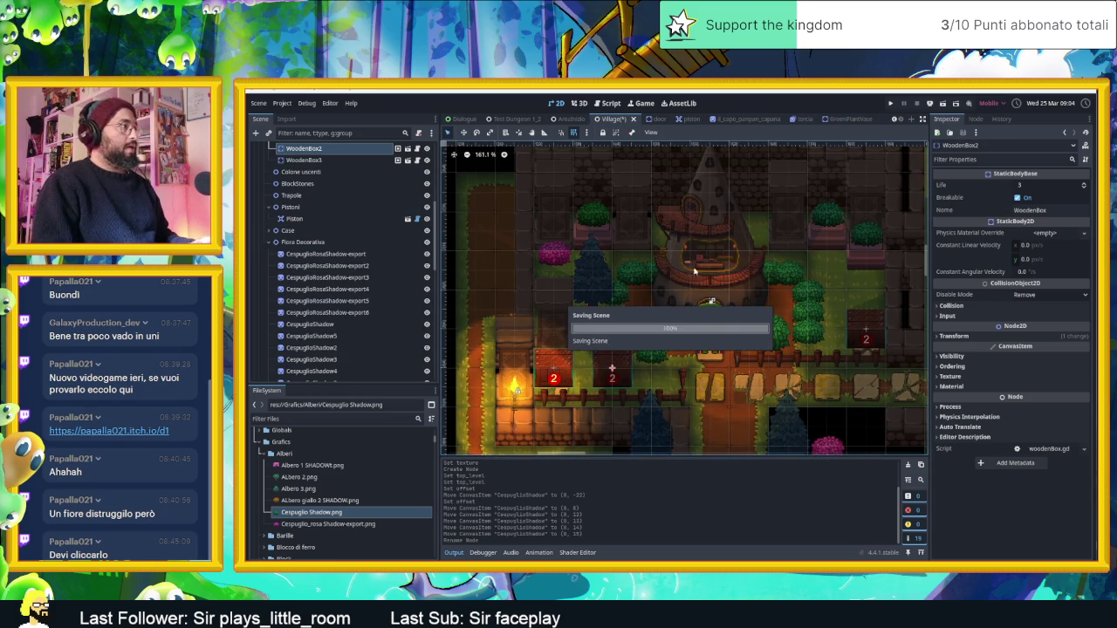
left_click(270, 242)
scroll(818, 301, "down", 2)
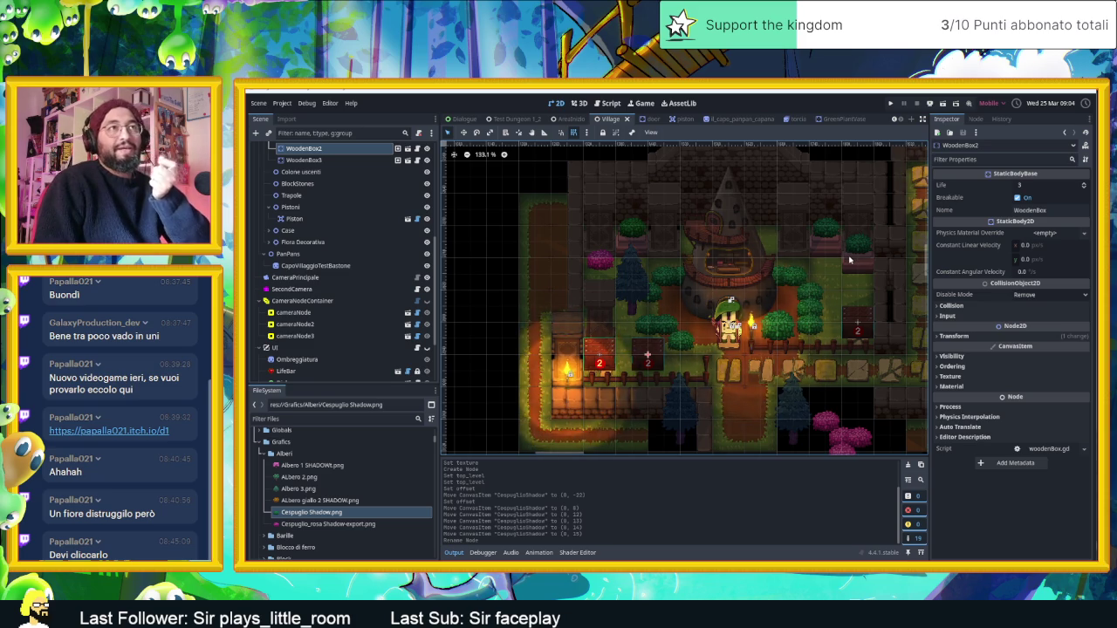
scroll(832, 288, "right", 2)
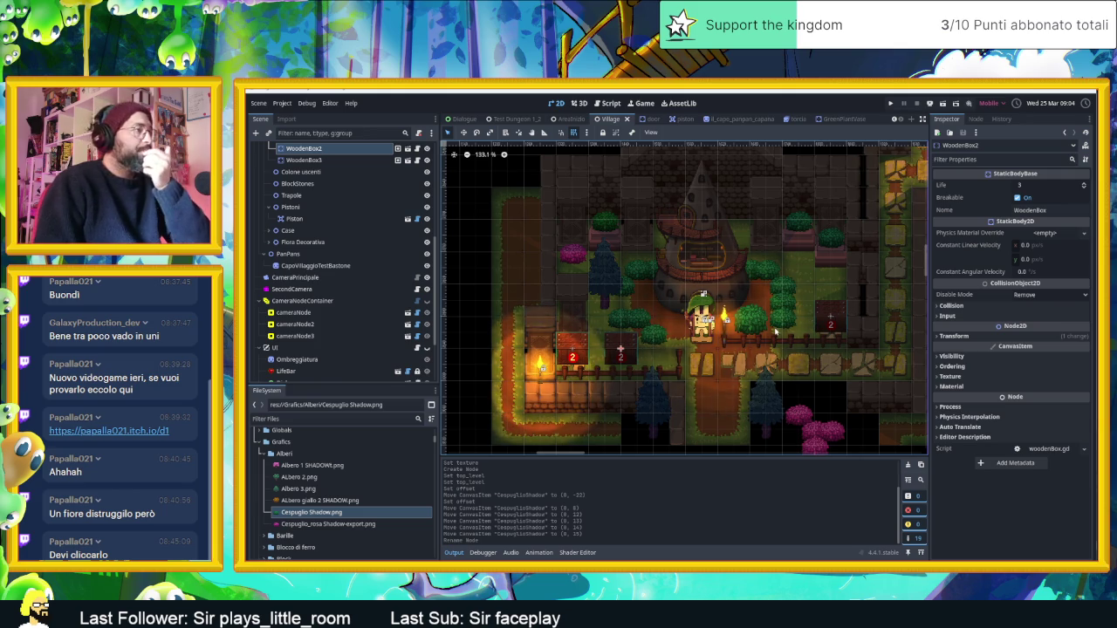
left_click_drag(782, 334, 753, 324)
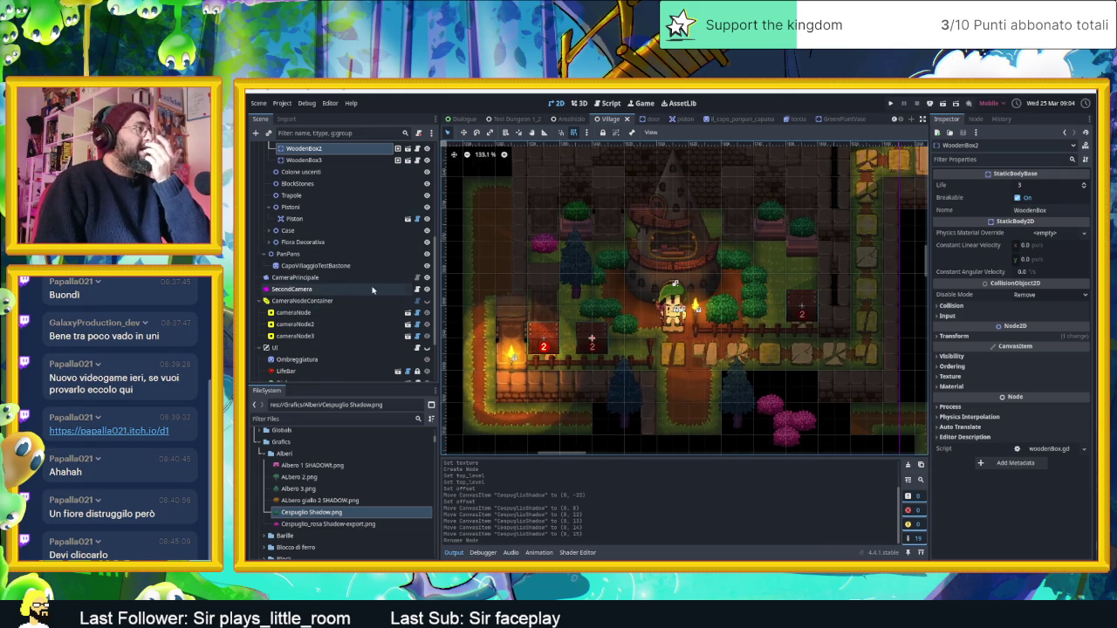
left_click(269, 244)
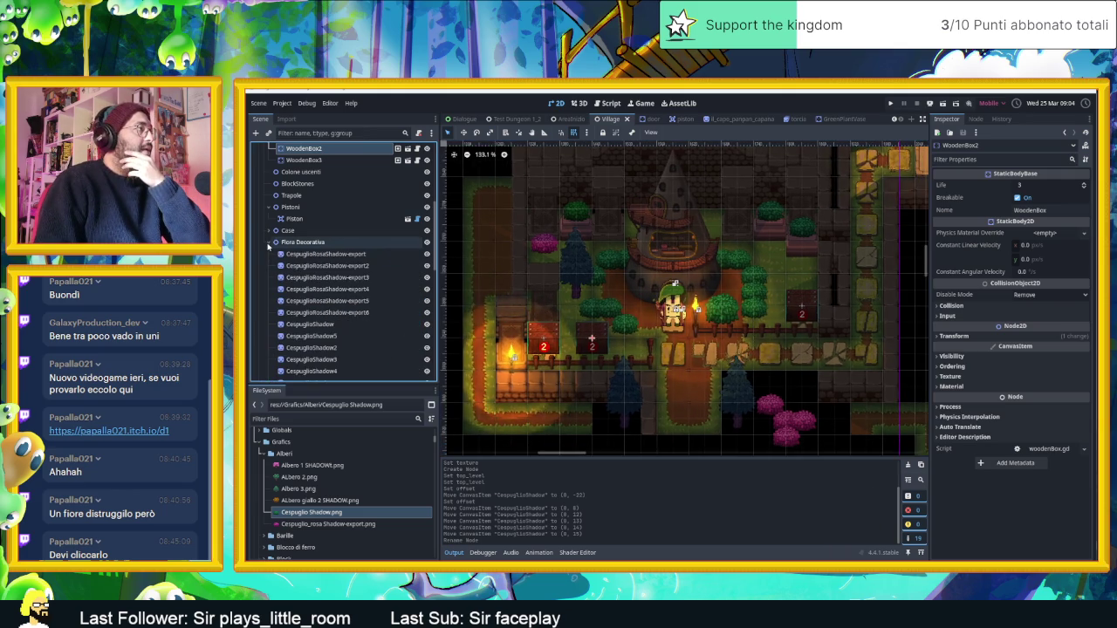
Step: Filter files for 'vase' and place a GreenPlantVase.tscn instance beside the fence at (1650, 2976)
left_click(297, 243)
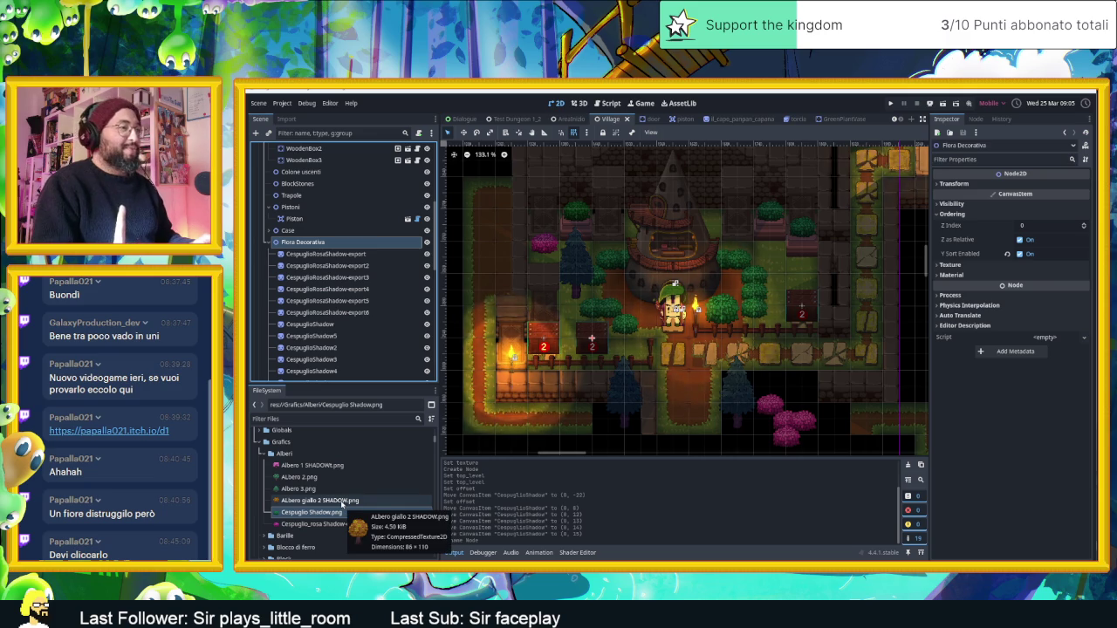
left_click(298, 489)
key("Up")
key("Up")
key("Up")
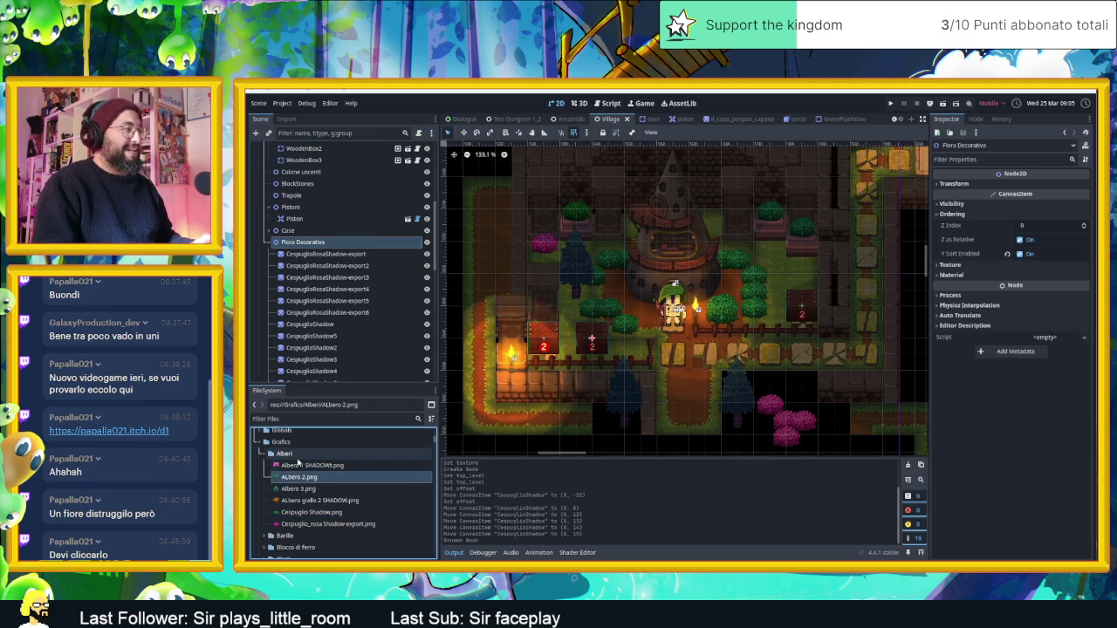
scroll(320, 479, "up", 2)
left_click(295, 420)
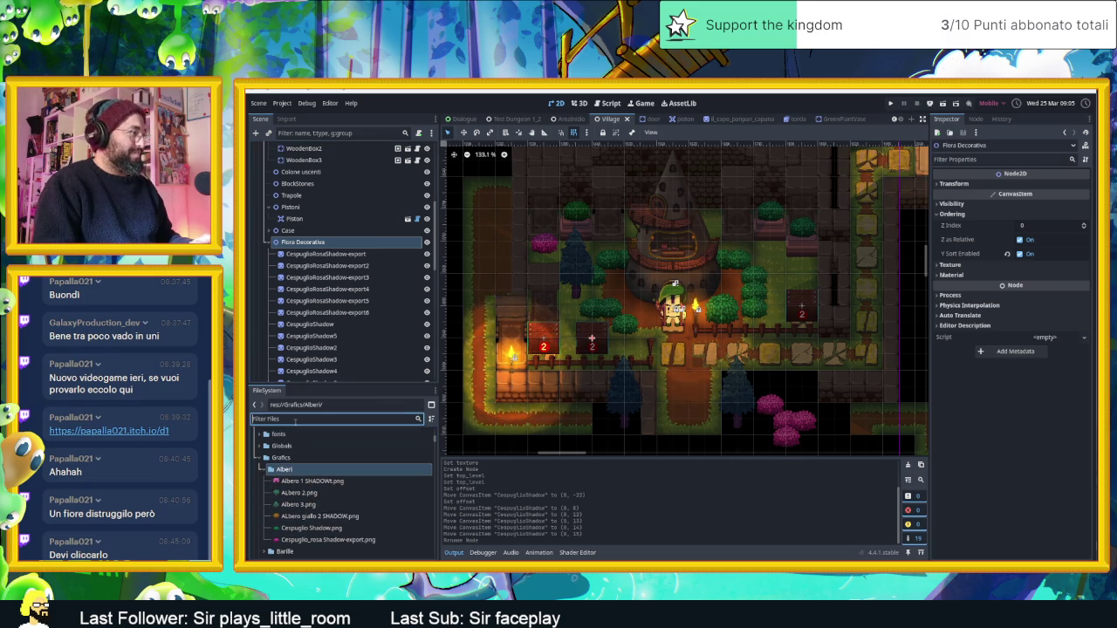
type("vase")
mouse_move(304, 469)
left_mouse_down()
mouse_move(445, 460)
mouse_move(760, 370)
mouse_move(787, 385)
mouse_move(780, 294)
mouse_move(801, 268)
mouse_move(726, 351)
mouse_move(707, 351)
left_mouse_up()
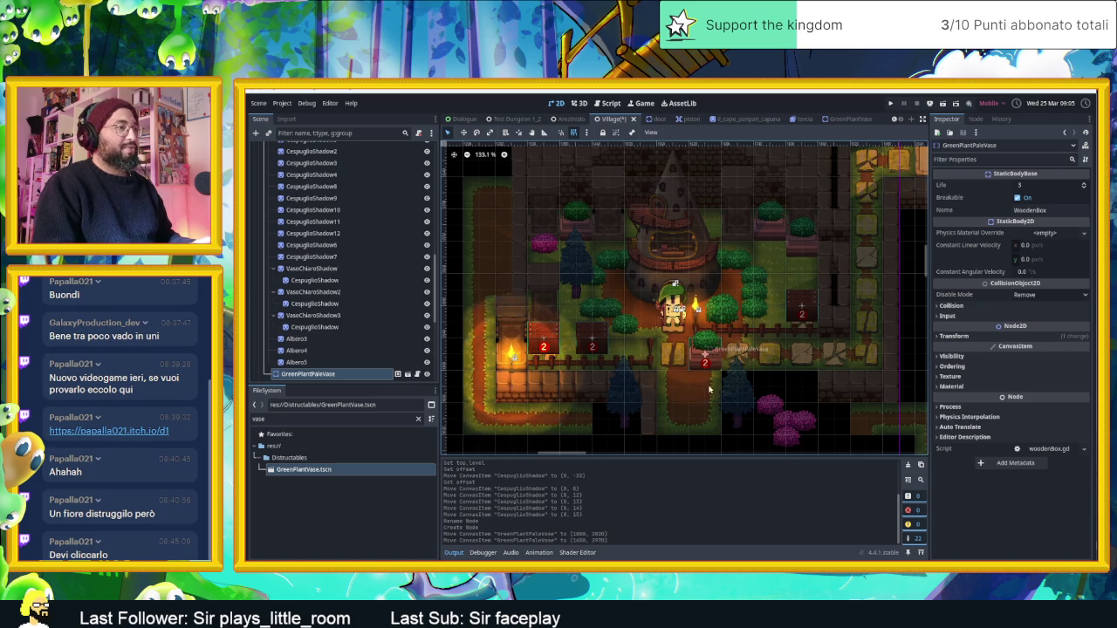
left_click(757, 442)
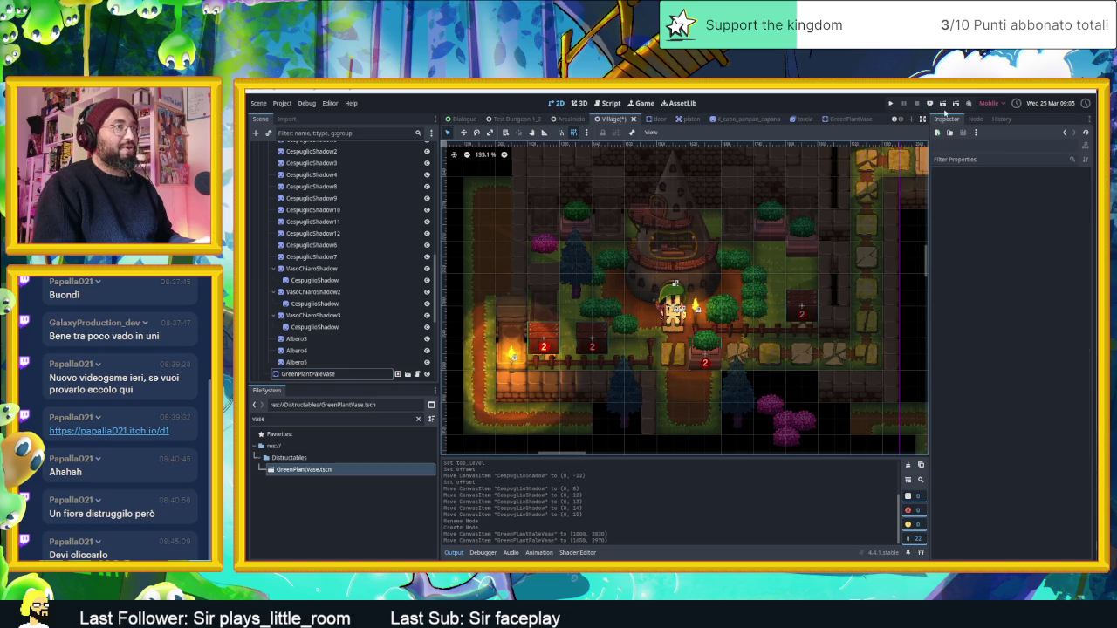
Step: Test-run the game, switch off the vase's Breakable option, and run it again
key("ctrl+s")
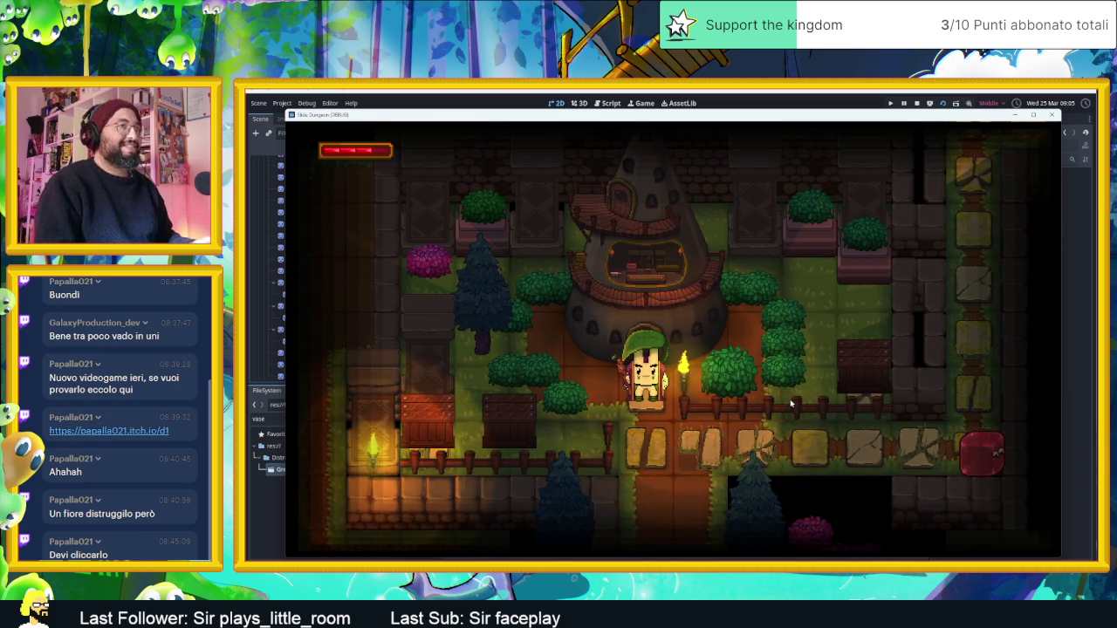
key("F8")
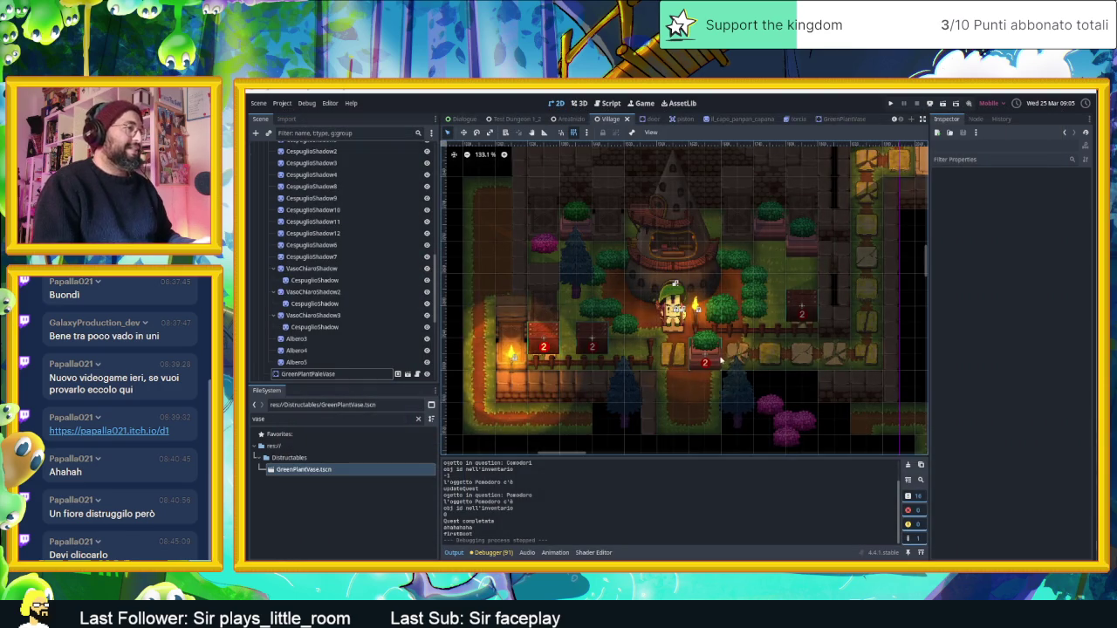
left_click(1036, 196)
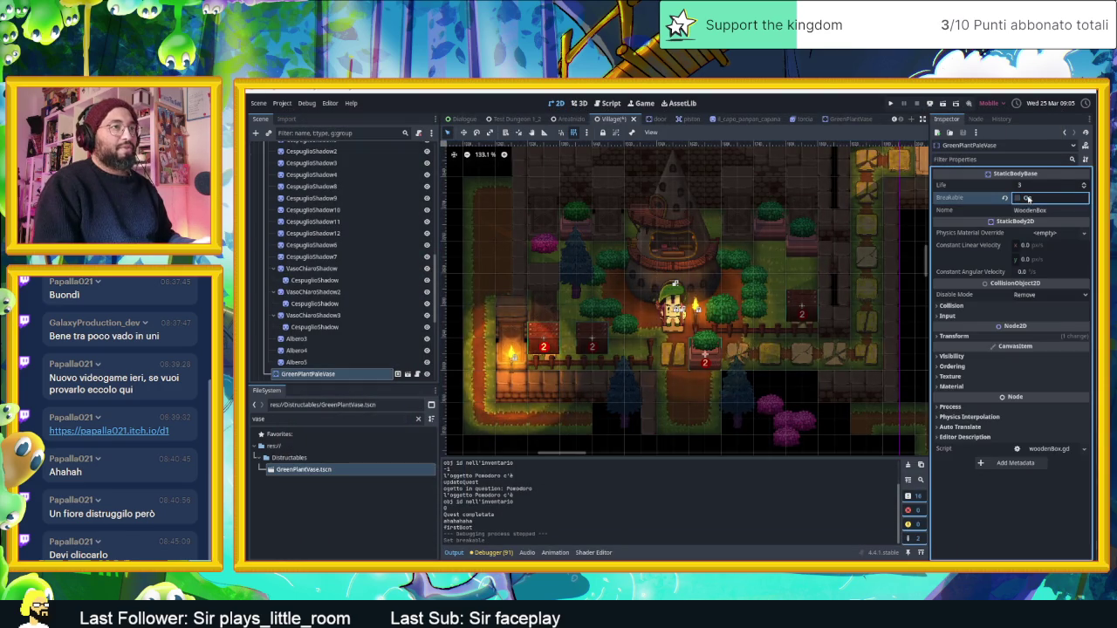
left_click(943, 104)
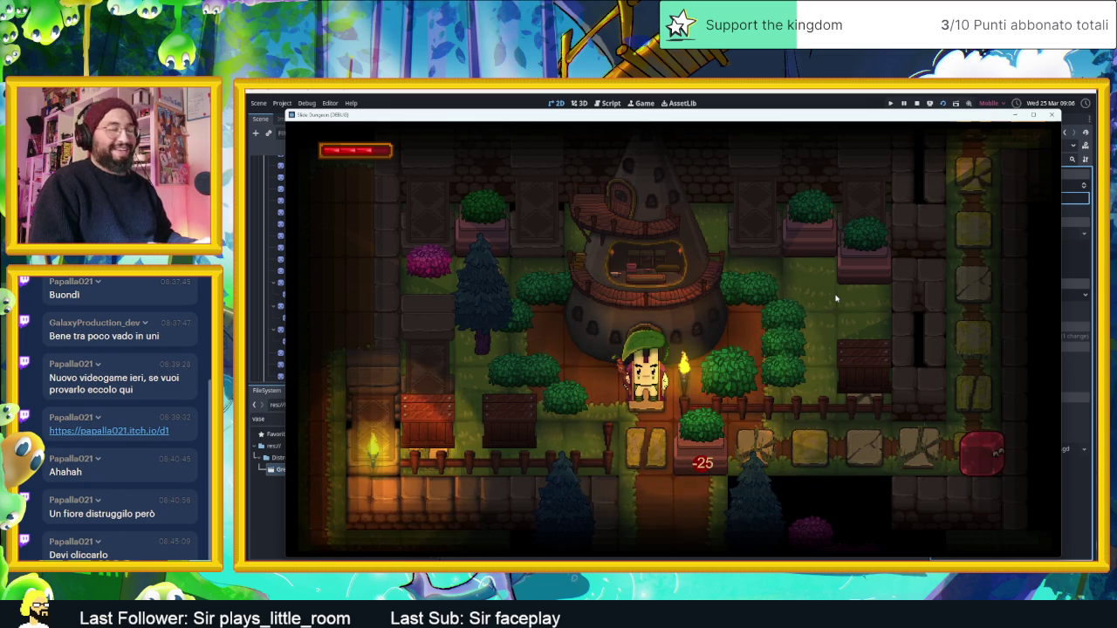
key("F8")
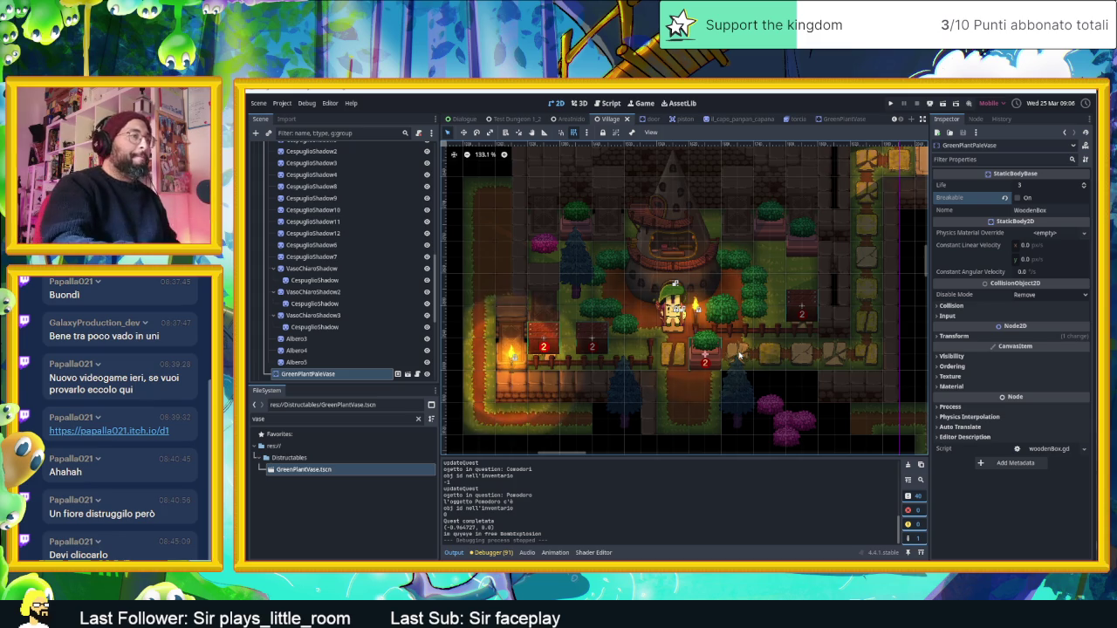
scroll(748, 349, "up", 3)
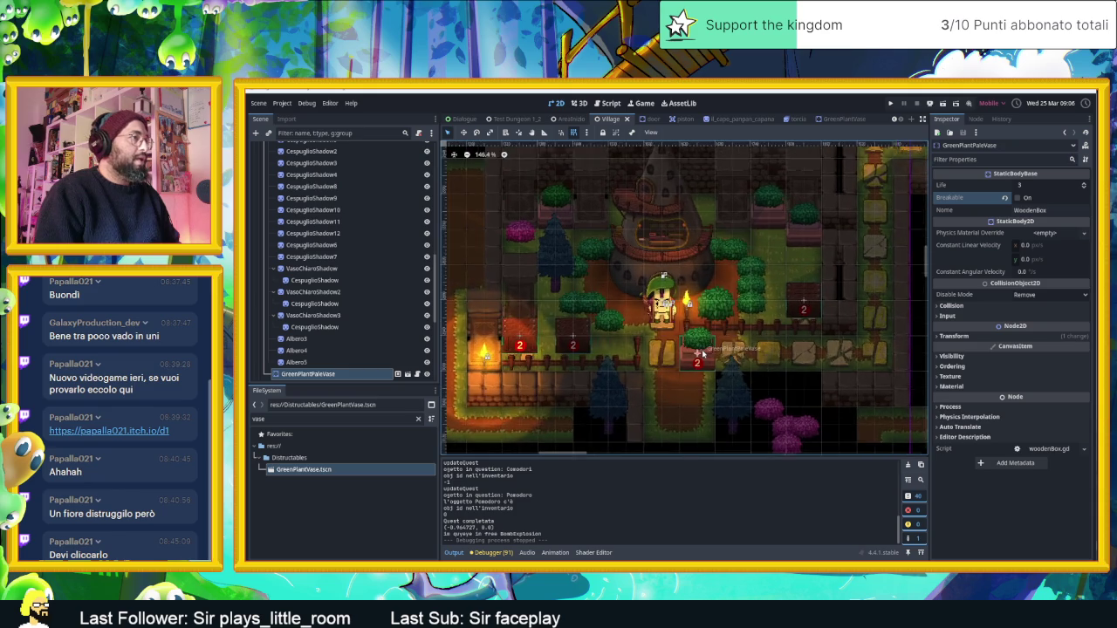
scroll(862, 175, "up", 1)
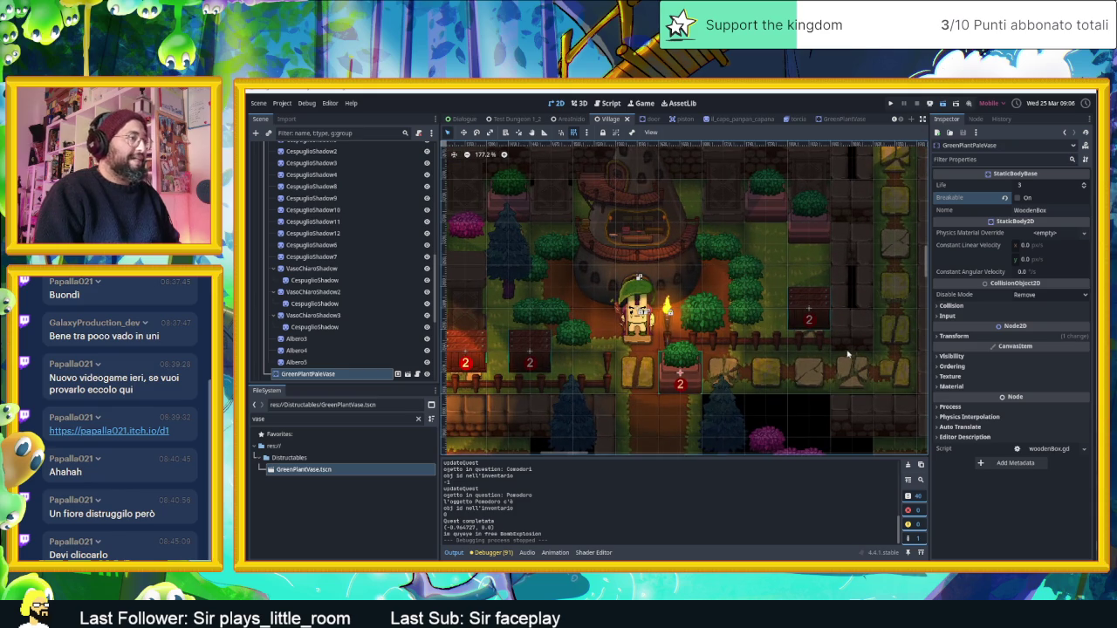
key("ctrl+s")
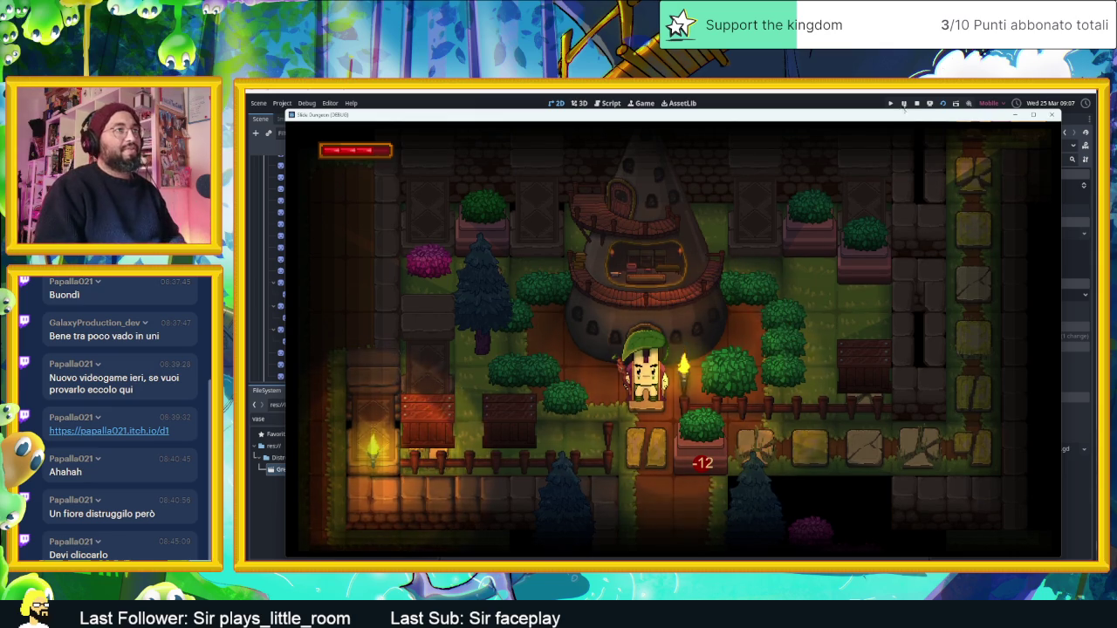
left_click(914, 103)
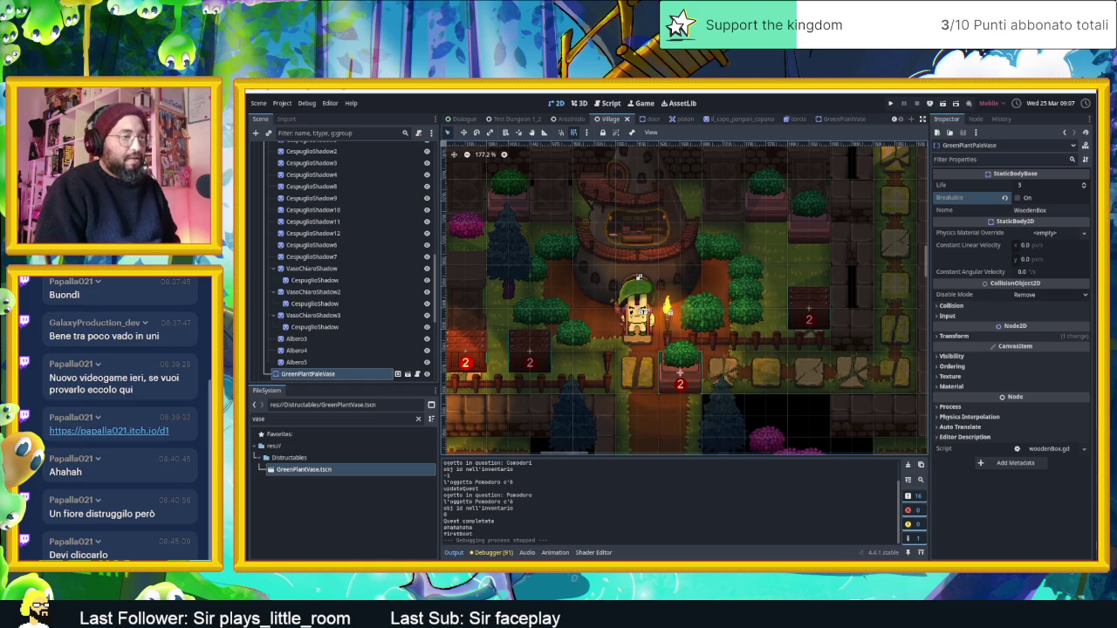
key("super")
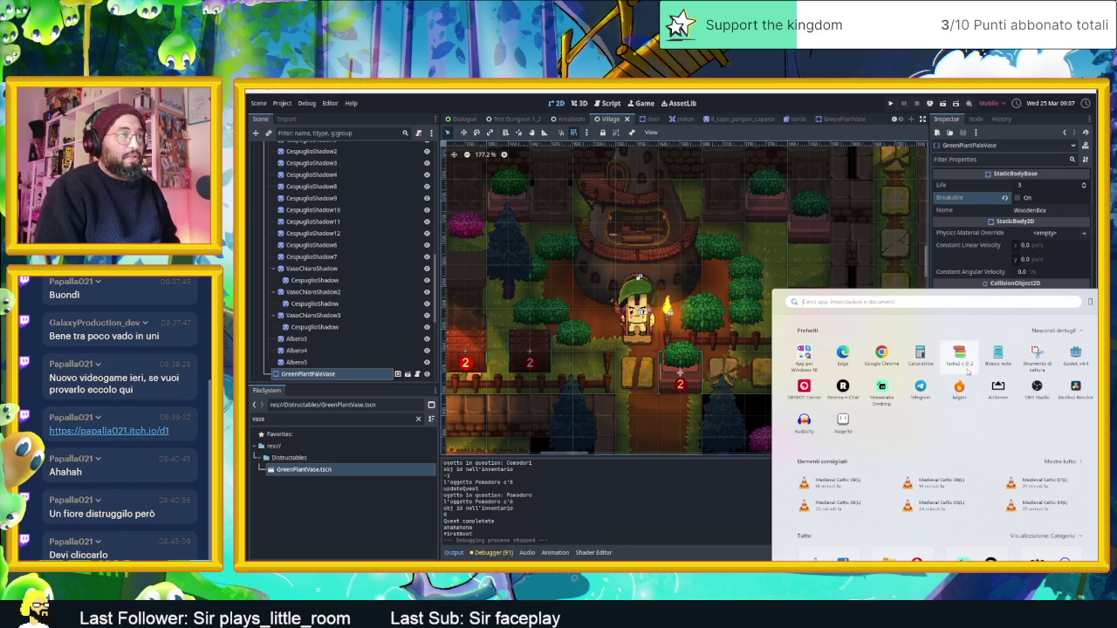
Step: Open Tasks 2.0 and add a new 'Vasi distruttibili' task column
left_click(959, 353)
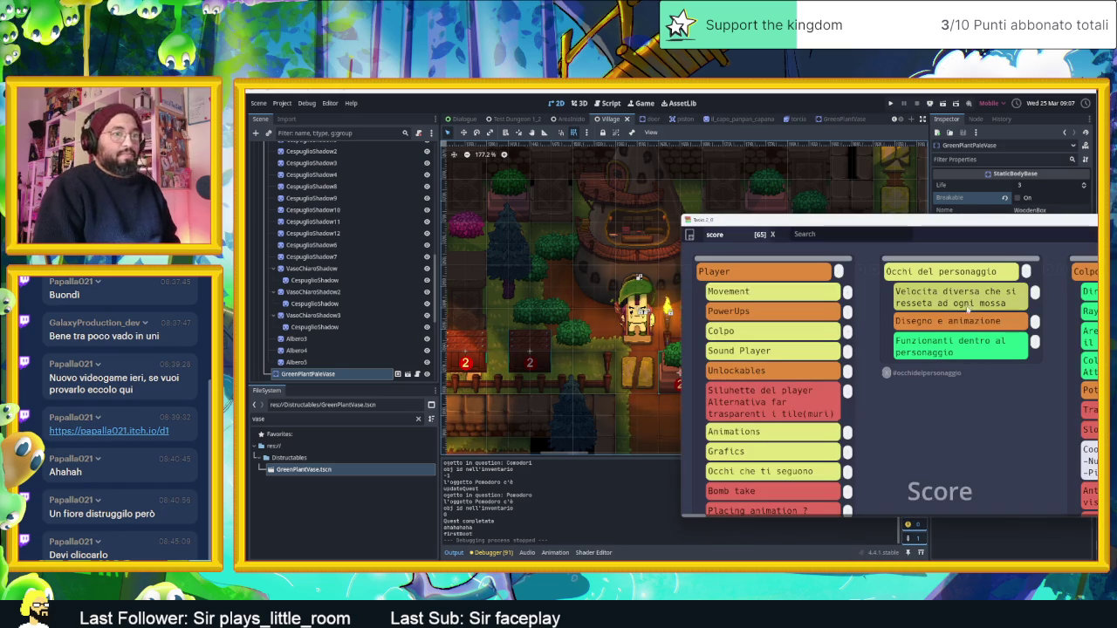
mouse_move(955, 228)
left_mouse_down()
mouse_move(611, 163)
mouse_move(611, 92)
left_mouse_up()
scroll(935, 438, "right", 10)
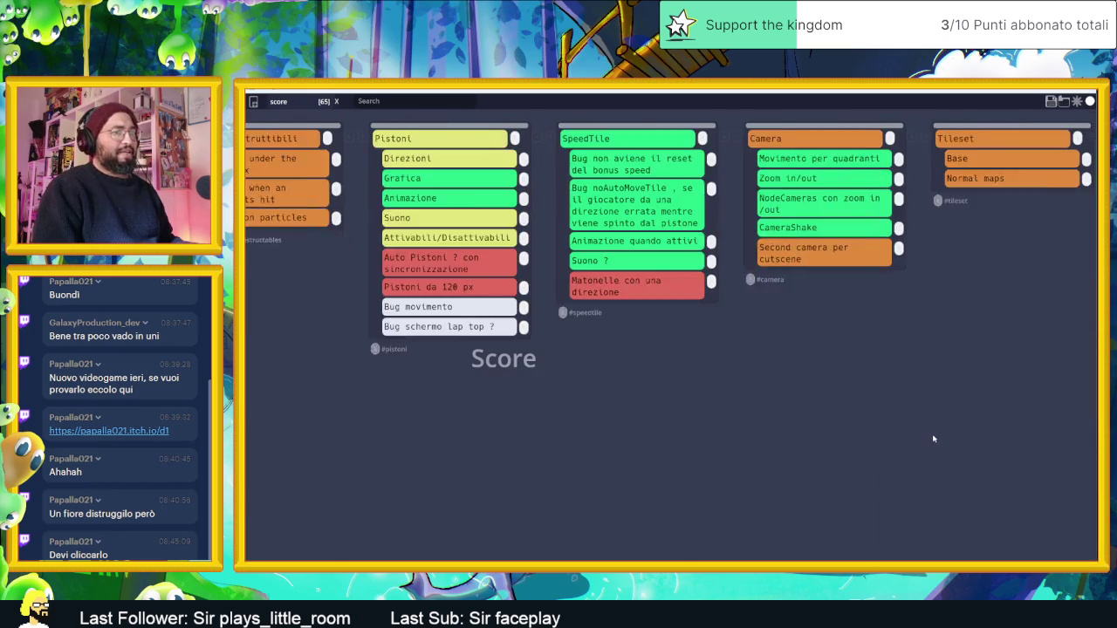
scroll(941, 442, "right", 5)
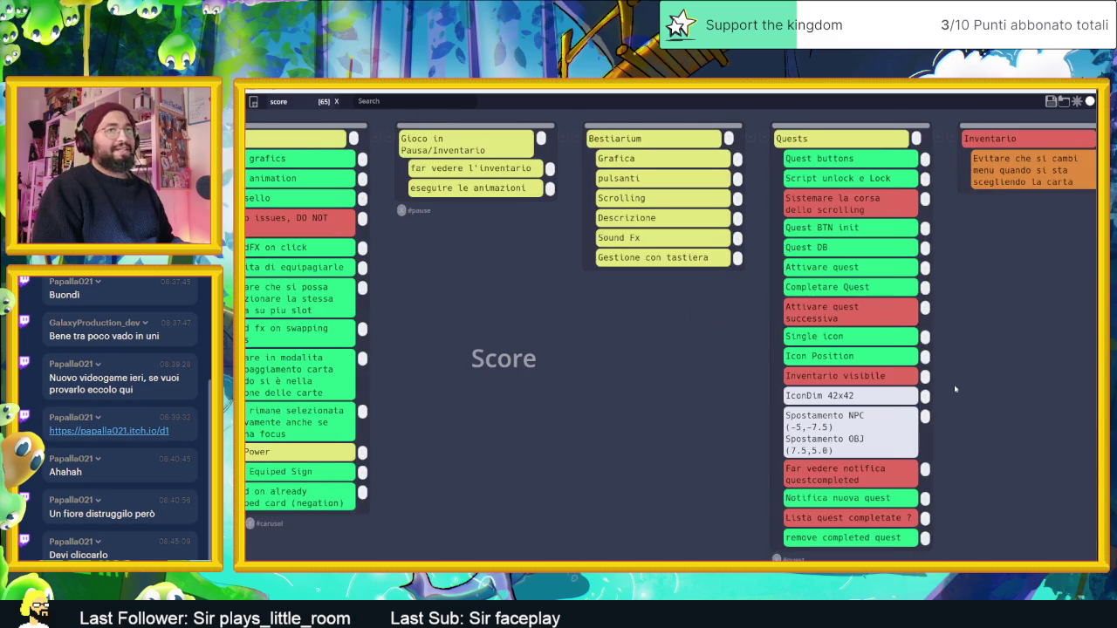
scroll(954, 389, "right", 15)
scroll(952, 392, "right", 5)
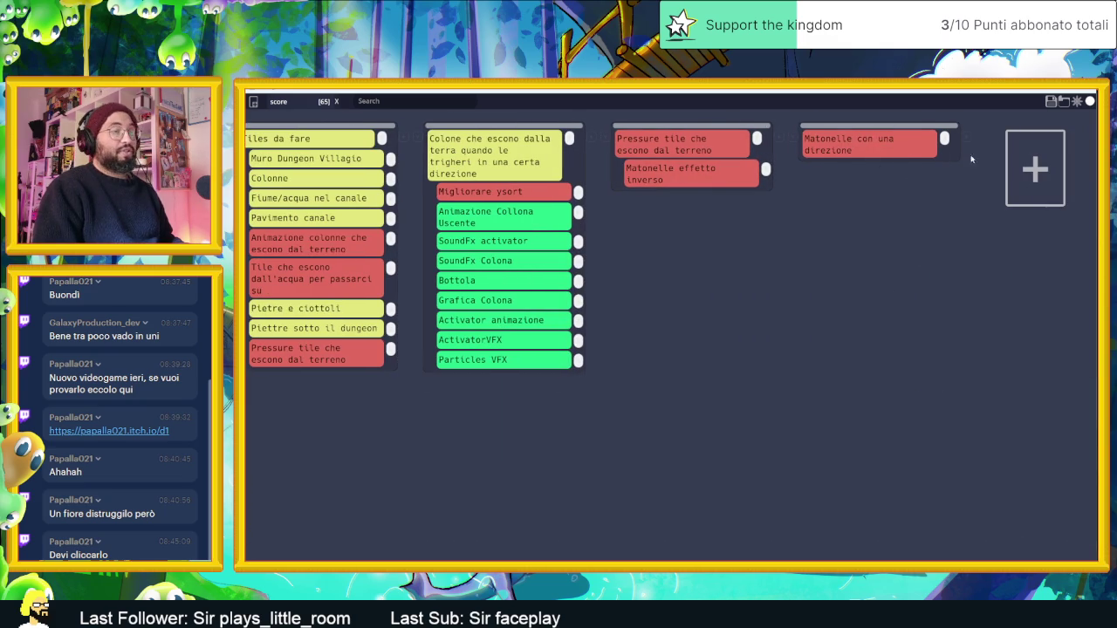
left_click(1030, 154)
scroll(1004, 183, "right", 3)
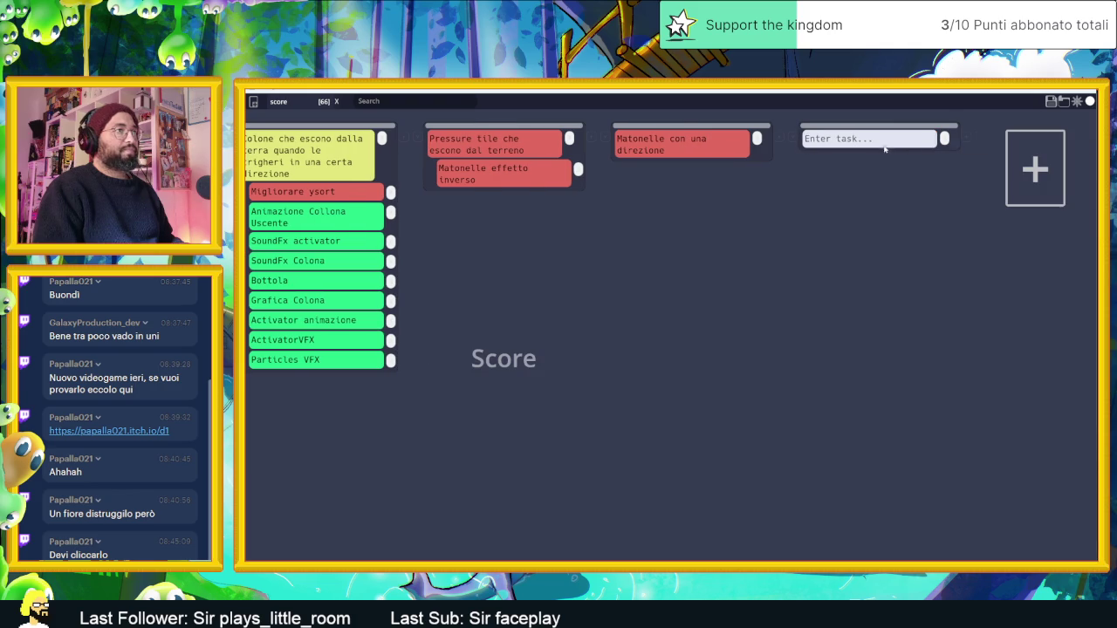
type("Vasi distruttibili")
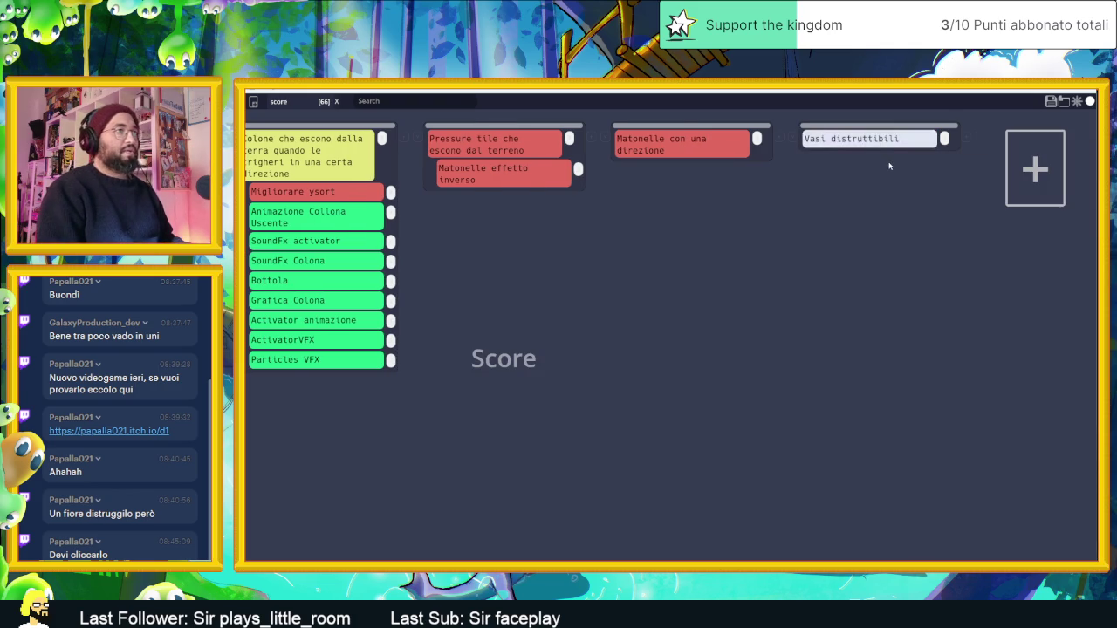
key("Return")
Step: Add subtasks 'Foglie fx particles' and 'Fuoco incendio', then save the board
left_click(945, 138)
type("Fogl")
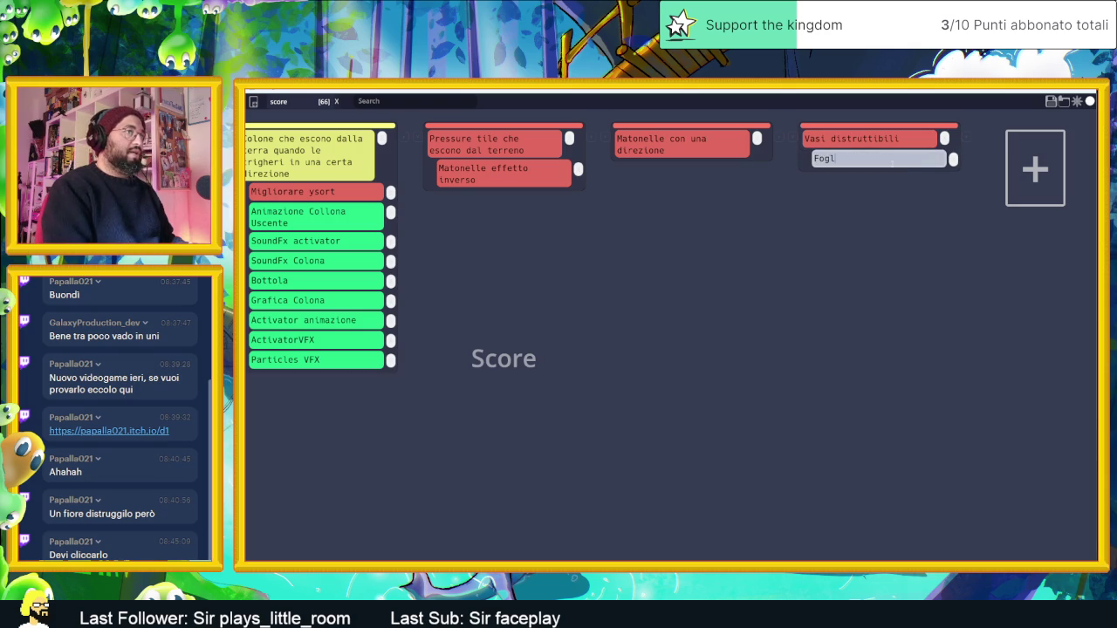
type("ie fx particles")
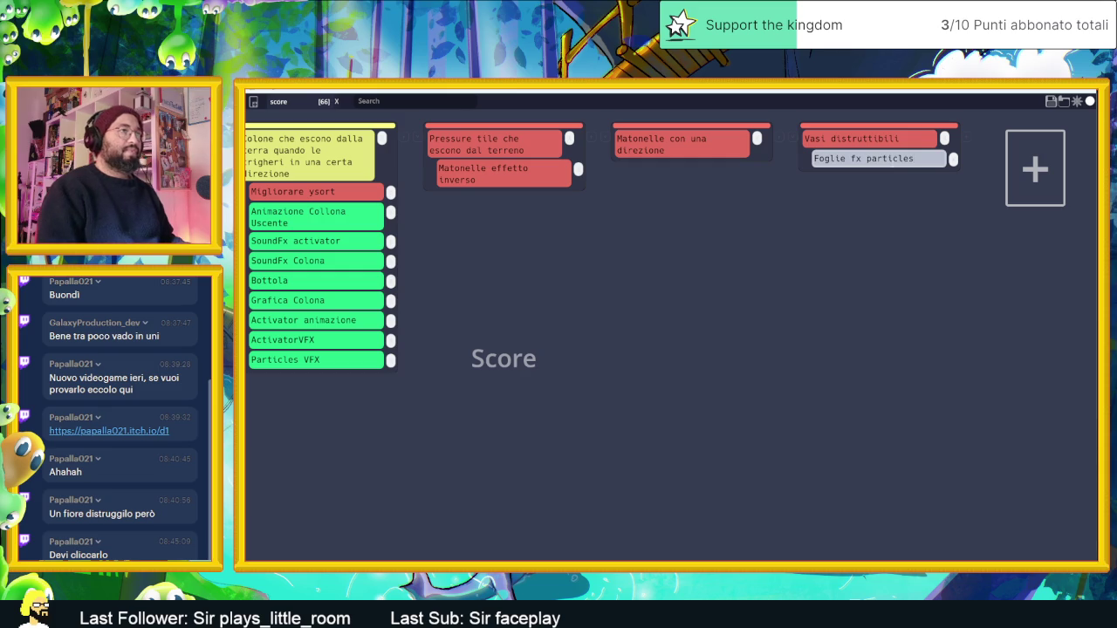
key("Return")
left_click(944, 138)
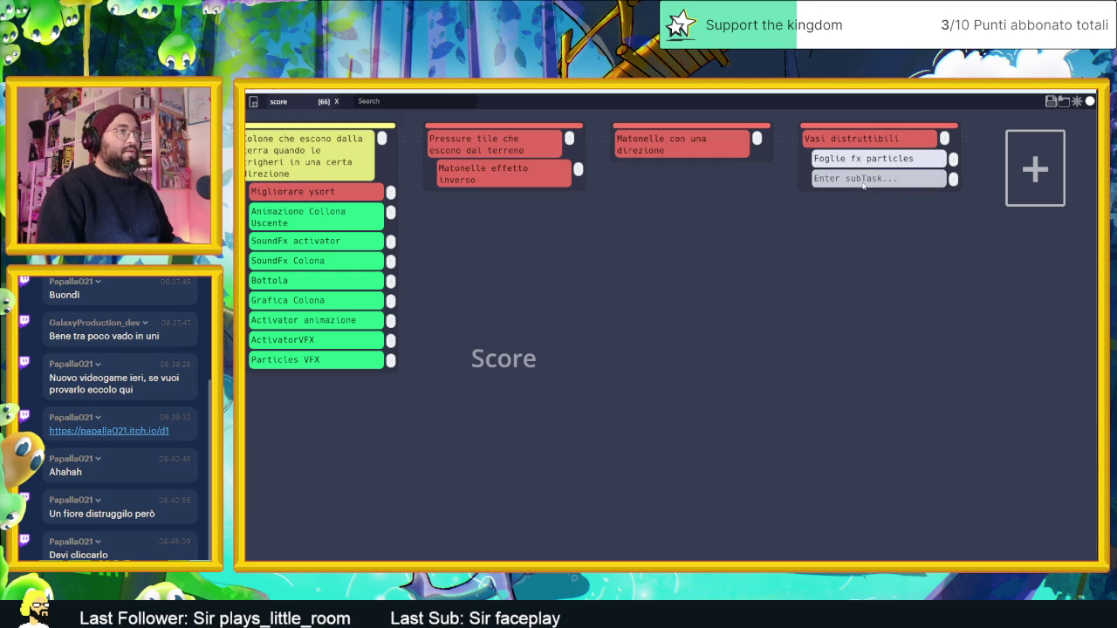
type("Fuoco")
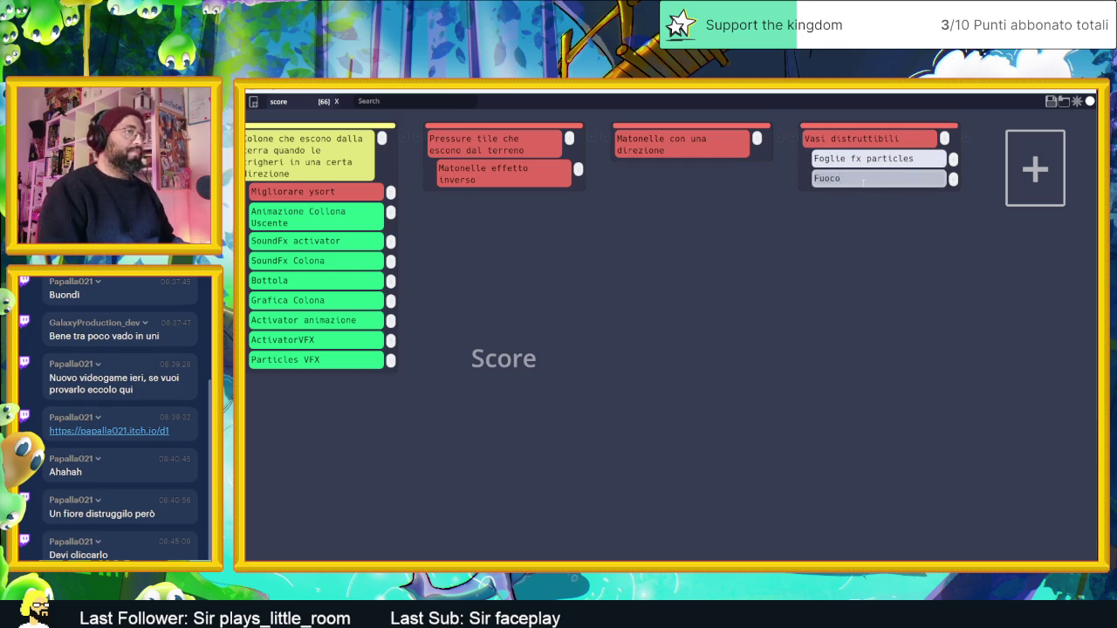
key("Return")
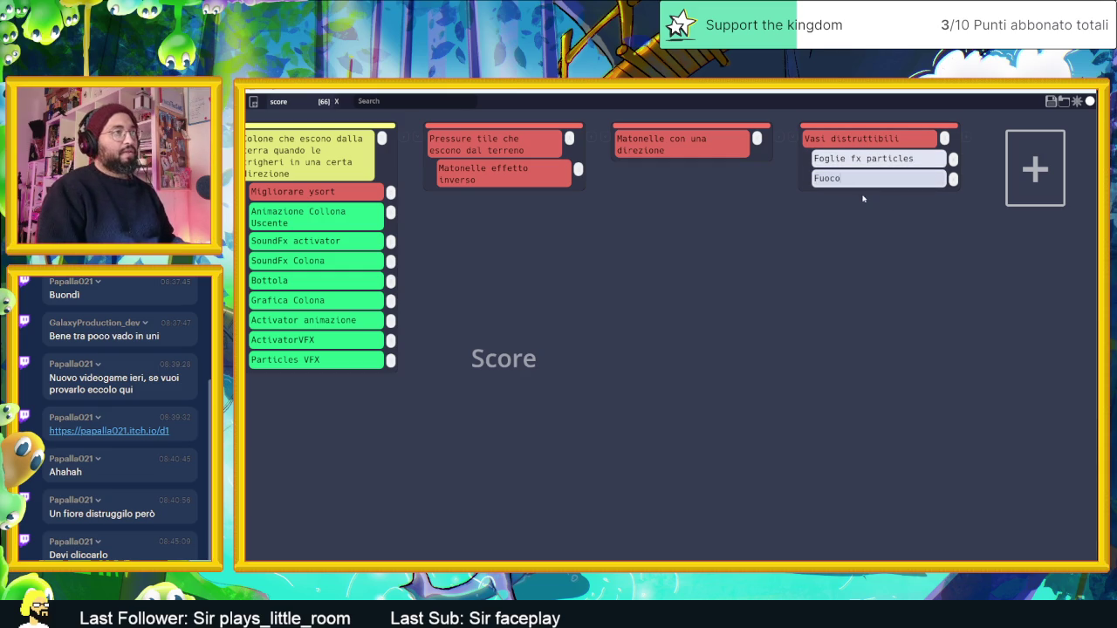
double_click(854, 179)
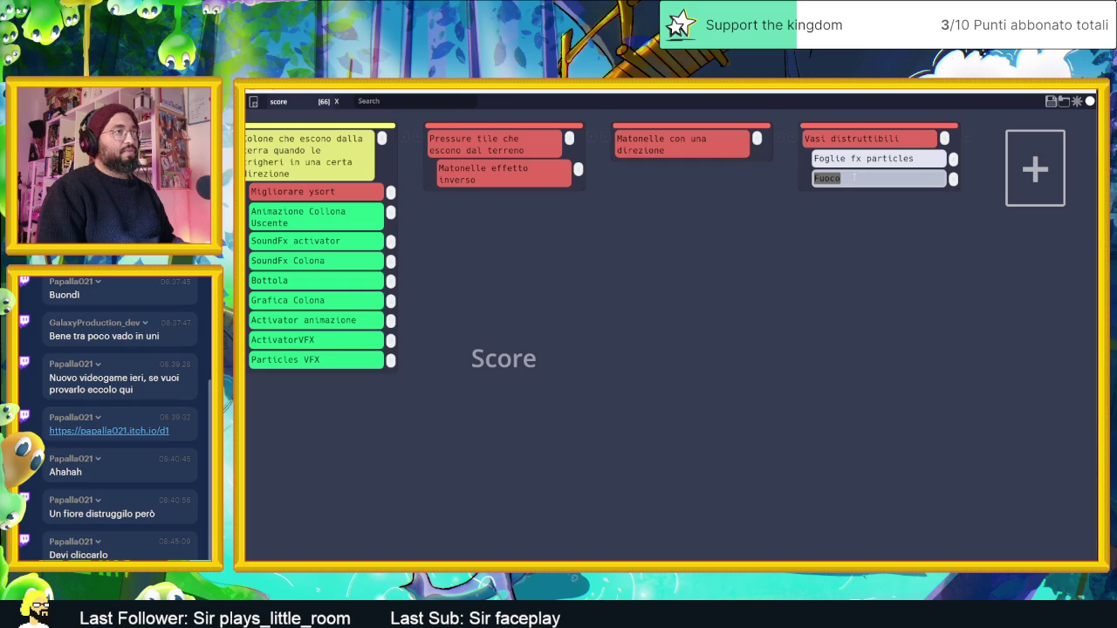
left_click(855, 178)
type("incendi")
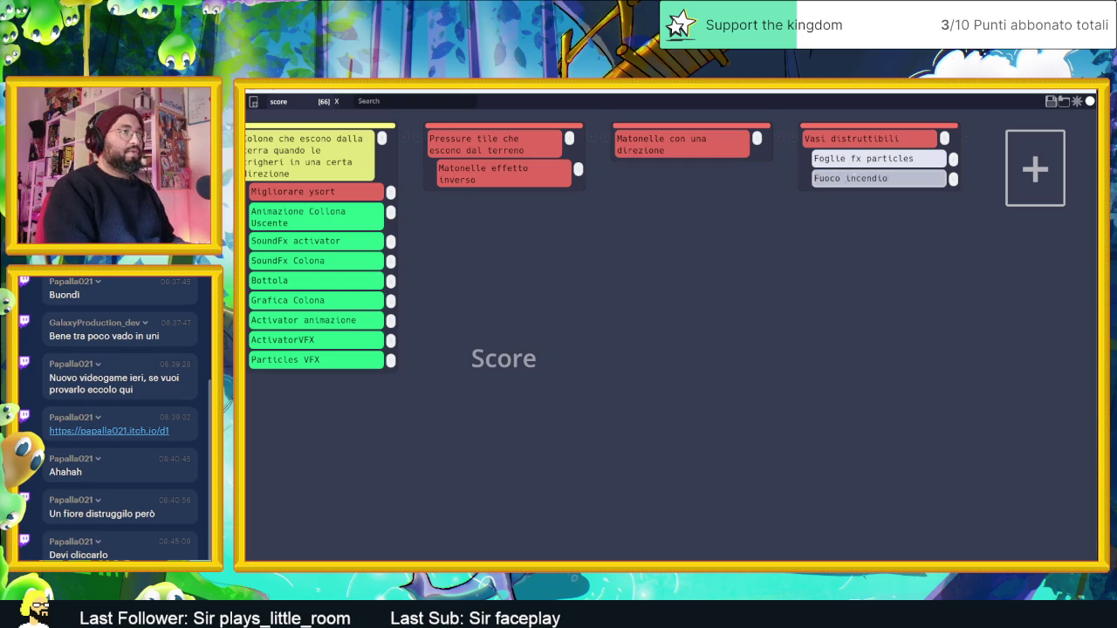
type("o")
key("Return")
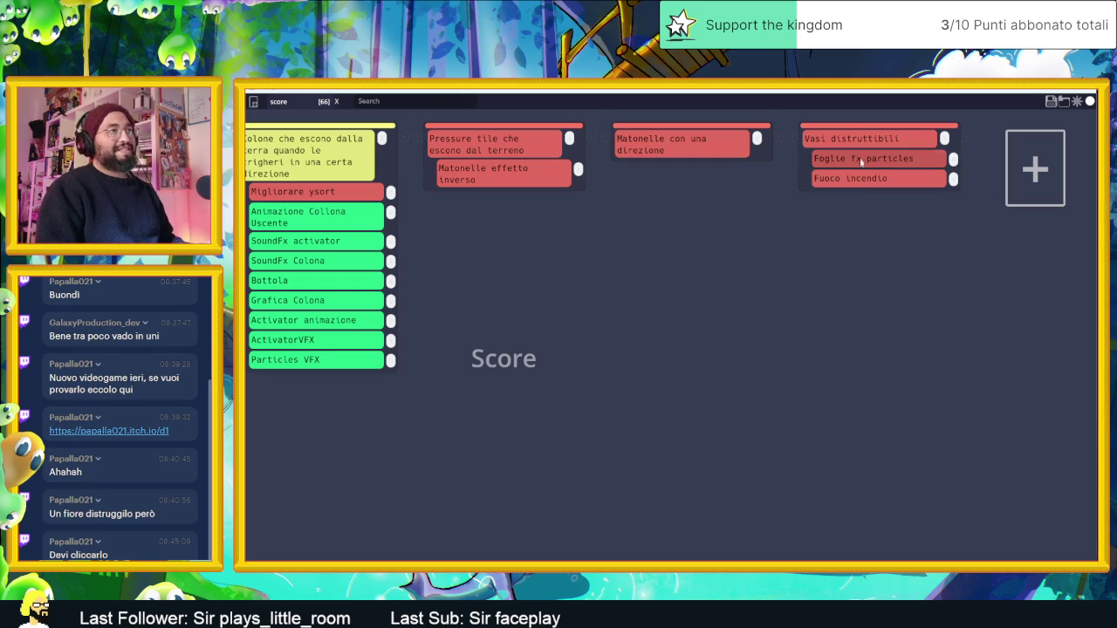
left_click(1051, 101)
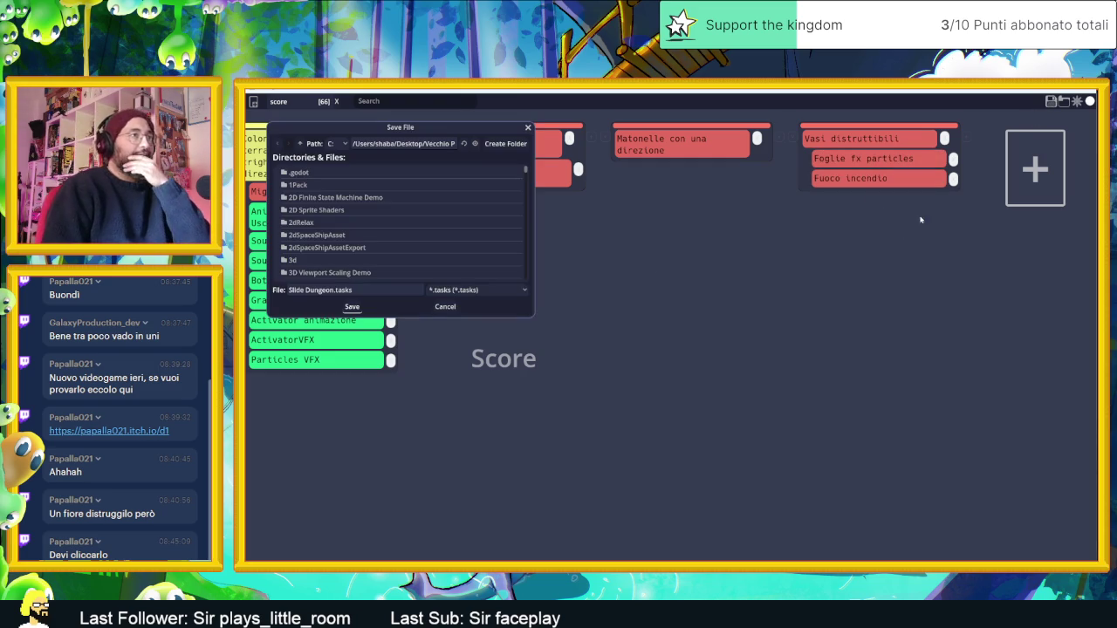
Step: Save the board as Slide Dungeon.tasks, overwriting the existing file
left_click(356, 307)
left_click(604, 341)
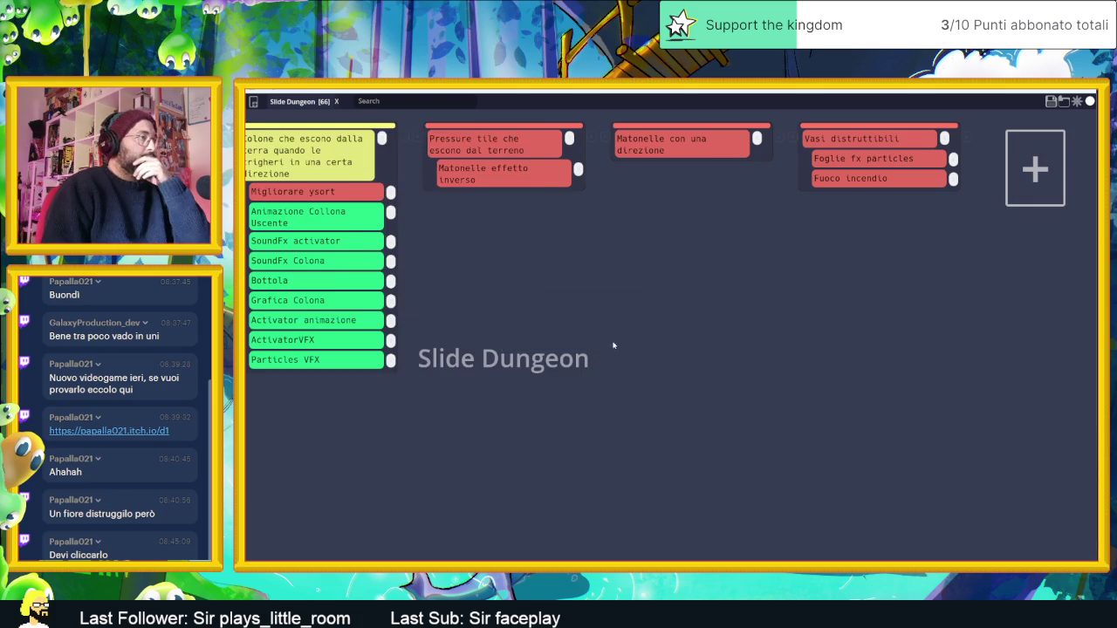
scroll(806, 374, "left", 5)
scroll(807, 374, "left", 3)
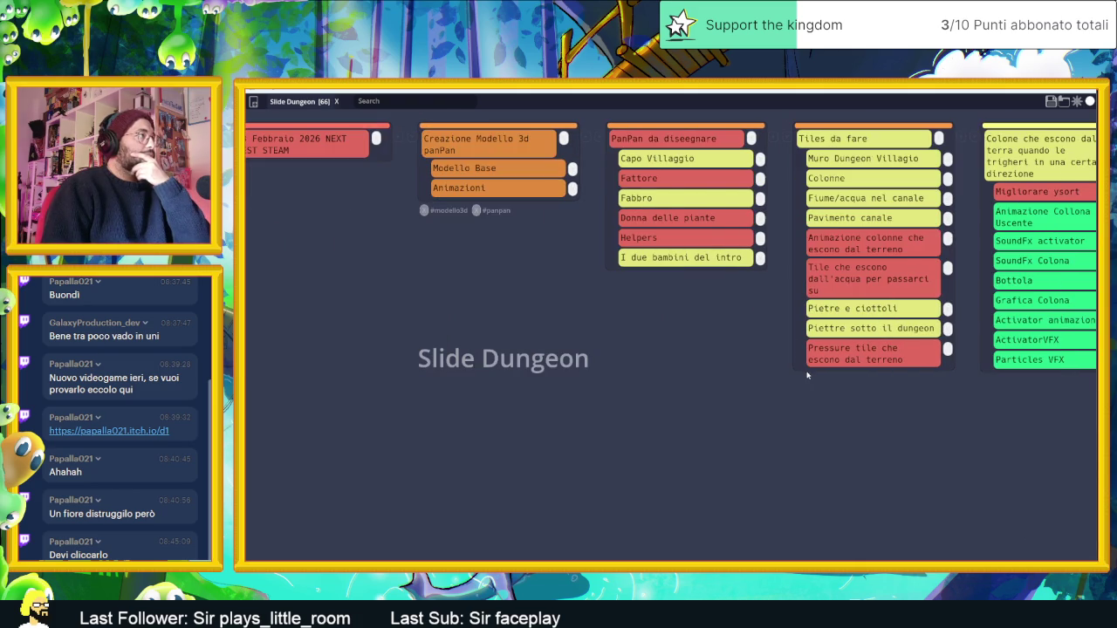
scroll(808, 376, "left", 1)
scroll(753, 381, "left", 2)
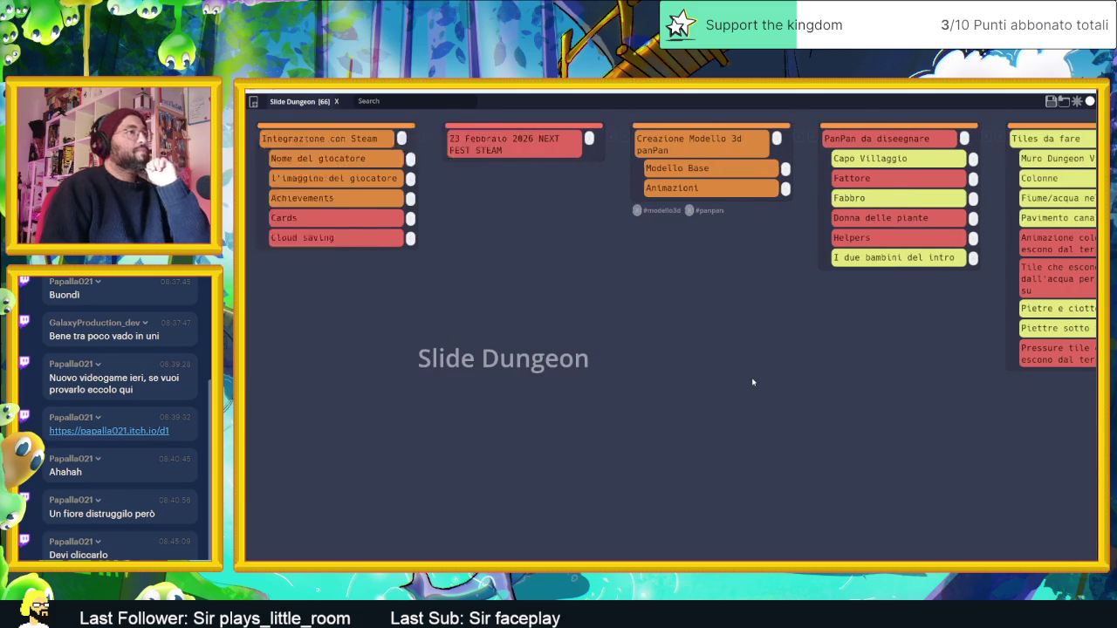
Step: Review all Slide Dungeon board columns, then close Tasks 2.0 to return to Godot
scroll(753, 381, "right", 2)
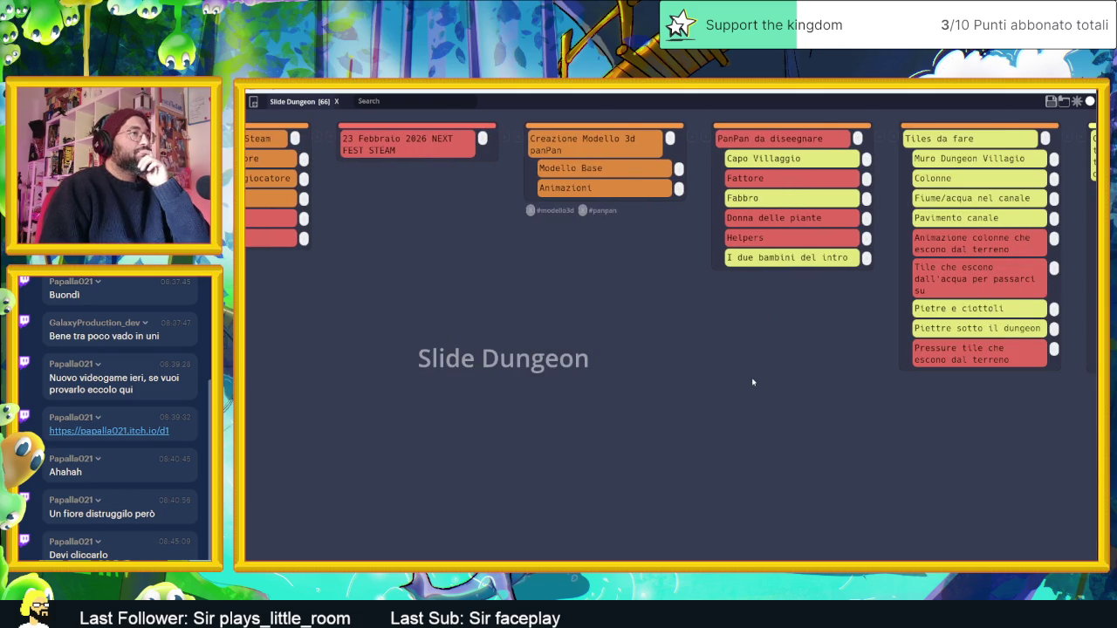
scroll(753, 381, "left", 5)
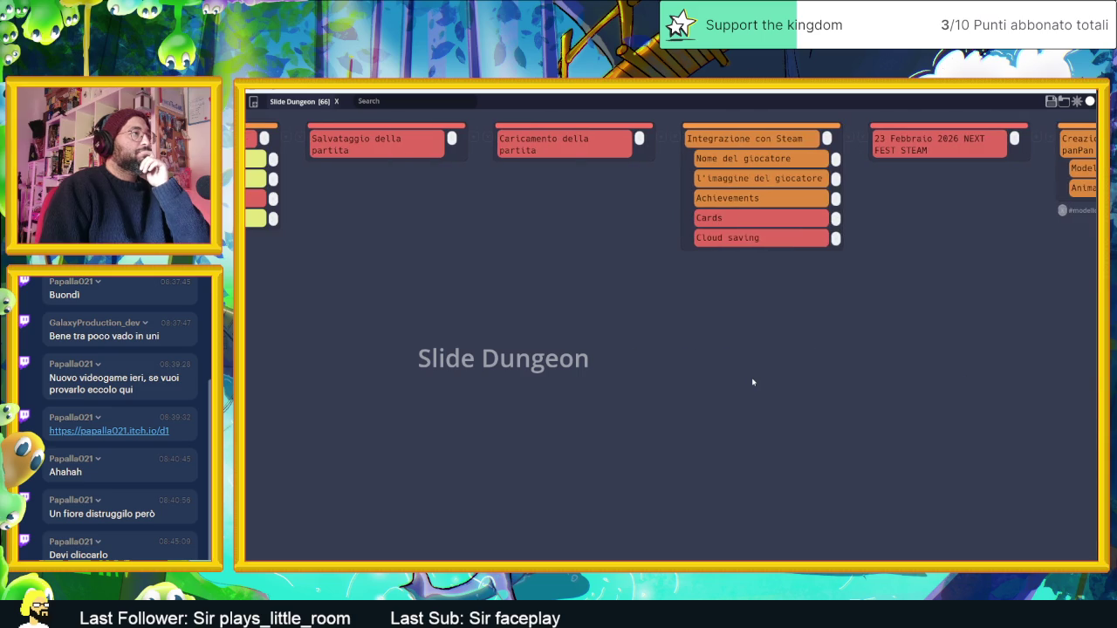
scroll(753, 381, "left", 7)
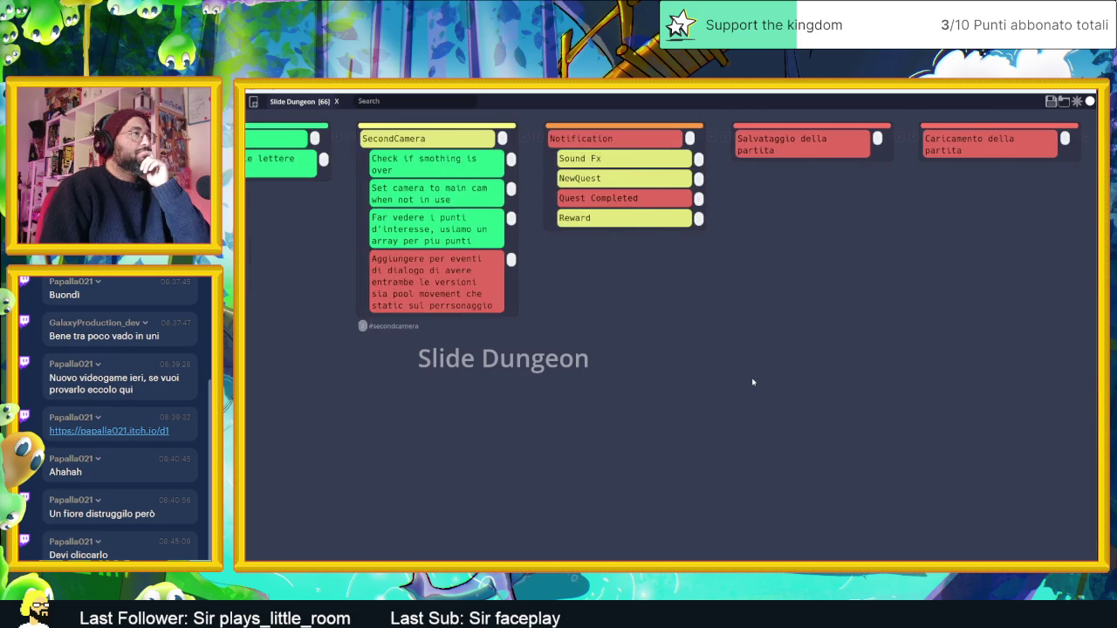
scroll(753, 381, "left", 10)
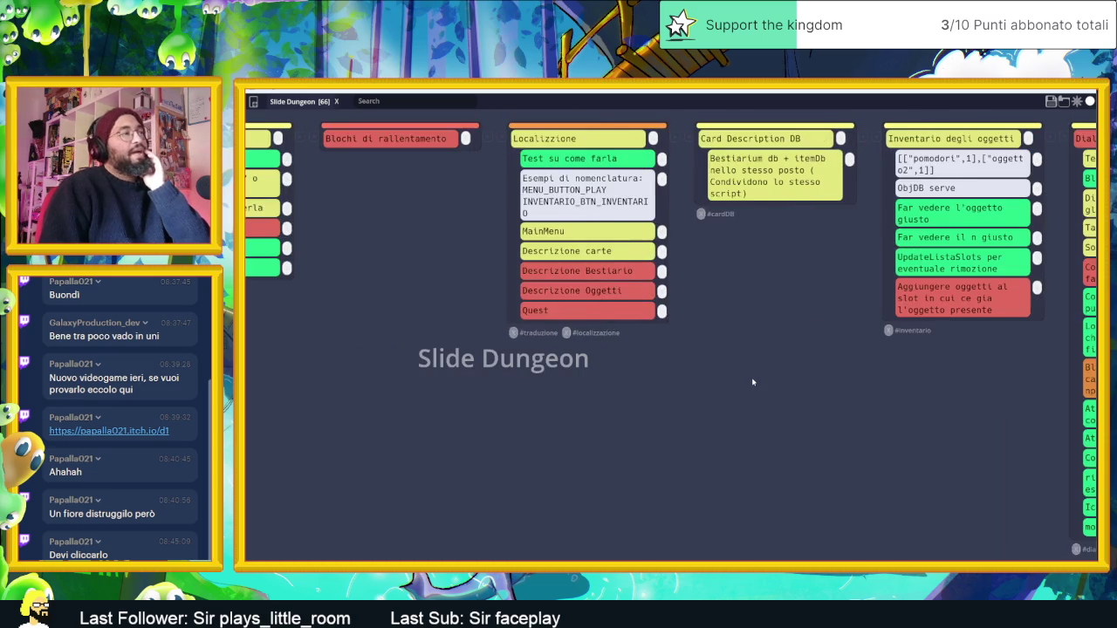
scroll(753, 382, "left", 4)
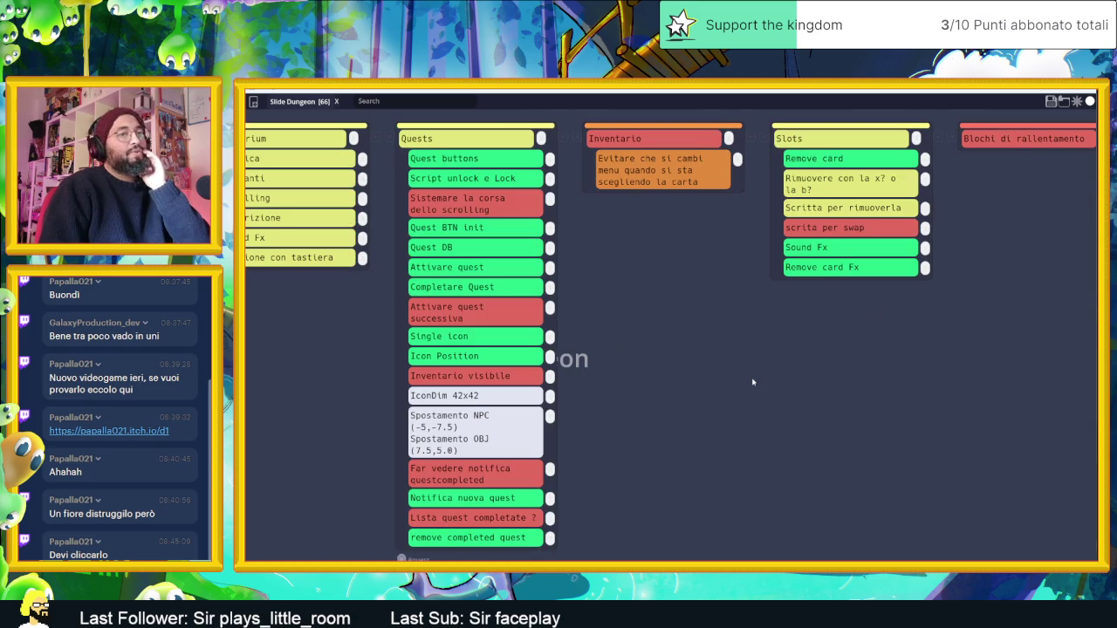
scroll(753, 382, "left", 6)
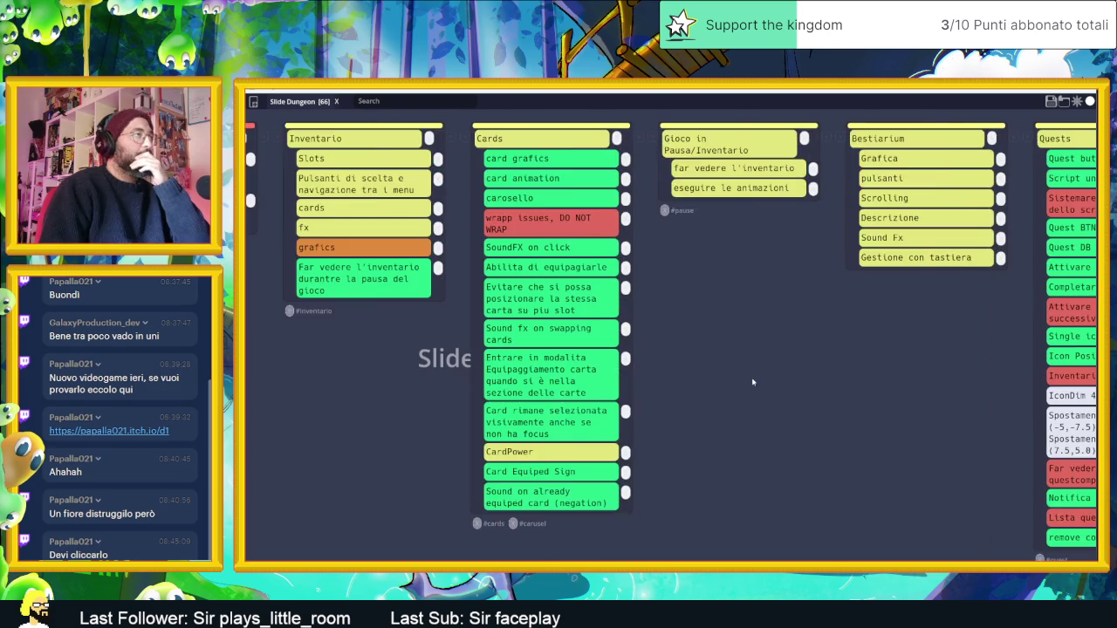
scroll(753, 381, "left", 8)
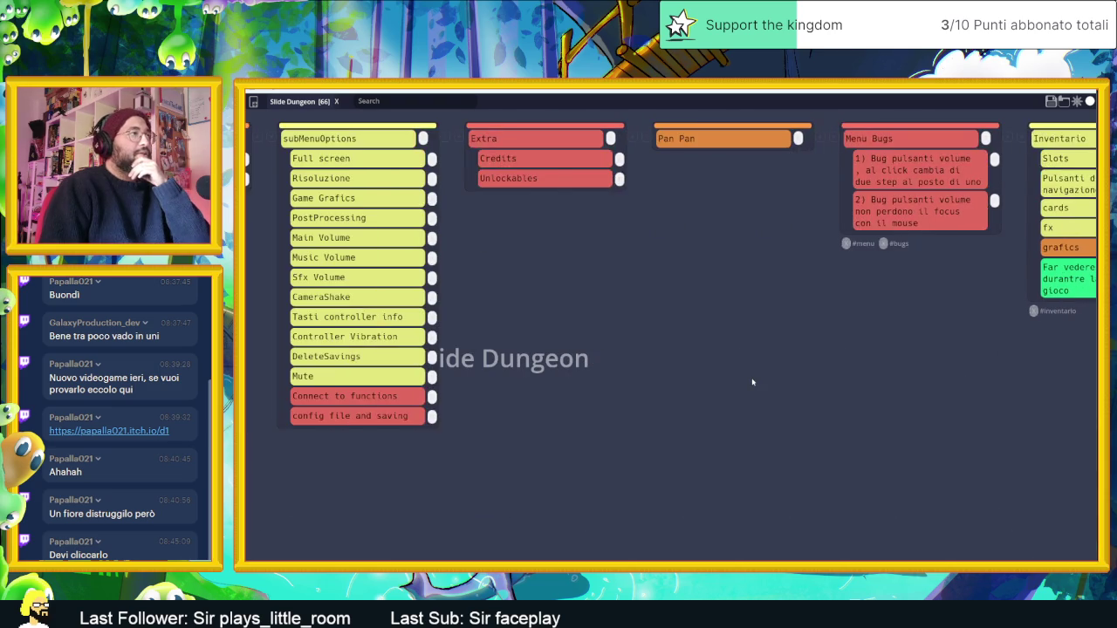
scroll(753, 381, "left", 1)
scroll(801, 395, "left", 10)
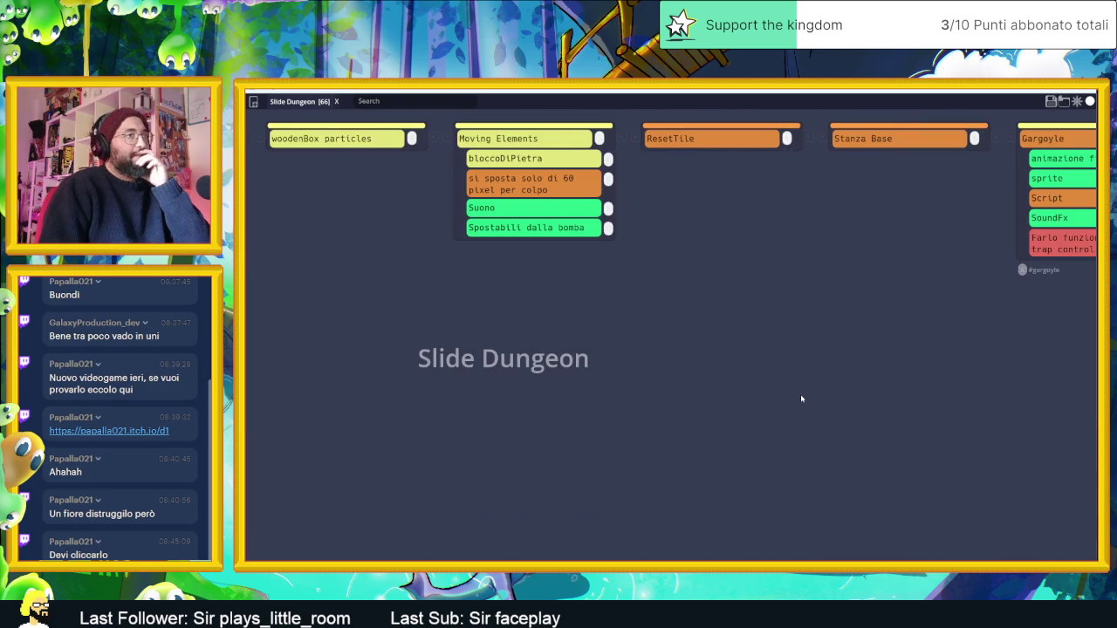
scroll(801, 399, "left", 4)
scroll(800, 399, "left", 2)
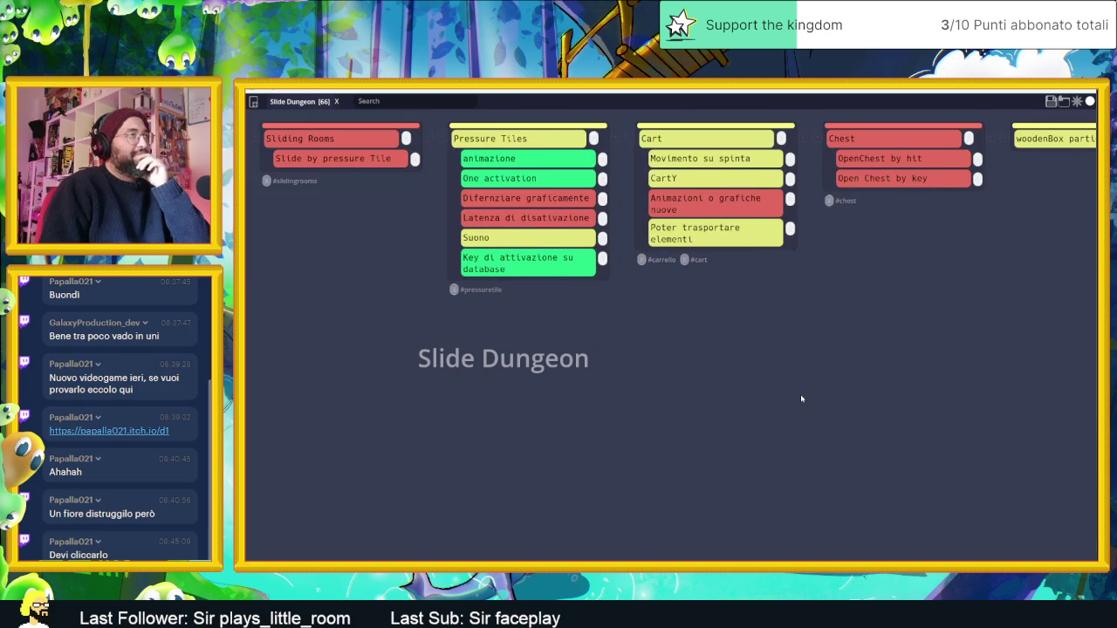
scroll(915, 343, "left", 5)
scroll(915, 343, "left", 3)
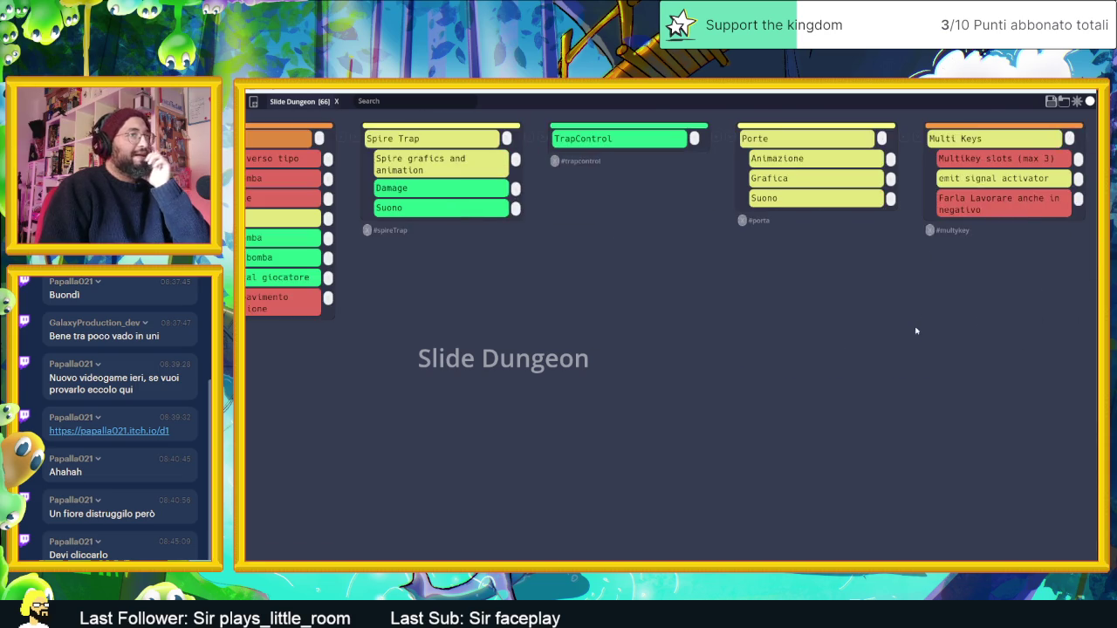
scroll(916, 331, "right", 5)
scroll(650, 220, "left", 1)
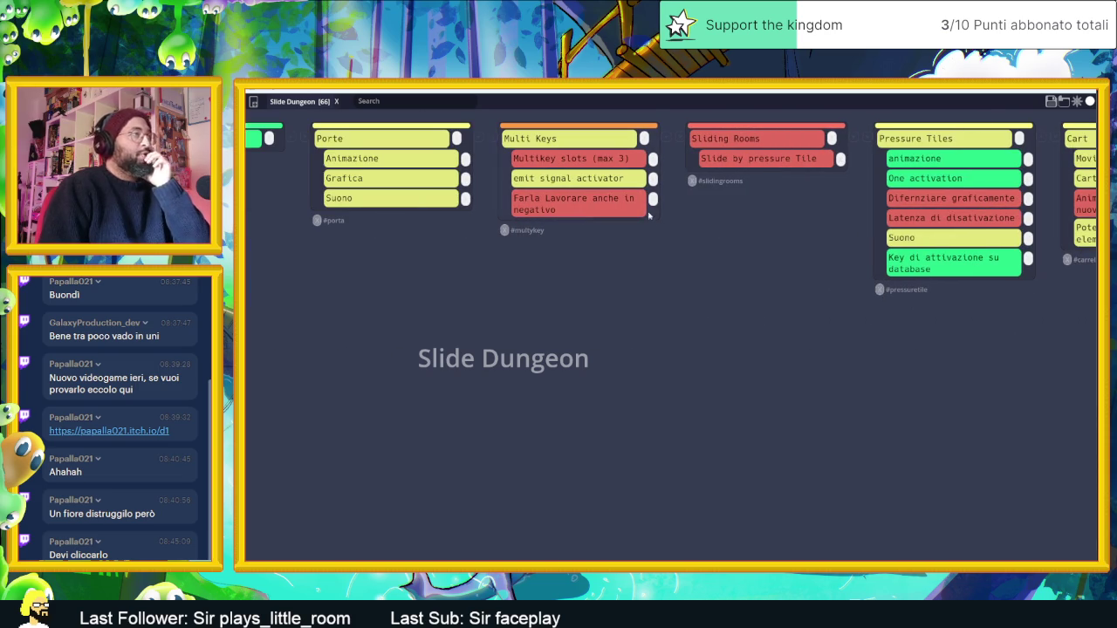
left_click(1051, 100)
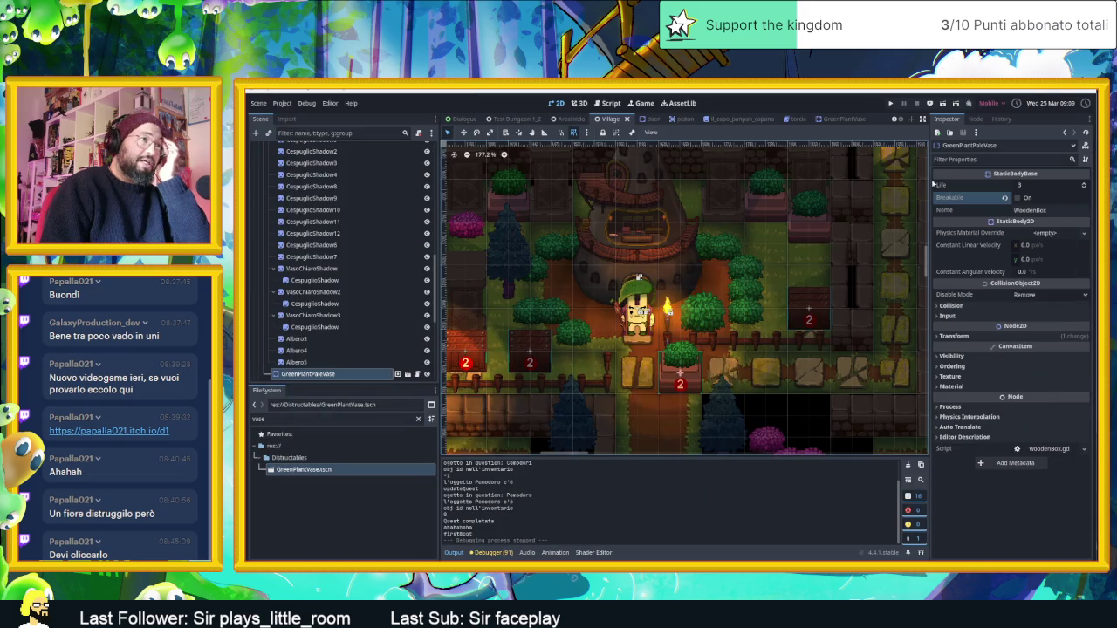
Step: Nudge the vase instance slightly and open the GreenPlantPaleVase scene
scroll(788, 275, "down", 5)
scroll(788, 275, "up", 3)
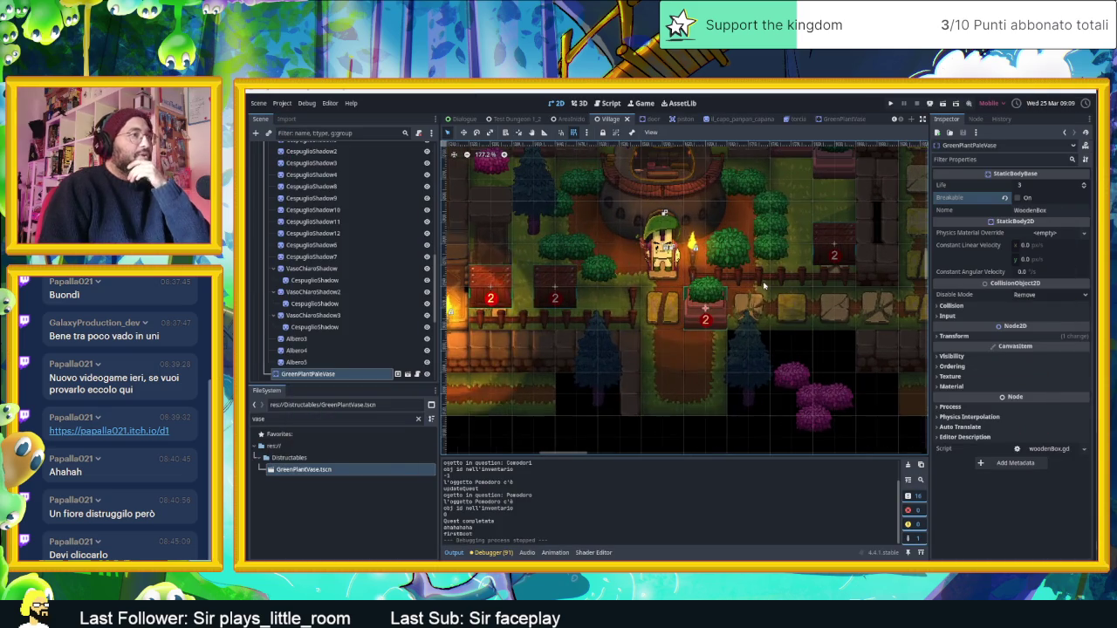
mouse_move(705, 307)
left_mouse_down()
mouse_move(615, 307)
mouse_move(707, 311)
left_mouse_up()
double_click(707, 311)
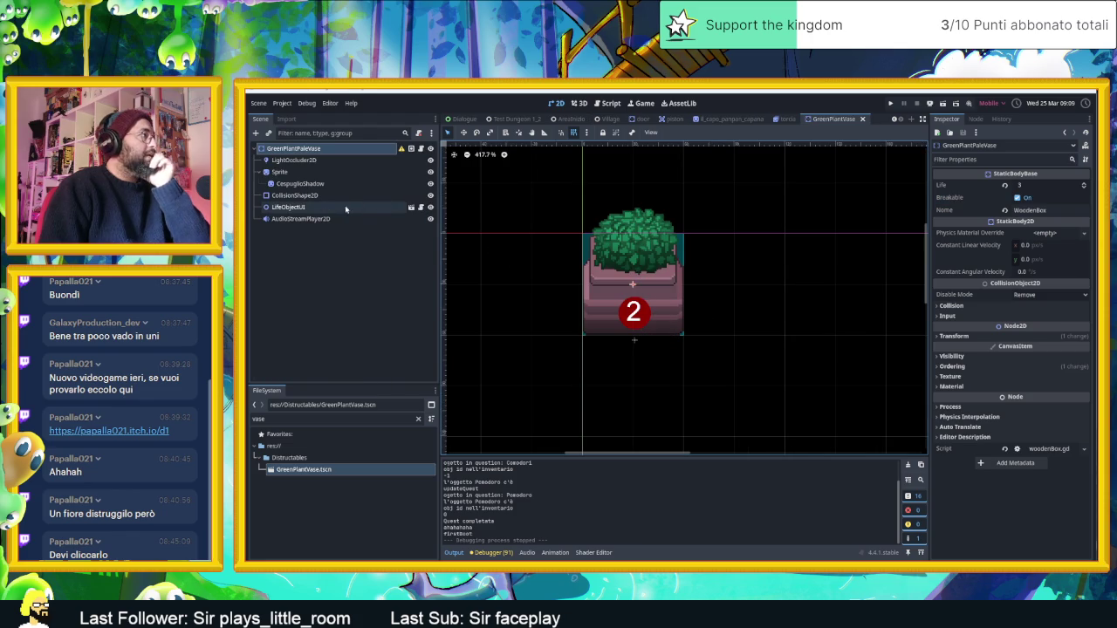
Step: Lower the LightOccluder2D's top vertices to the vase rim and save the scene
left_click(330, 162)
scroll(625, 252, "up", 4)
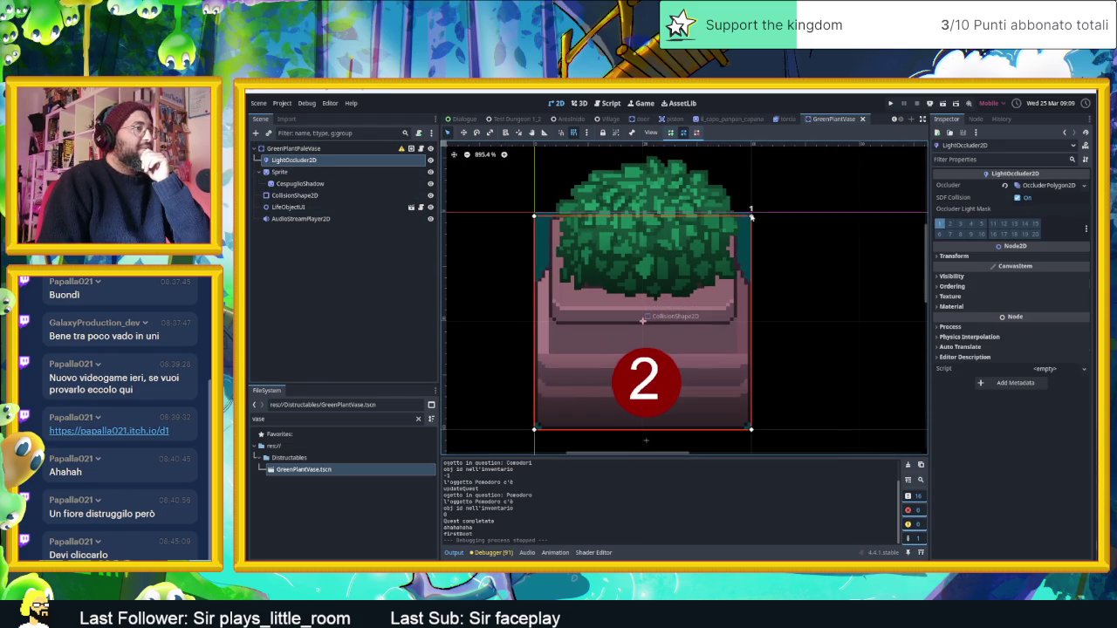
left_click_drag(751, 218, 751, 281)
left_click_drag(533, 213, 534, 281)
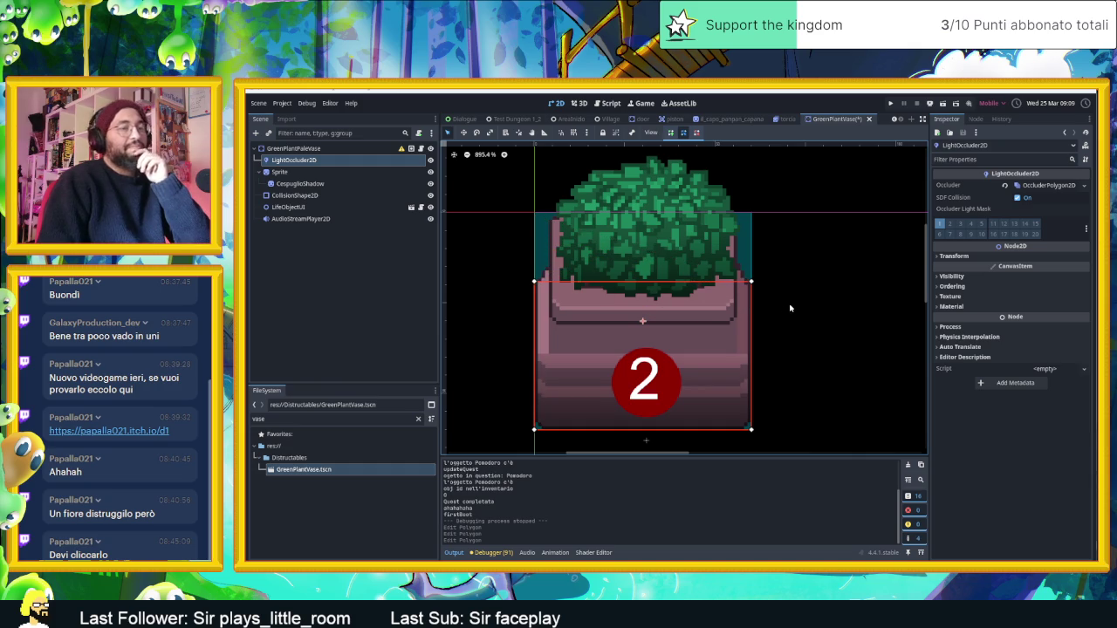
key("ctrl+s")
left_click(609, 119)
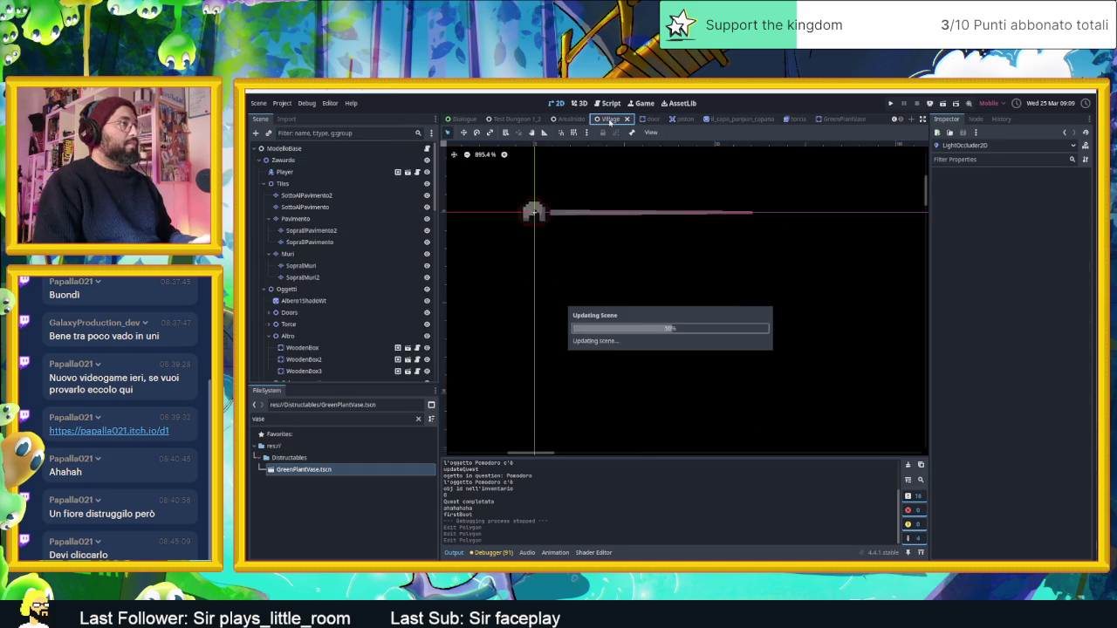
Step: Move GreenPlantPaleVase up-right beside the crates, save the Village level, and show the desktop
mouse_move(711, 307)
left_mouse_down()
mouse_move(821, 198)
mouse_move(805, 201)
mouse_move(836, 200)
mouse_move(799, 201)
mouse_move(760, 225)
mouse_move(703, 301)
mouse_move(727, 299)
mouse_move(752, 246)
left_mouse_up()
mouse_move(749, 241)
left_mouse_down()
mouse_move(755, 199)
mouse_move(814, 202)
mouse_move(628, 234)
mouse_move(554, 285)
mouse_move(855, 300)
mouse_move(709, 303)
mouse_move(796, 303)
mouse_move(834, 200)
left_mouse_up()
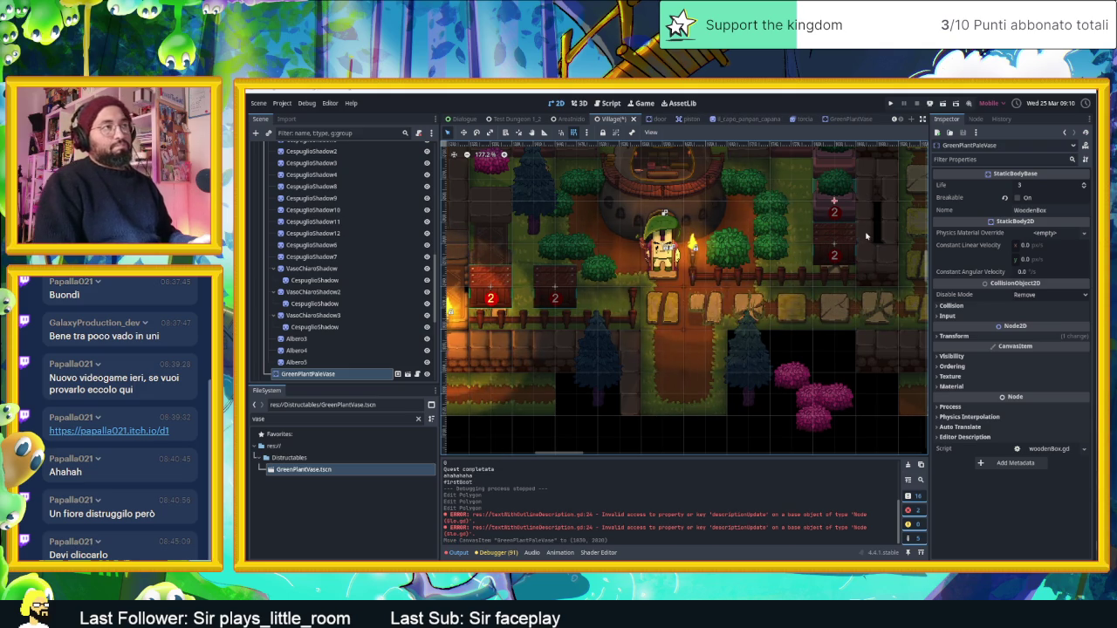
key("ctrl+s")
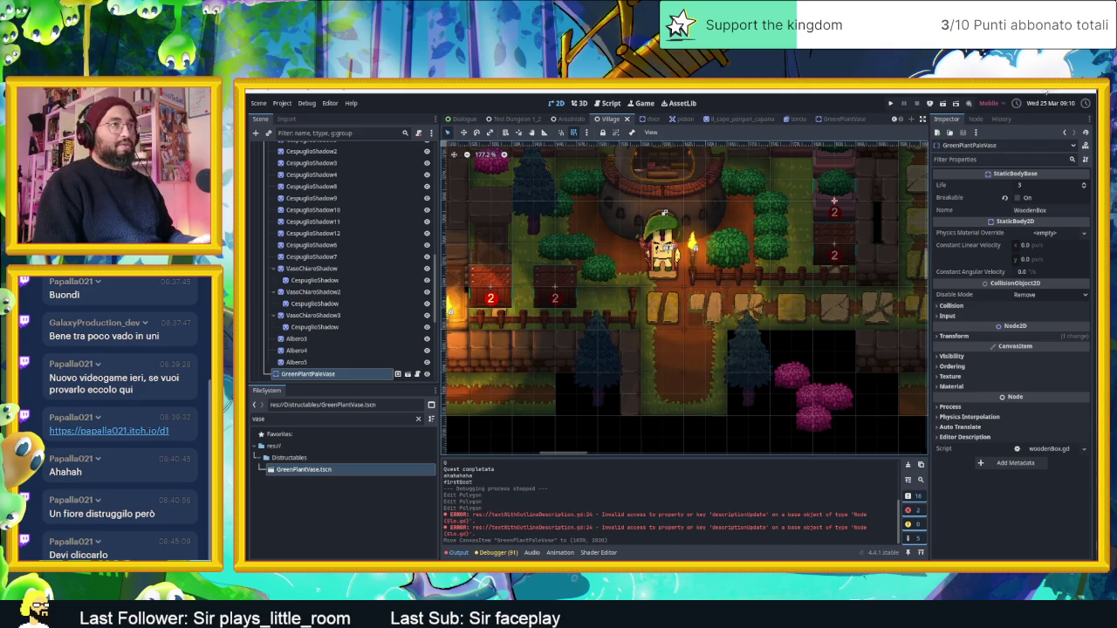
key("super+d")
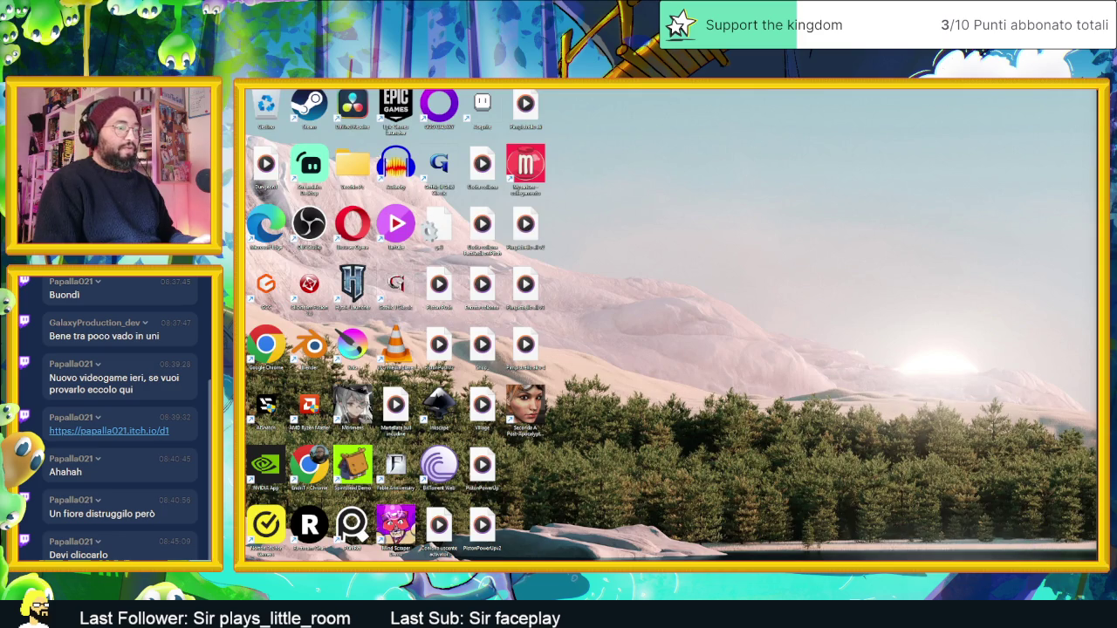
Step: Launch Laigter, load the pale vase sprite into it, and maximize the window
key("super")
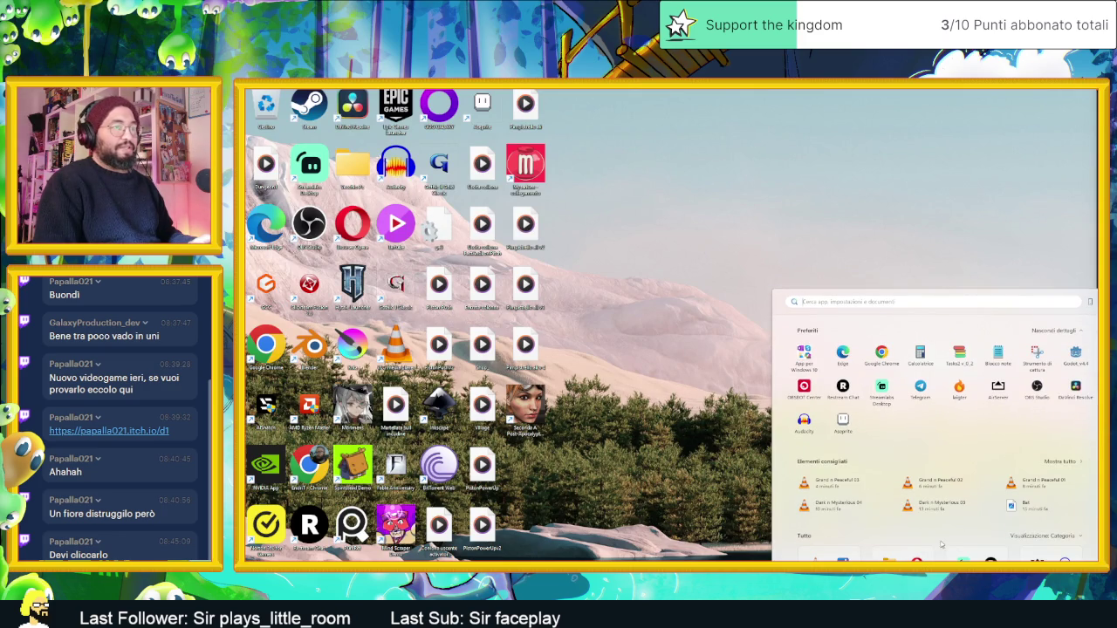
key("super+d")
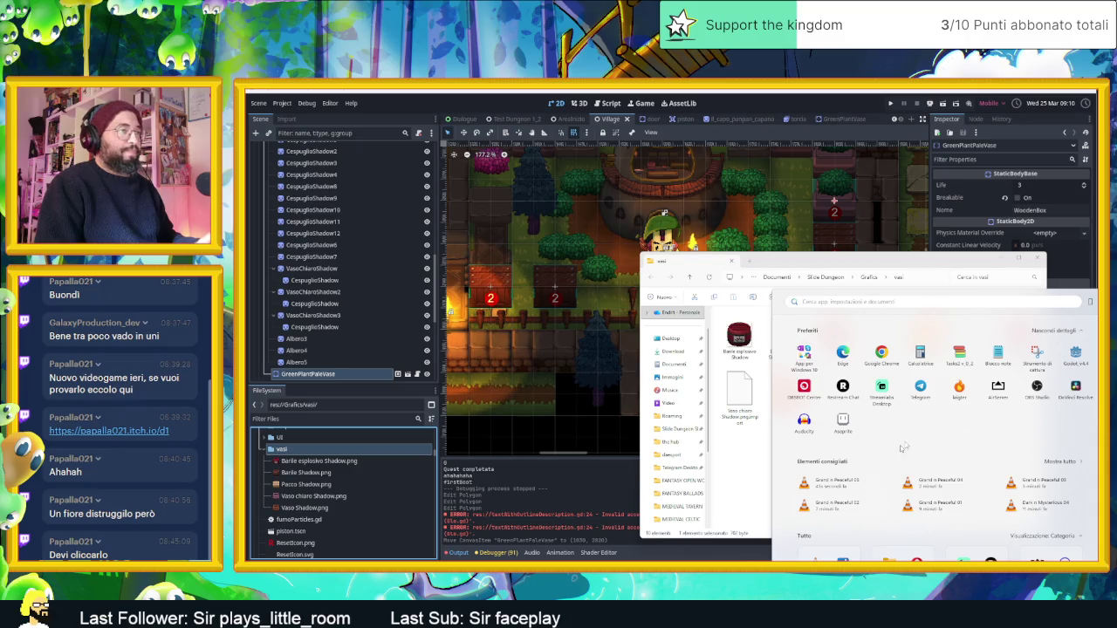
left_click(959, 389)
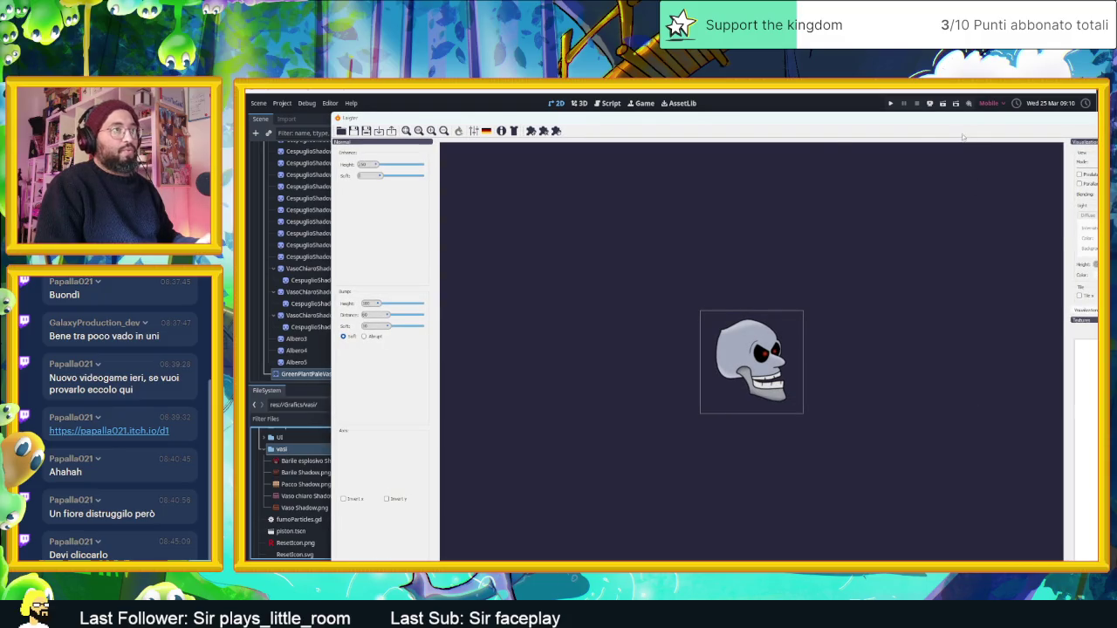
left_click_drag(855, 132, 659, 144)
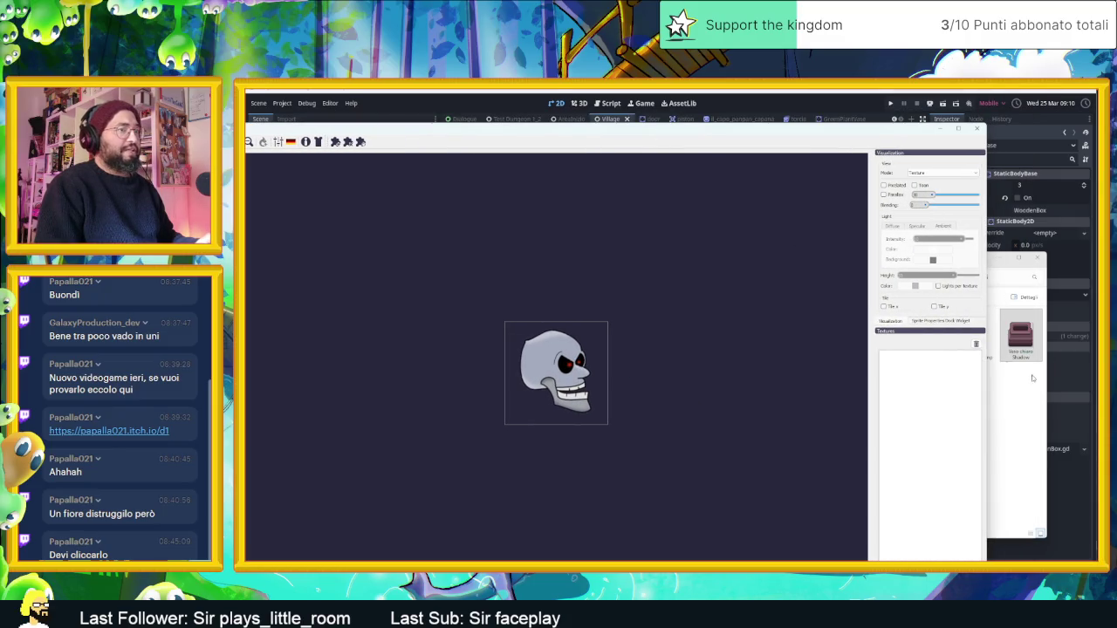
left_click_drag(1020, 336, 542, 374)
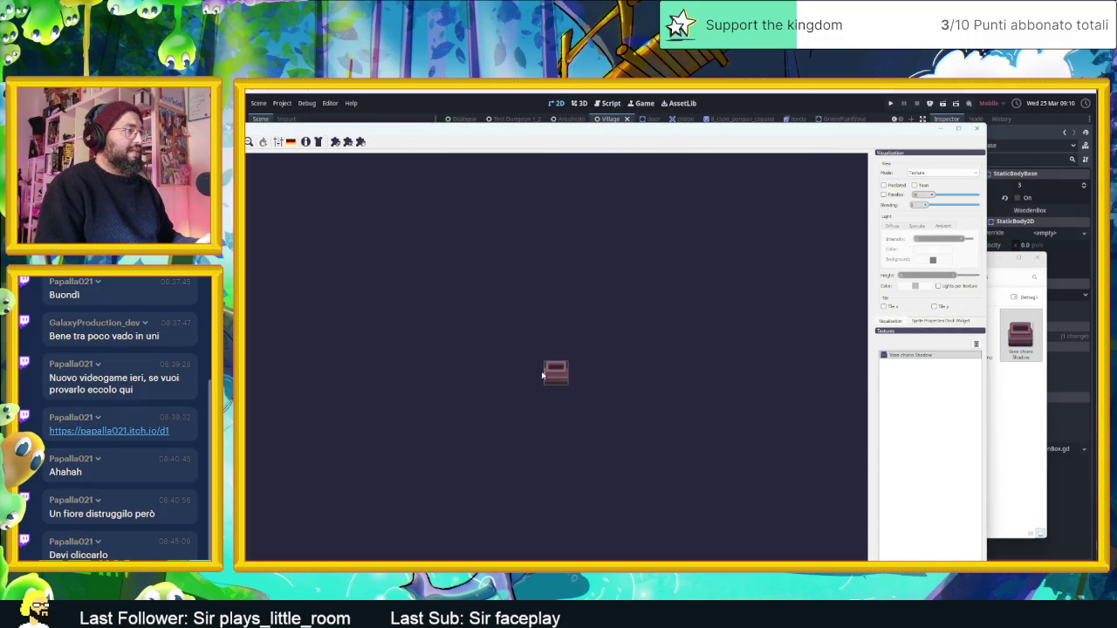
double_click(547, 129)
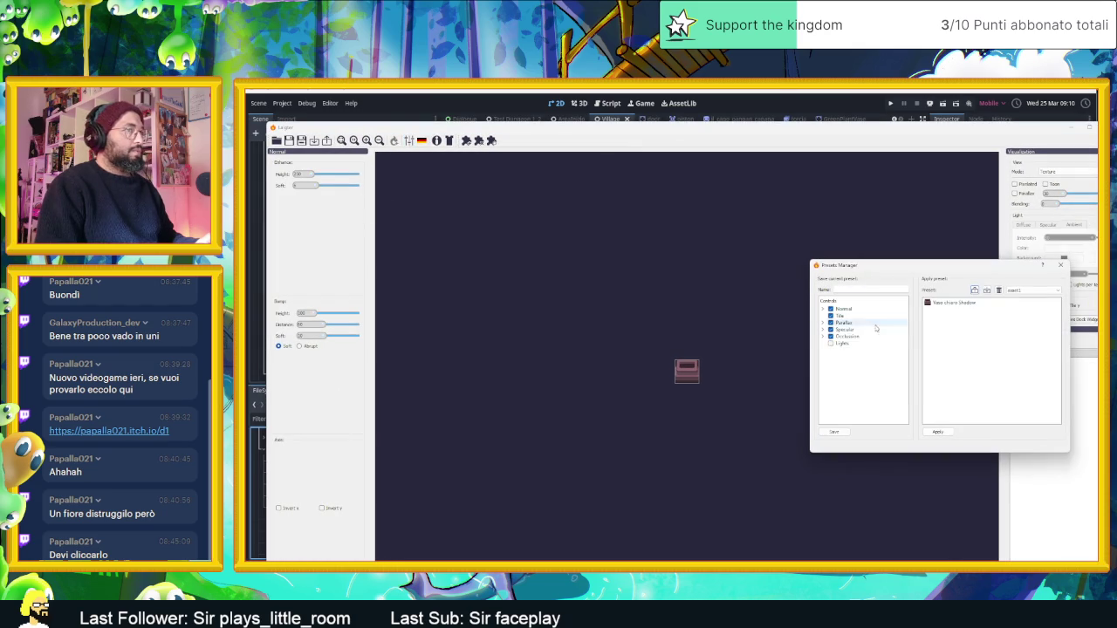
Step: Apply the 'sliding dungeons normal' preset from the Presets Manager to the vase
left_click(951, 305)
left_click(1015, 292)
left_click(1028, 308)
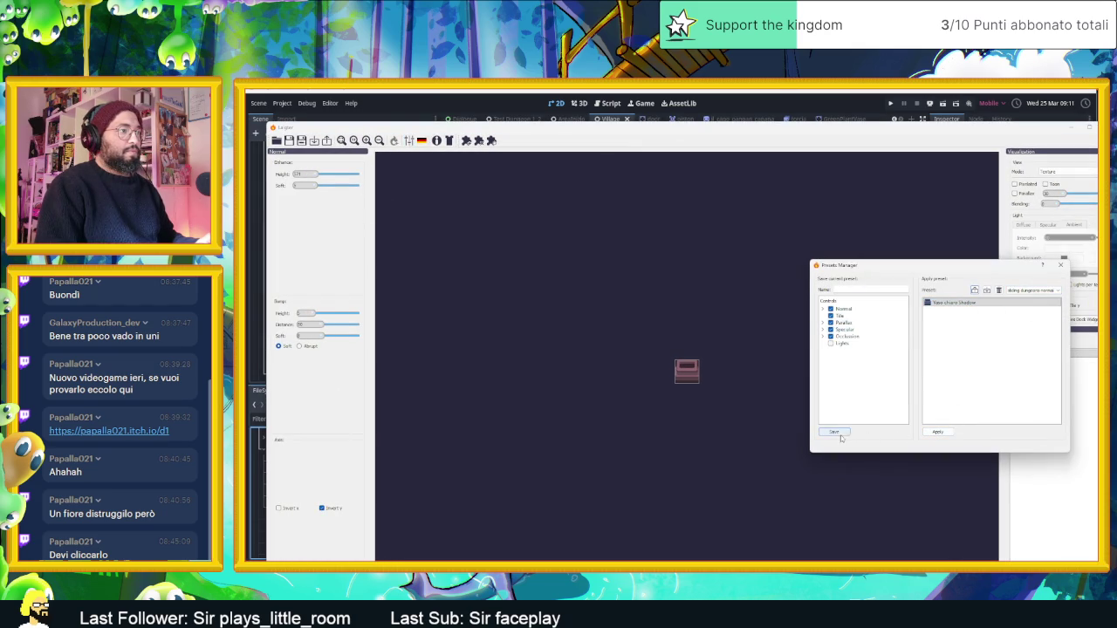
left_click(1061, 265)
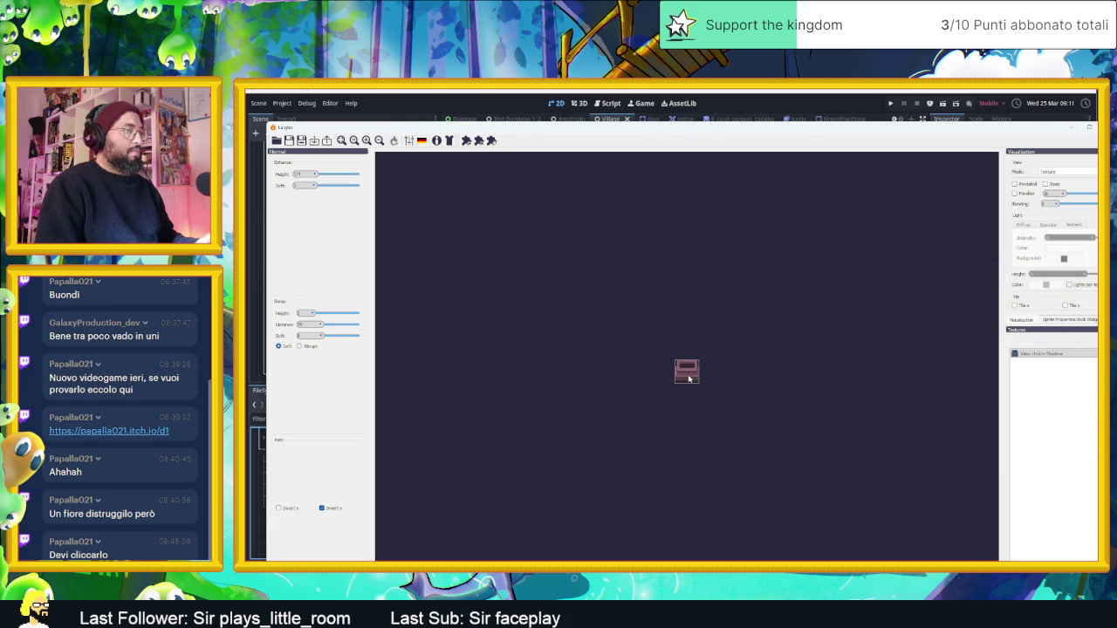
scroll(697, 372, "up", 2)
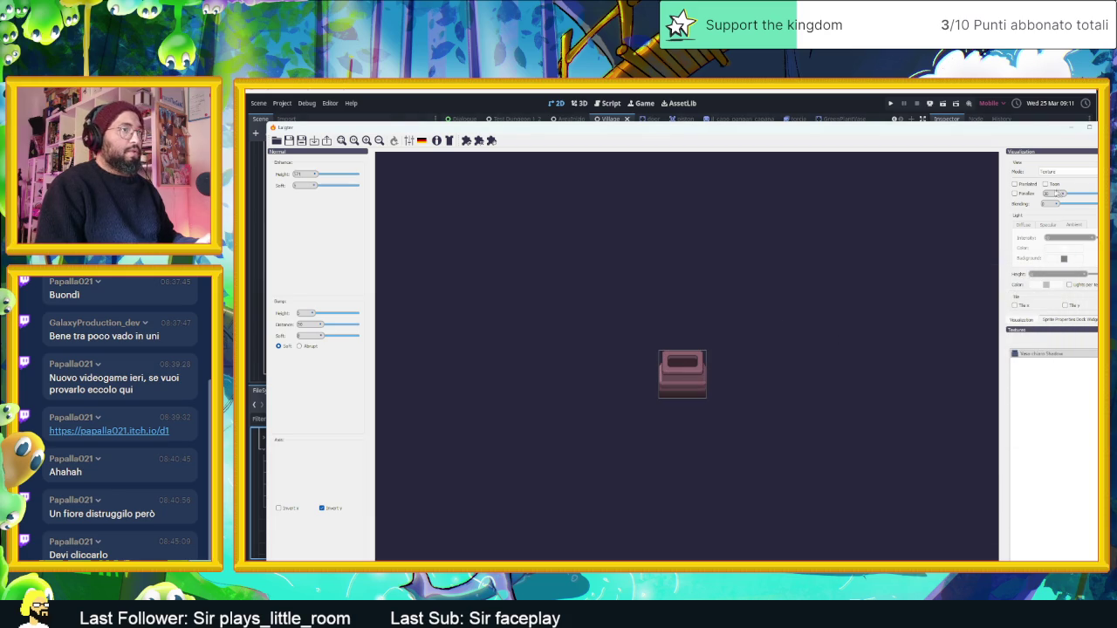
scroll(639, 391, "up", 1)
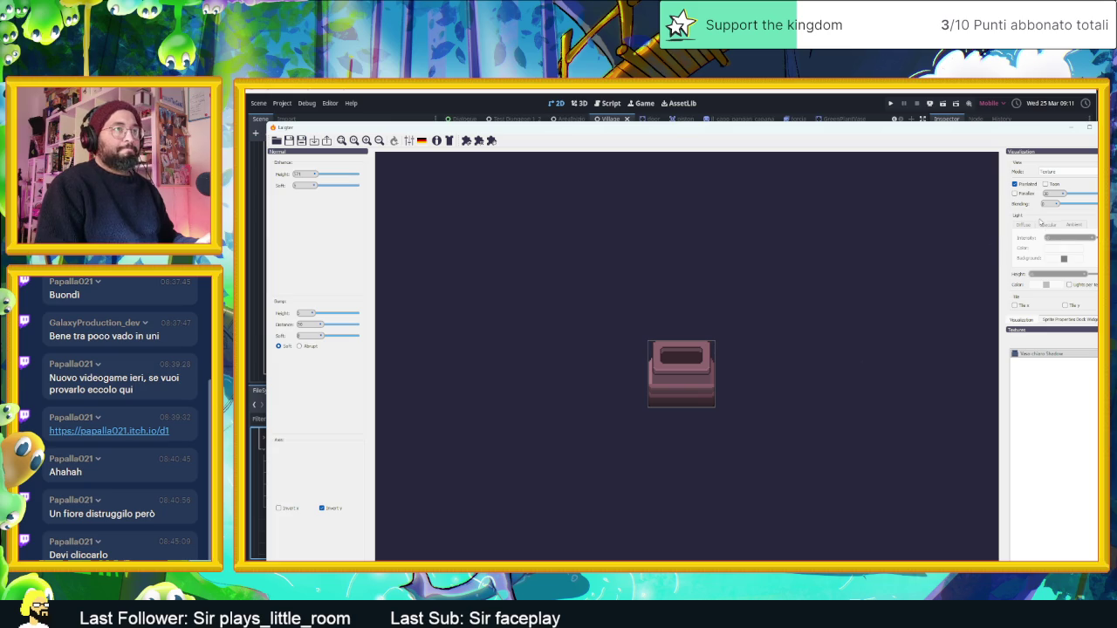
Step: Preview the vase's normal map, then the lit preview, moving the light to check shading
left_click(1056, 172)
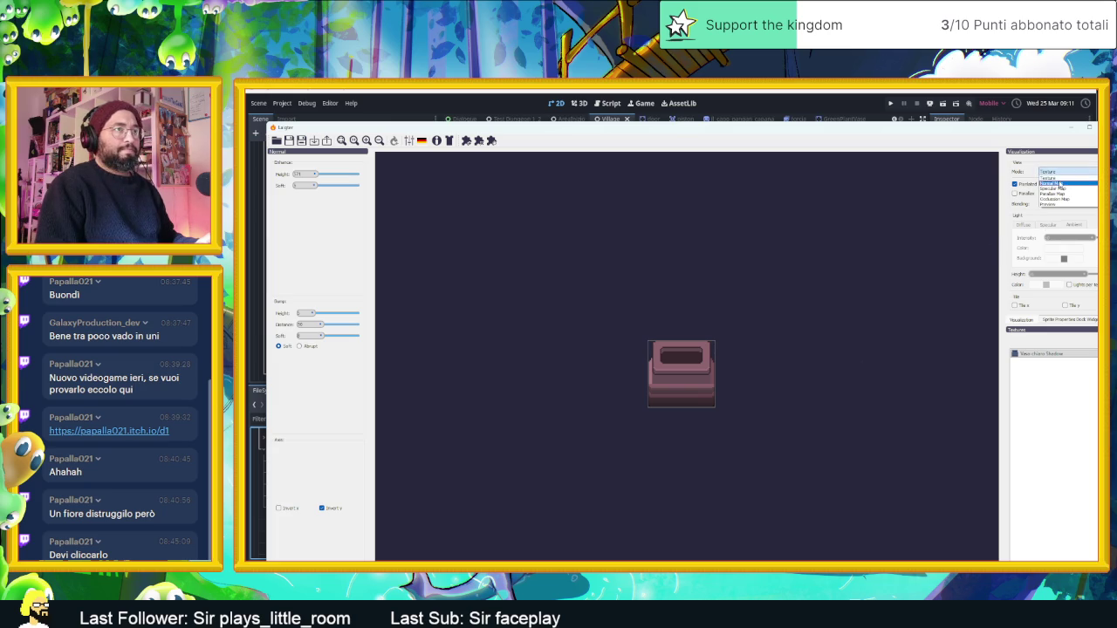
left_click(1059, 185)
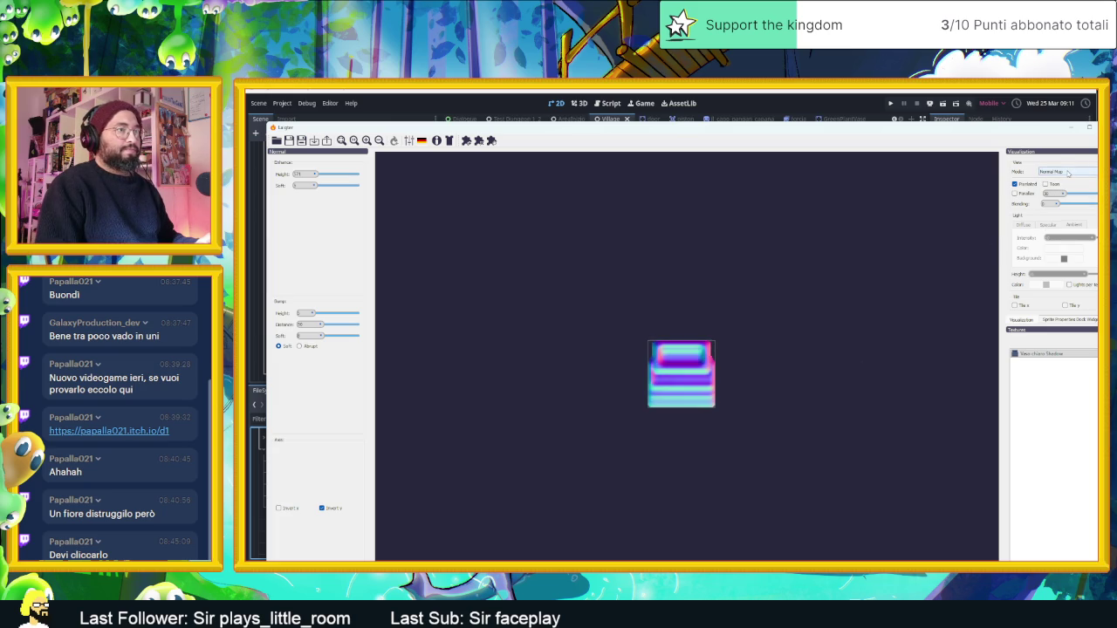
left_click(1067, 173)
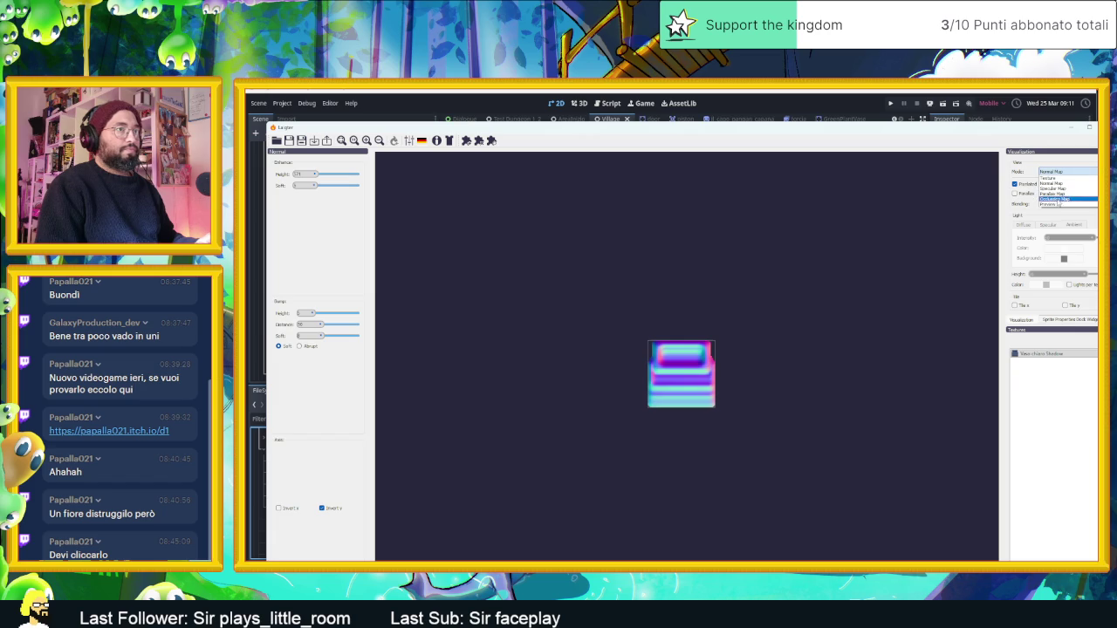
left_click(1057, 204)
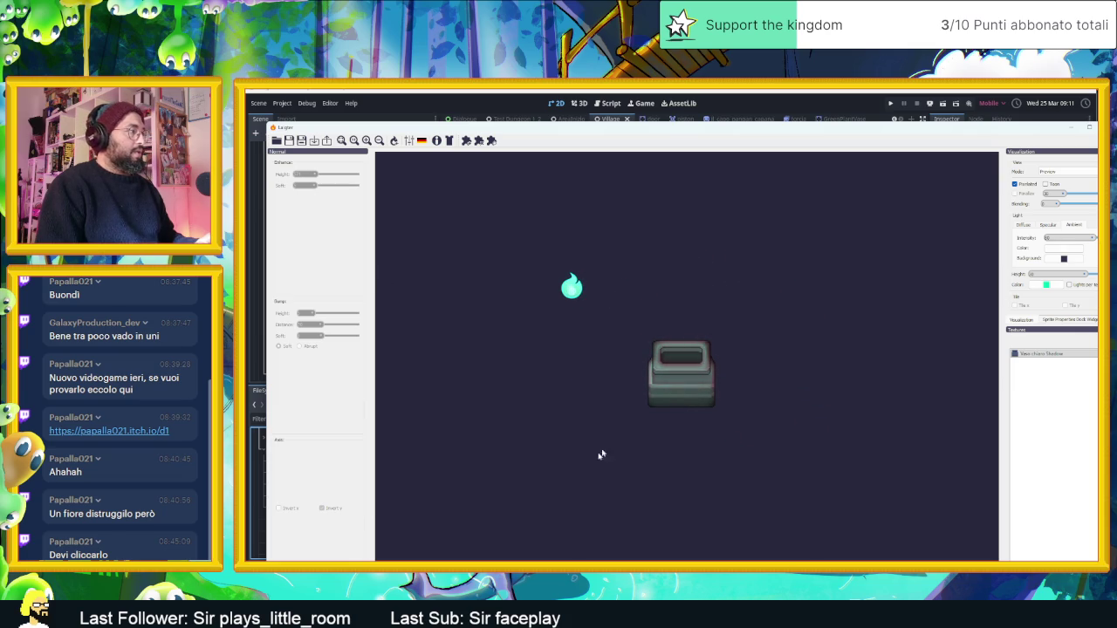
left_click(659, 397)
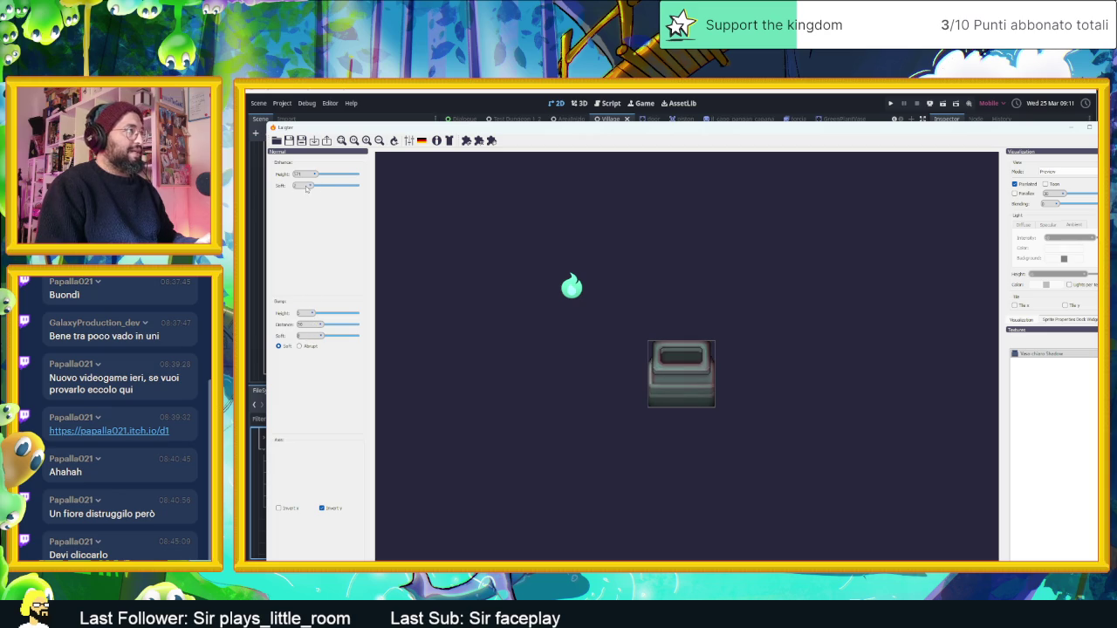
mouse_move(572, 287)
left_mouse_down()
mouse_move(715, 297)
mouse_move(777, 362)
mouse_move(605, 434)
mouse_move(596, 332)
mouse_move(611, 285)
mouse_move(666, 406)
mouse_move(707, 298)
mouse_move(570, 379)
mouse_move(722, 388)
mouse_move(769, 362)
mouse_move(730, 318)
mouse_move(524, 374)
mouse_move(467, 334)
mouse_move(640, 261)
mouse_move(766, 309)
mouse_move(775, 378)
mouse_move(603, 425)
mouse_move(529, 319)
mouse_move(593, 398)
mouse_move(804, 351)
mouse_move(820, 307)
mouse_move(642, 290)
mouse_move(518, 367)
mouse_move(717, 398)
mouse_move(813, 400)
mouse_move(684, 488)
mouse_move(626, 306)
mouse_move(654, 249)
mouse_move(605, 252)
mouse_move(859, 295)
mouse_move(654, 272)
mouse_move(556, 325)
mouse_move(669, 407)
mouse_move(778, 370)
left_mouse_up()
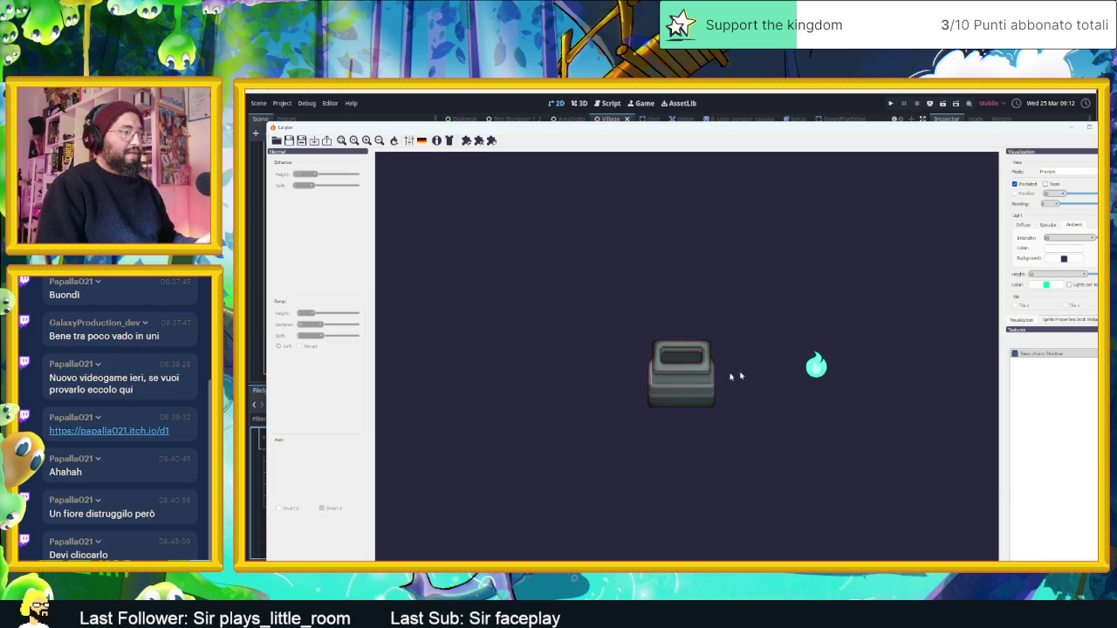
scroll(670, 383, "up", 2)
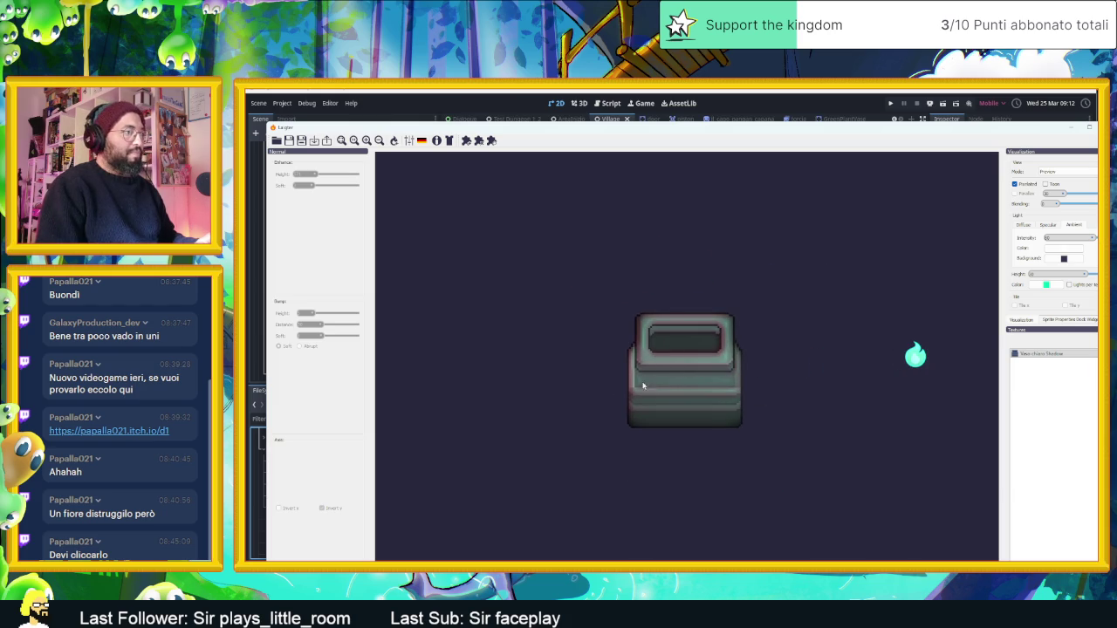
scroll(675, 384, "down", 2)
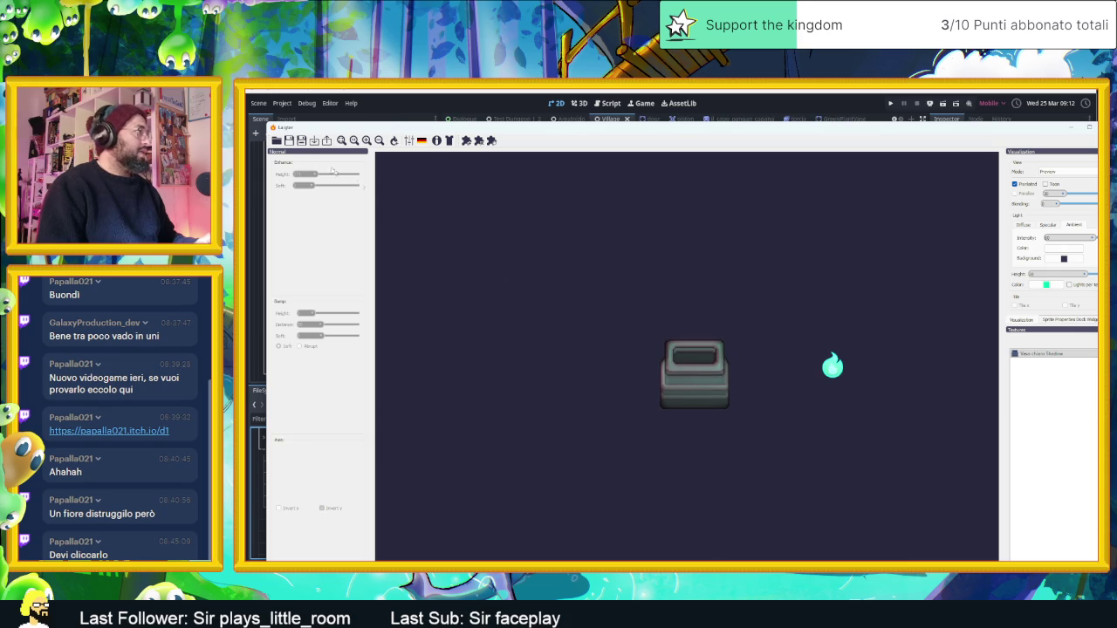
Step: Export the Normal map next to the original image and close Laigter
left_click(326, 141)
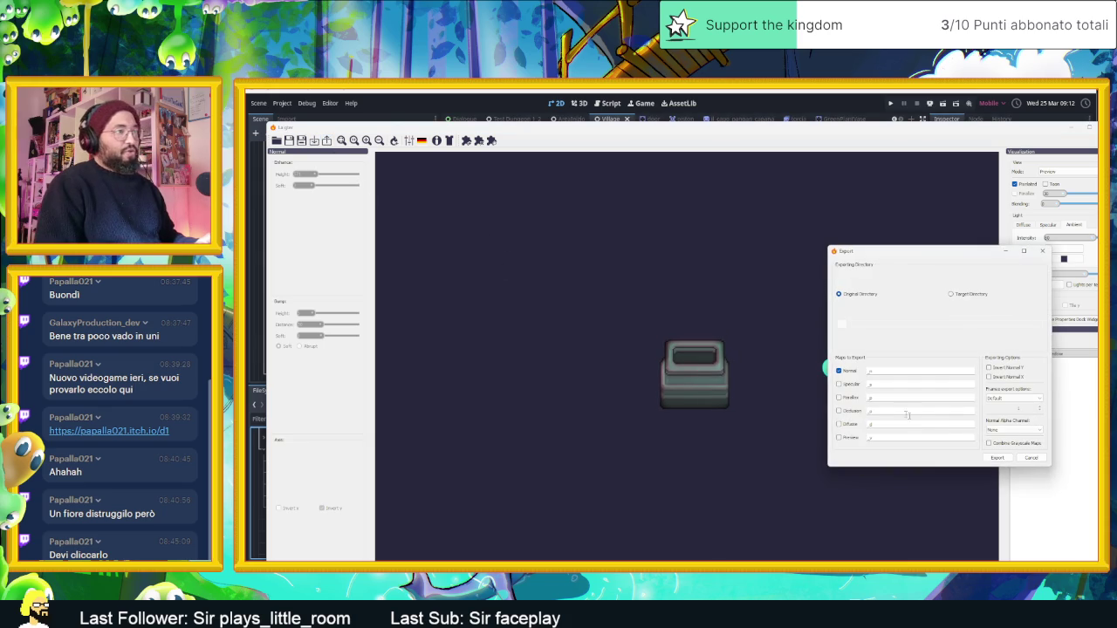
left_click(997, 458)
left_click(960, 374)
left_click(1071, 130)
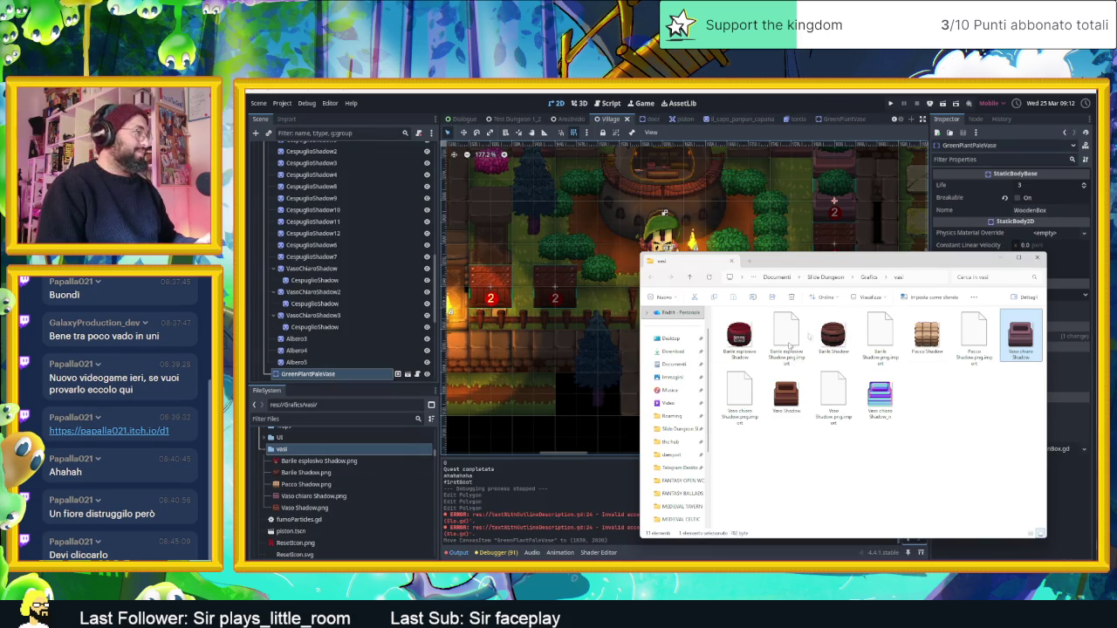
Step: In the GreenPlantVase scene, give the Sprite node a new CanvasTexture
left_click(1037, 257)
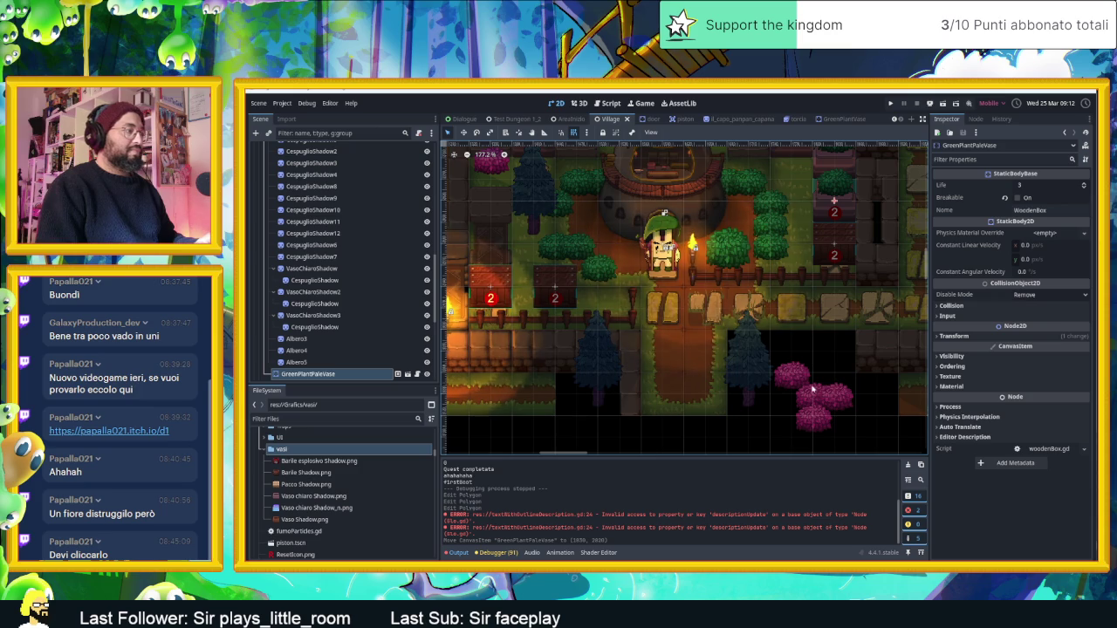
left_click(398, 374)
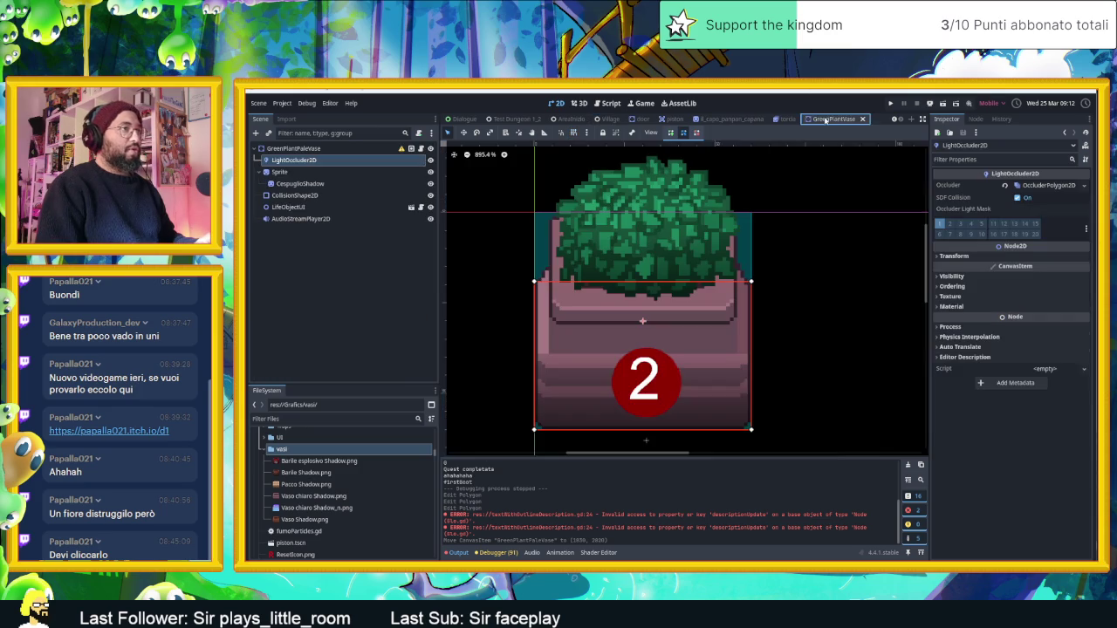
left_click(336, 183)
left_click(643, 397)
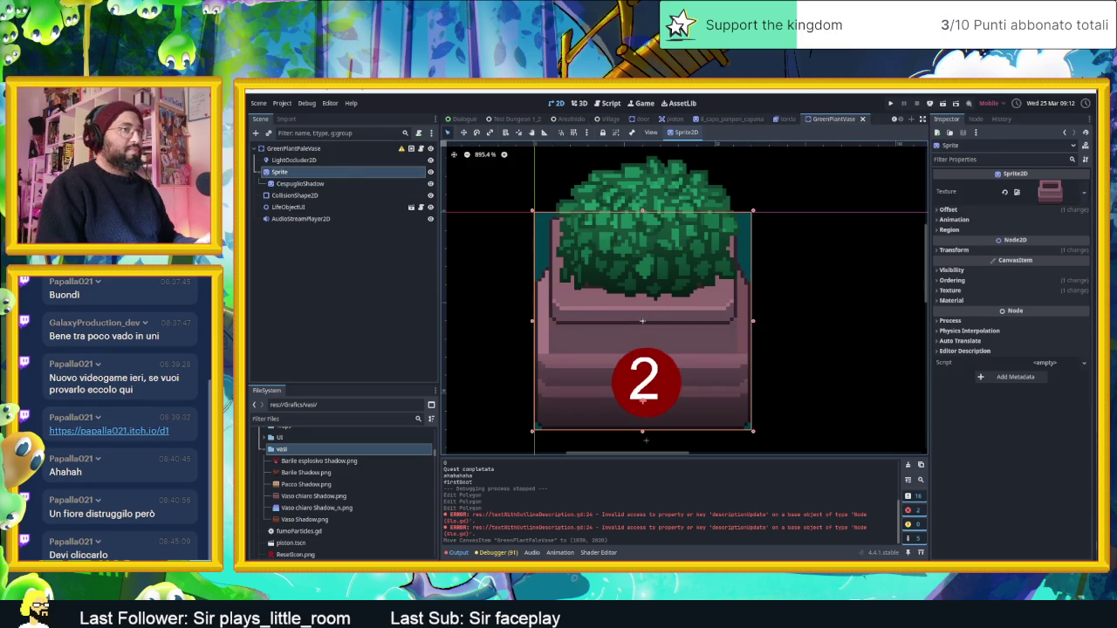
left_click(1082, 193)
left_click(1024, 234)
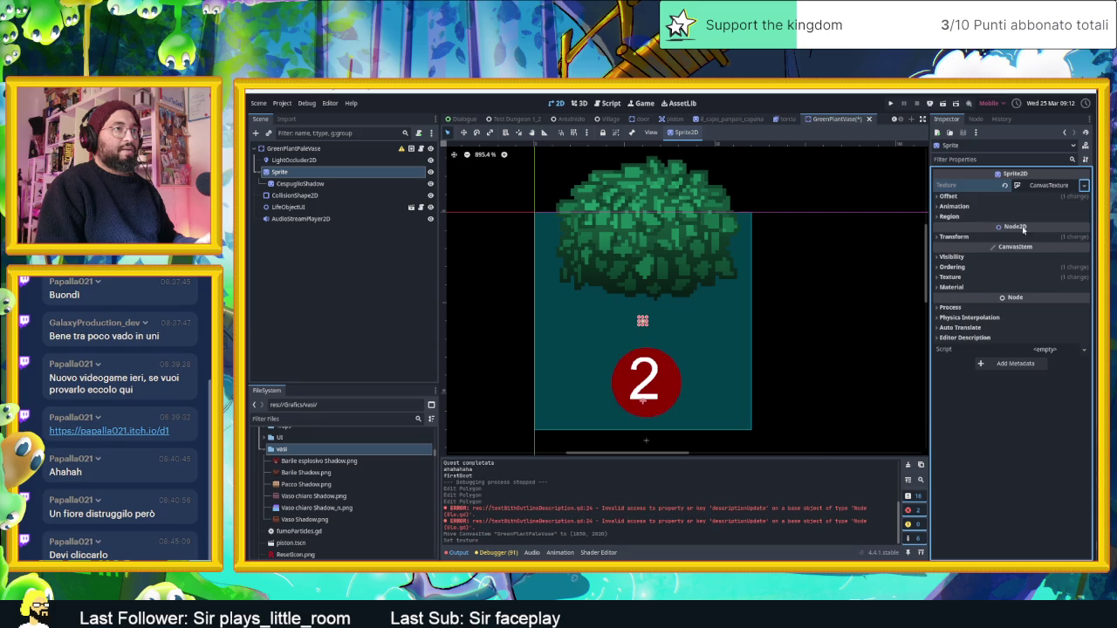
Step: Set Vaso chiaro Shadow.png as Diffuse and Vaso chiaro Shadow_n.png as NormalMap, then save
left_click(1047, 185)
left_click(960, 208)
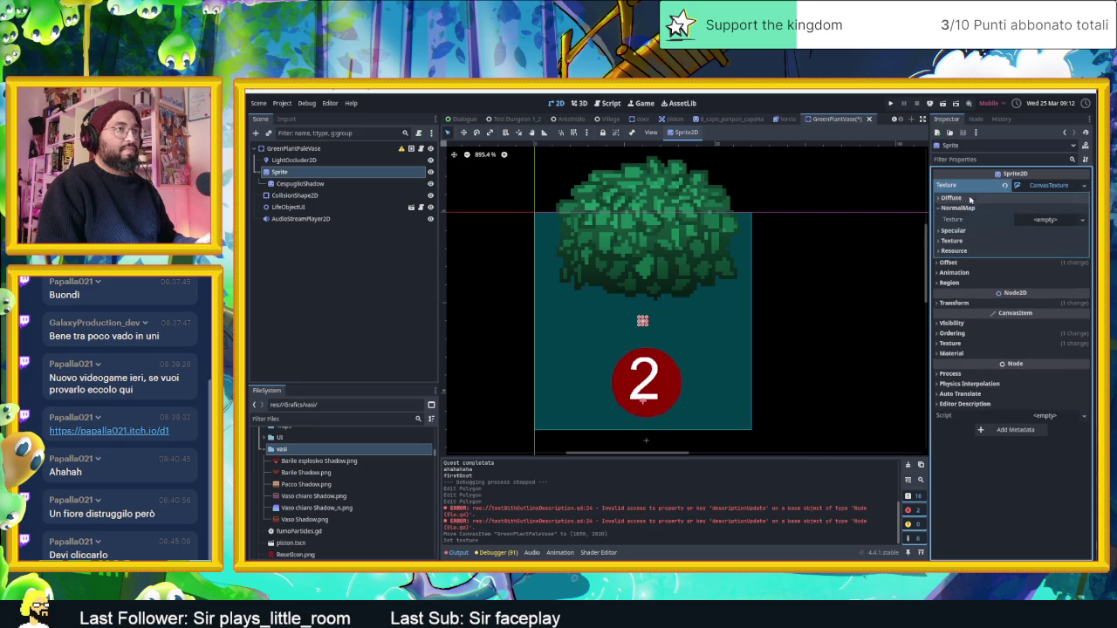
left_click(970, 200)
left_click(298, 498)
mouse_move(298, 497)
left_mouse_down()
mouse_move(898, 343)
mouse_move(1059, 218)
left_mouse_up()
mouse_move(300, 509)
left_mouse_down()
mouse_move(953, 314)
mouse_move(1058, 250)
left_mouse_up()
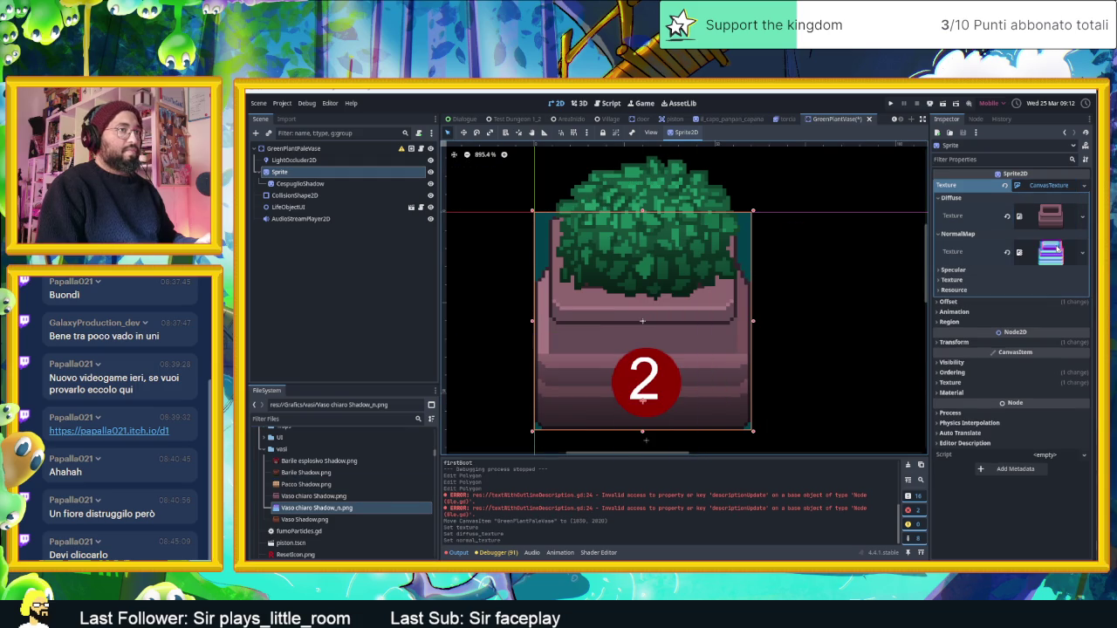
key("ctrl+s")
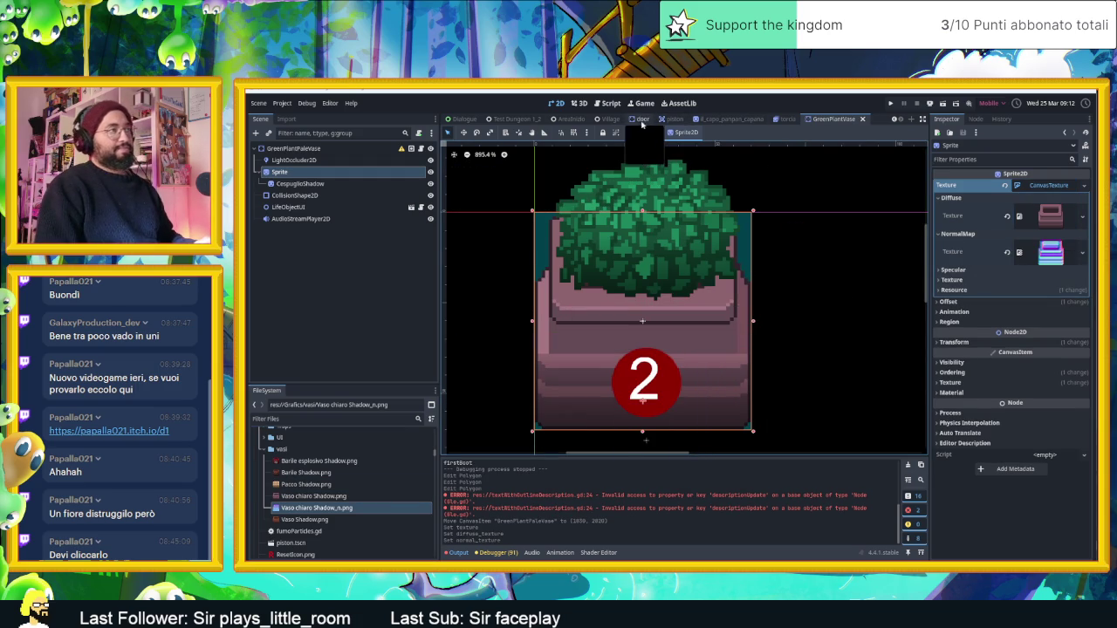
left_click(611, 118)
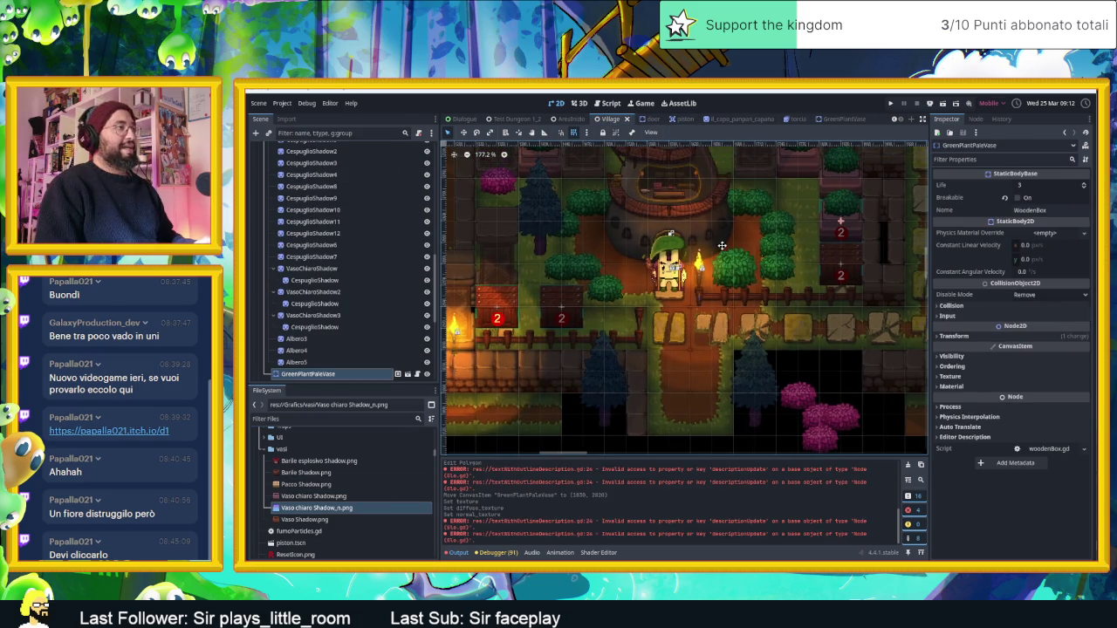
Step: Nudge GreenPlantPaleVase slightly upward in Village, then select the bush beside the path
scroll(811, 311, "down", 4)
mouse_move(821, 252)
left_mouse_down()
mouse_move(785, 316)
mouse_move(749, 322)
mouse_move(799, 321)
mouse_move(601, 310)
mouse_move(510, 217)
mouse_move(518, 209)
mouse_move(613, 275)
mouse_move(707, 314)
mouse_move(753, 311)
mouse_move(664, 309)
mouse_move(763, 307)
mouse_move(816, 215)
mouse_move(788, 218)
mouse_move(822, 220)
left_mouse_up()
scroll(749, 322, "up", 12)
scroll(761, 306, "down", 10)
scroll(824, 229, "up", 5)
scroll(822, 266, "down", 2)
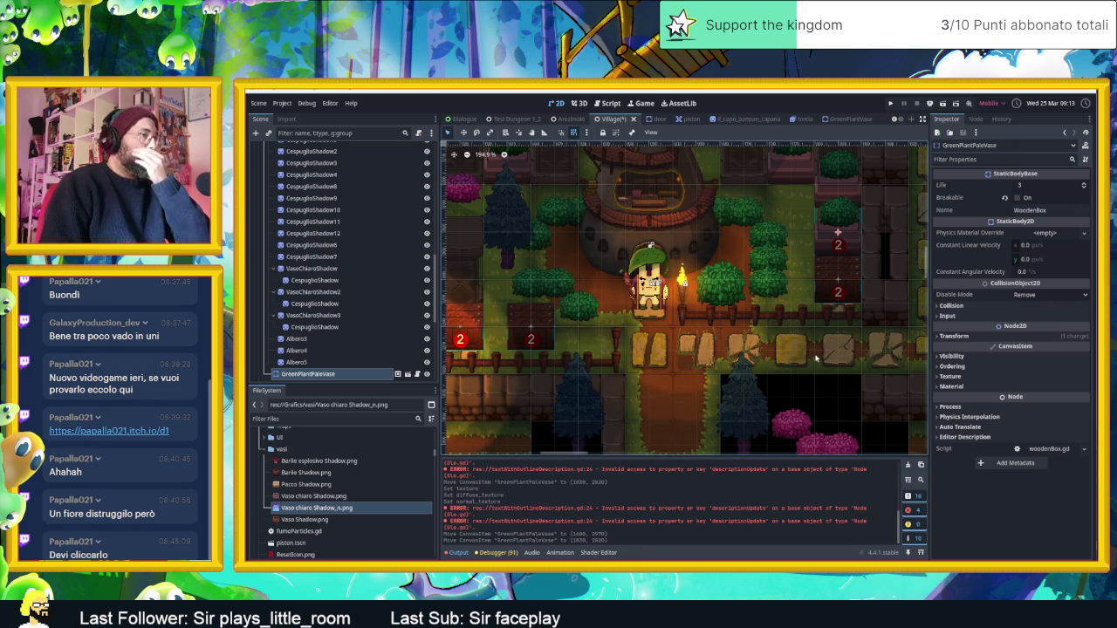
scroll(819, 365, "down", 5)
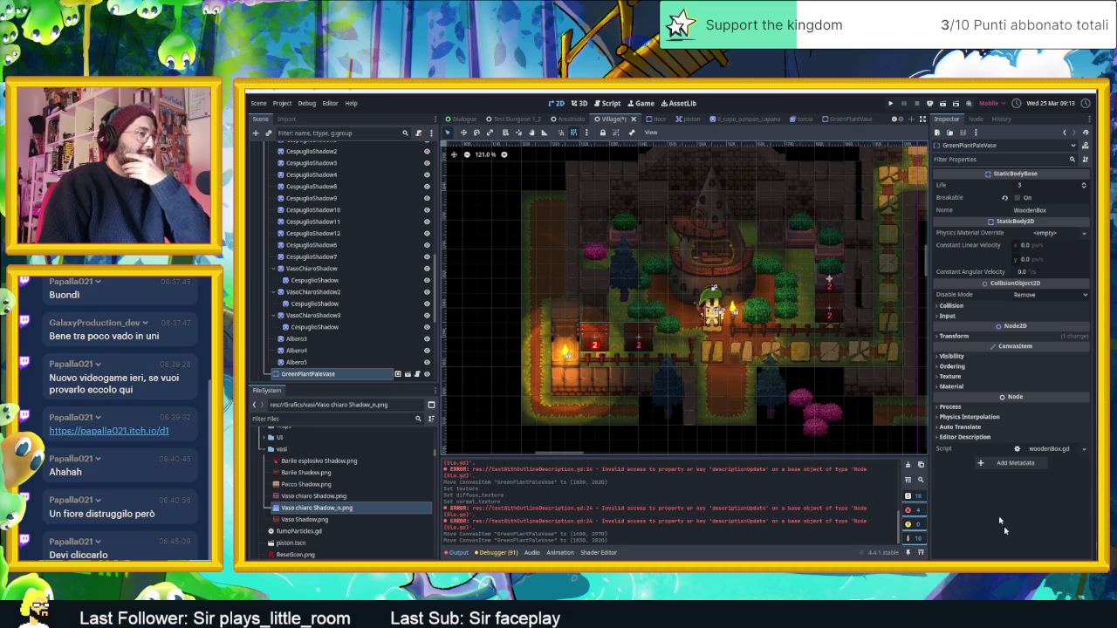
scroll(843, 297, "up", 3)
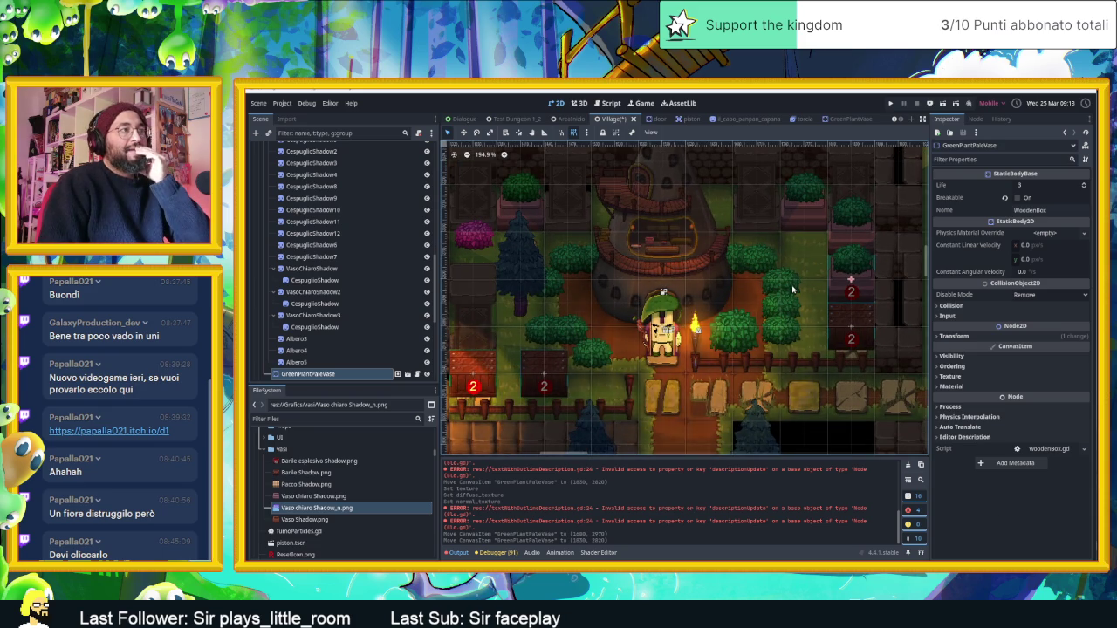
left_click(793, 289)
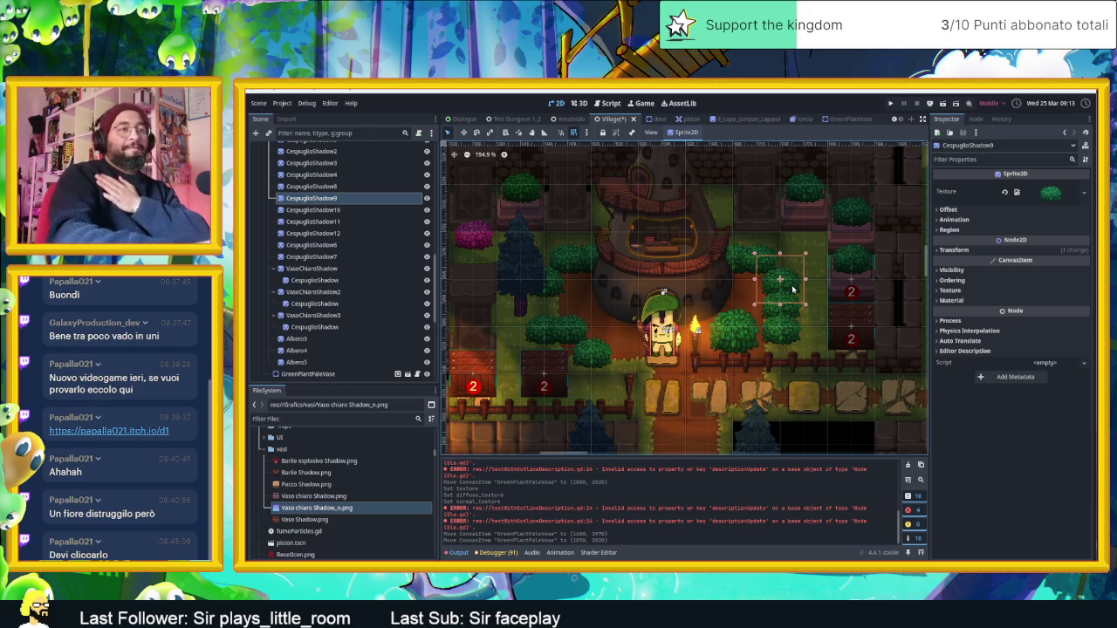
Step: Zoom around the Village layout to review the vases and bushes, then save the scene
scroll(794, 288, "down", 5)
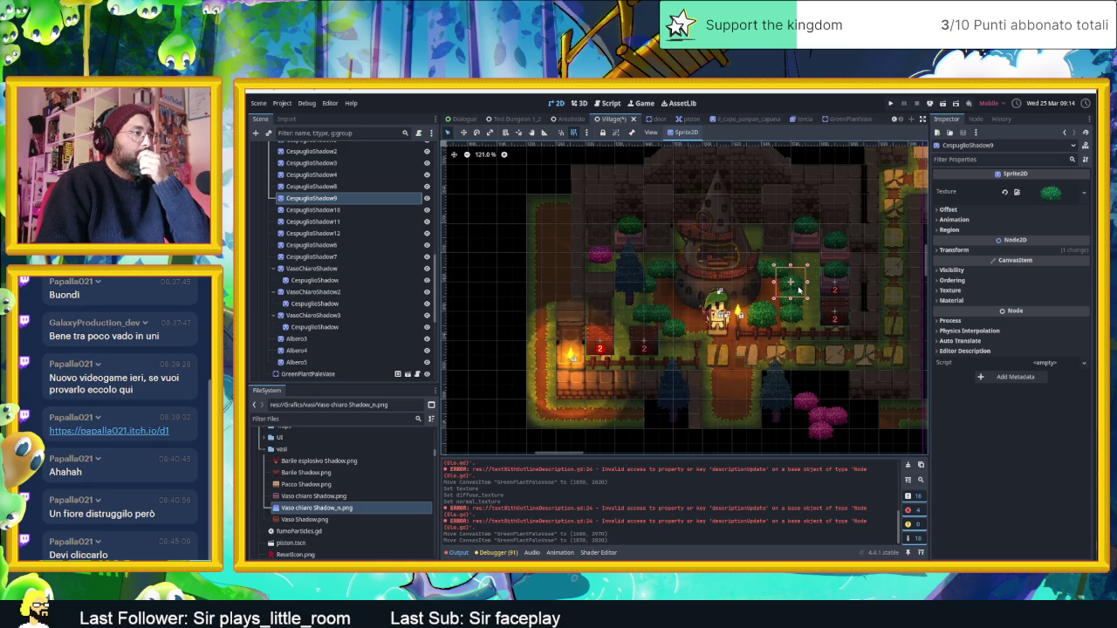
scroll(798, 290, "up", 3)
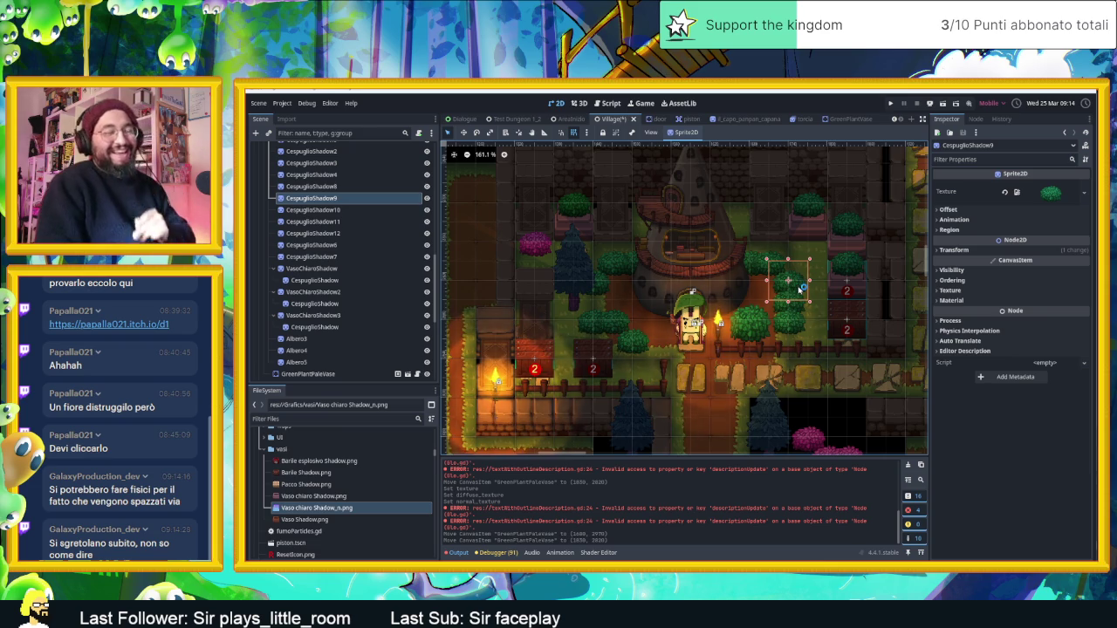
scroll(854, 276, "down", 1)
scroll(853, 276, "down", 4)
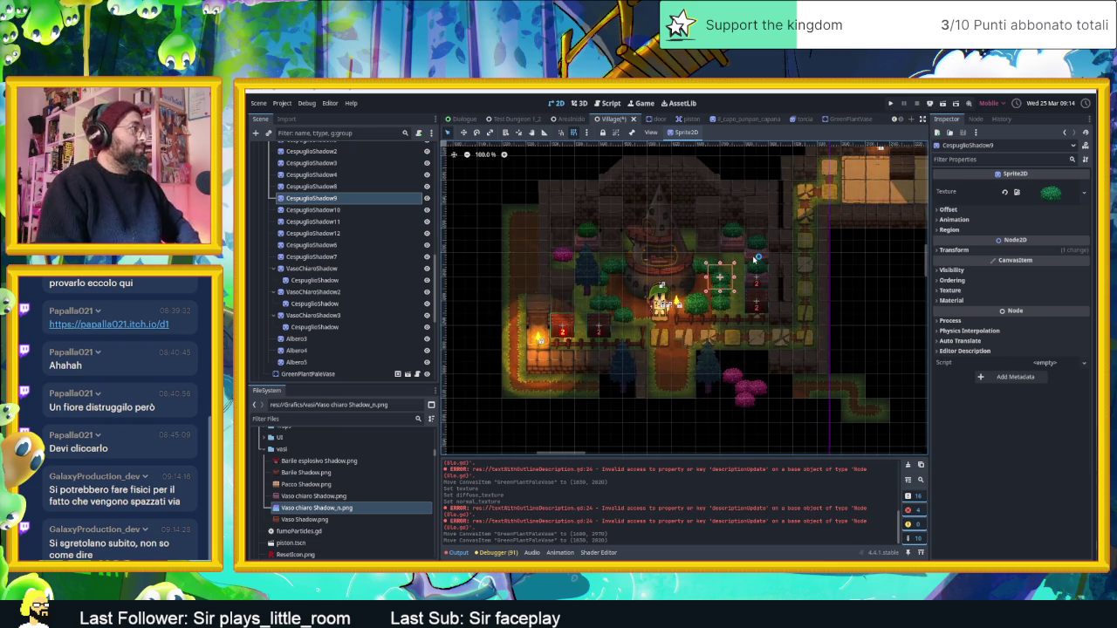
scroll(742, 264, "up", 4)
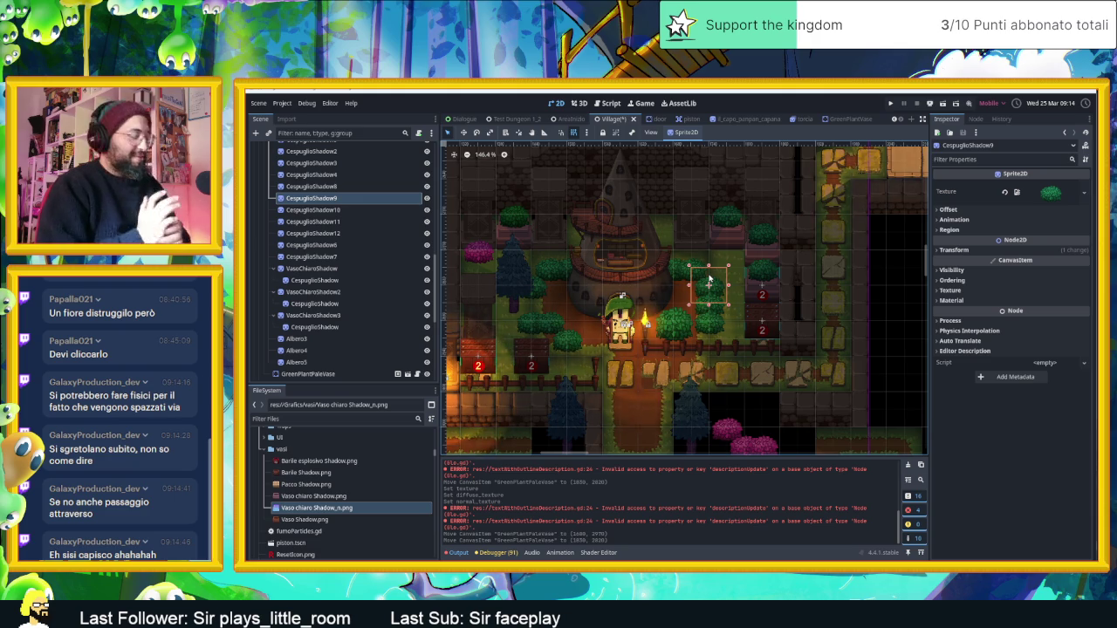
key("ctrl+s")
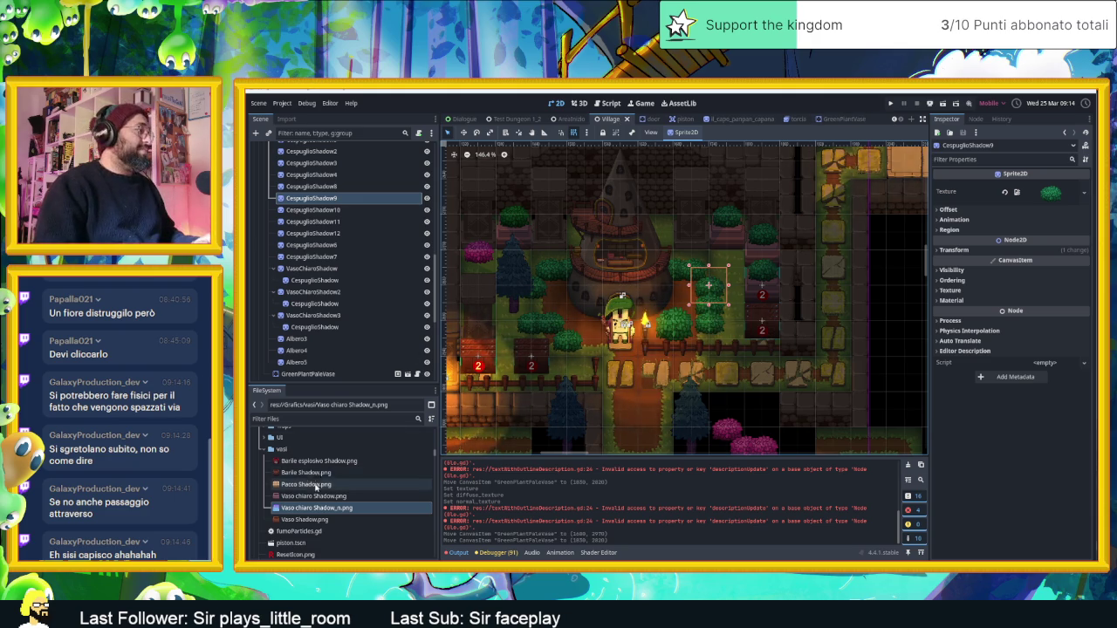
left_click(280, 418)
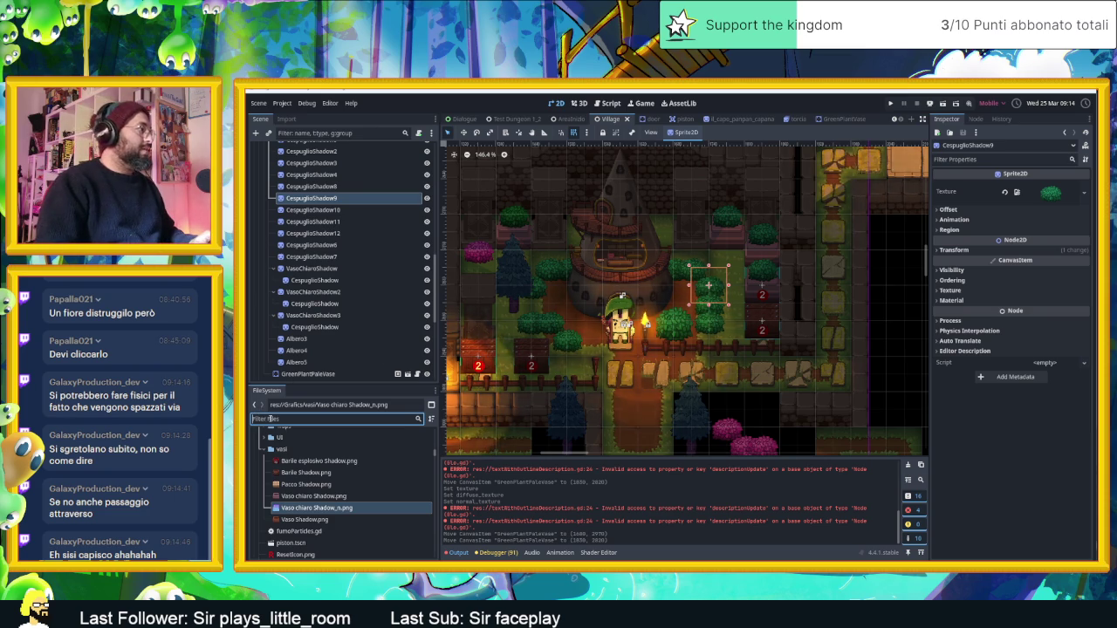
Step: Filter for 'Gree', duplicate GreenPlantVase.tscn as GreenCespuglio.tscn, and open the new scene
type("Gree")
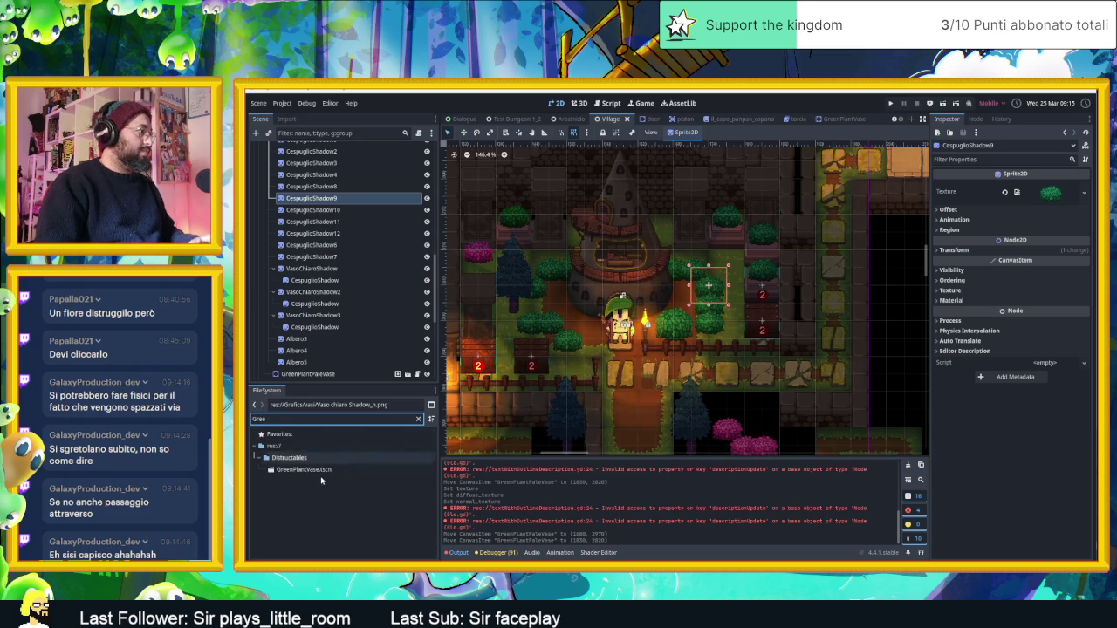
left_click(322, 472)
right_click(322, 471)
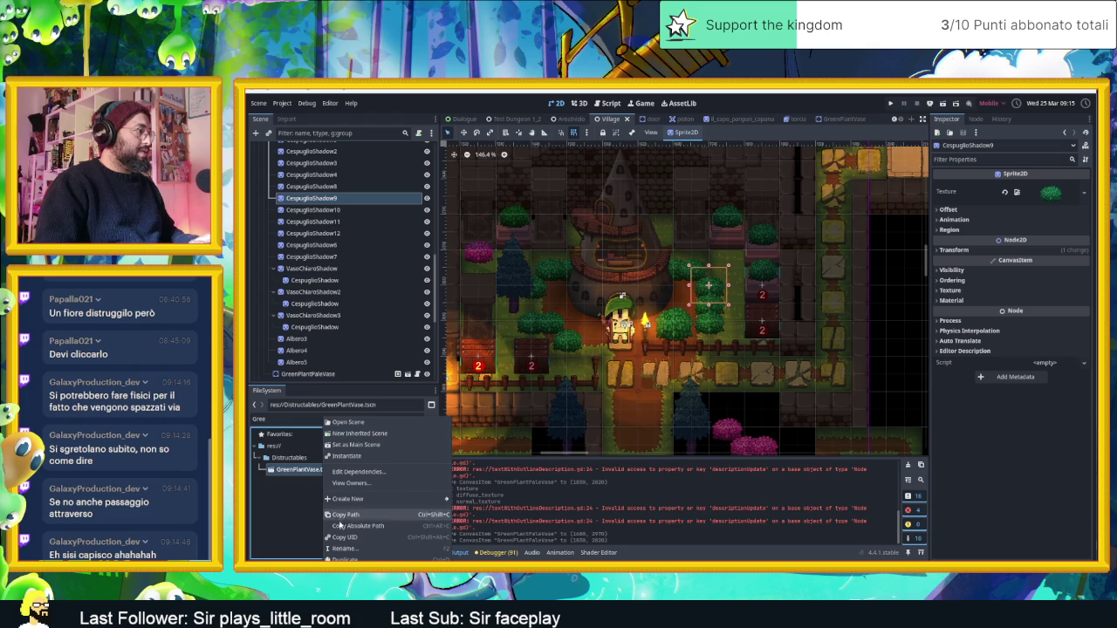
left_click(343, 548)
left_click(890, 361)
double_click(888, 360)
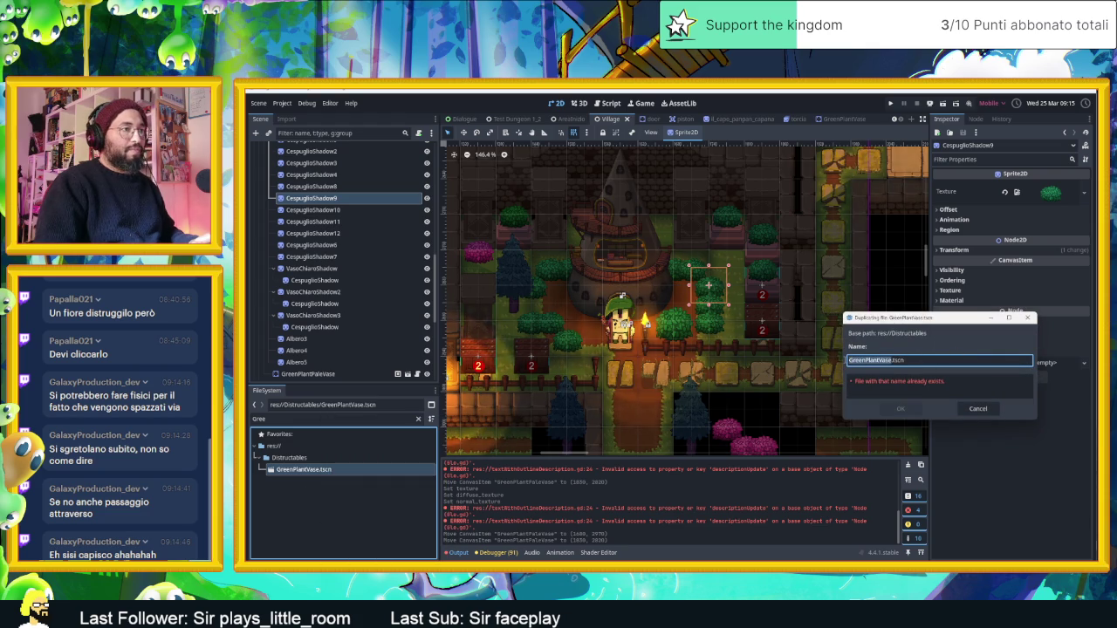
type("GreenCes")
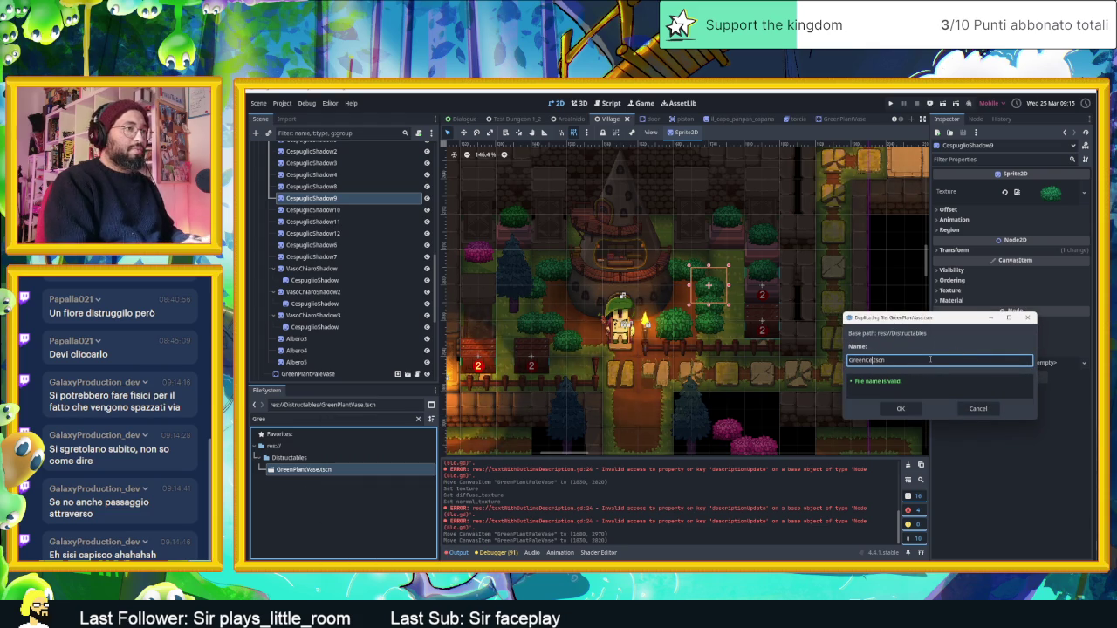
type("puglio")
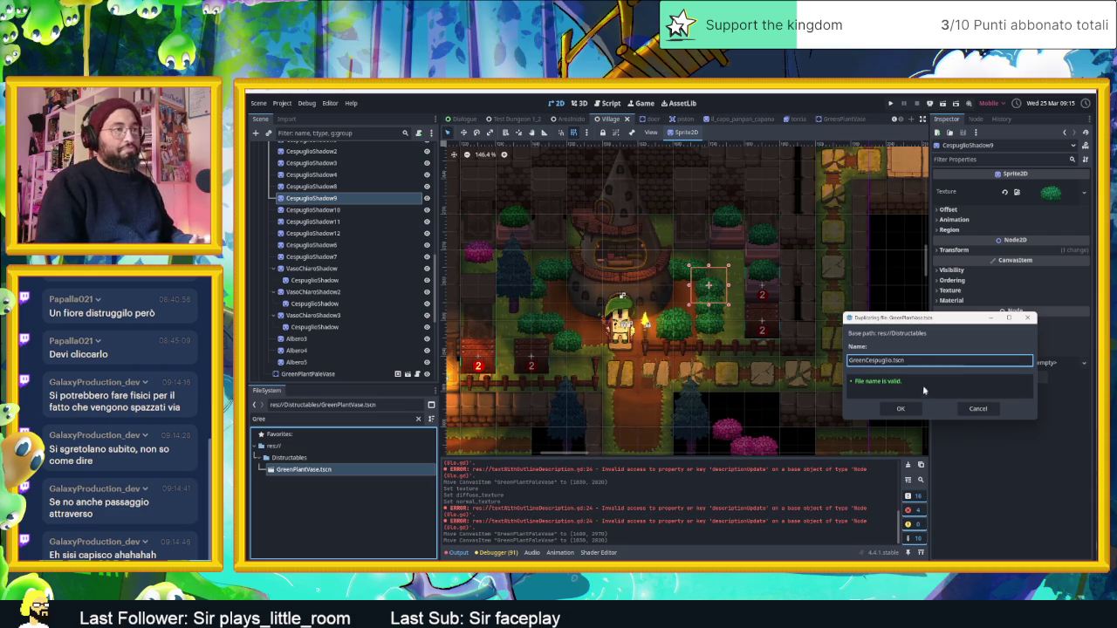
left_click(909, 406)
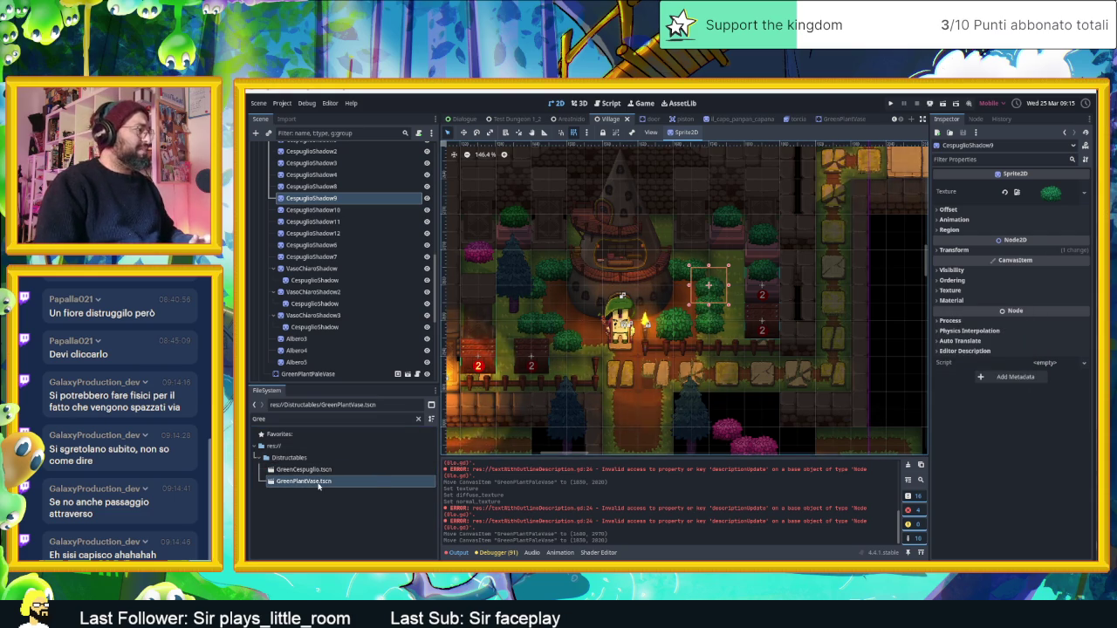
double_click(356, 469)
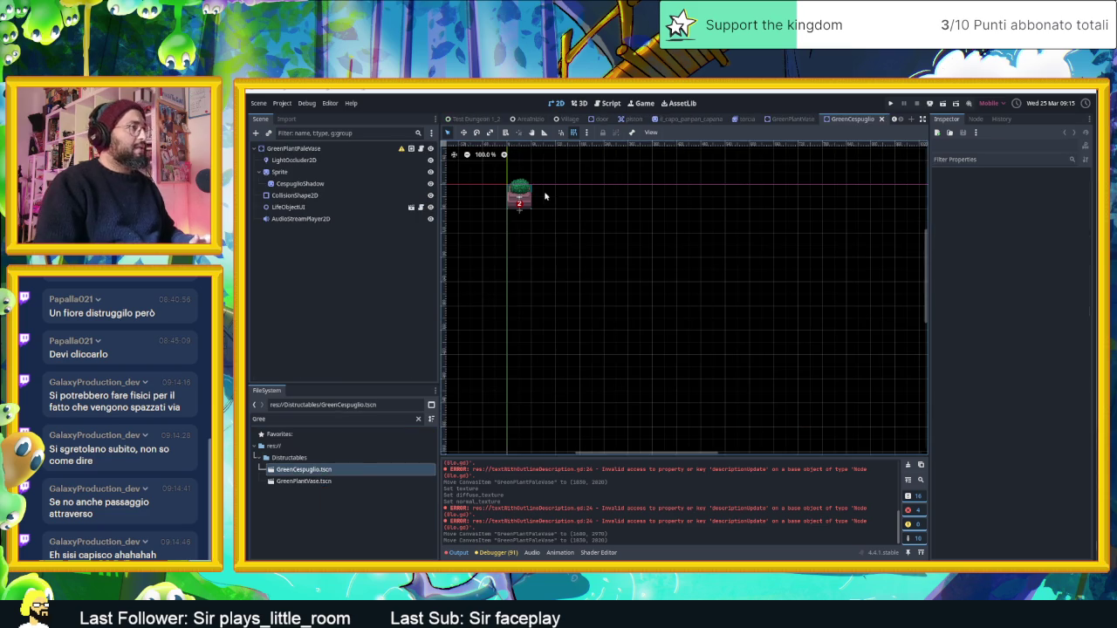
Step: Delete the CespuglioShadow node from the GreenCespuglio scene
left_click_drag(546, 197, 646, 269)
scroll(634, 262, "up", 4)
left_click(306, 184)
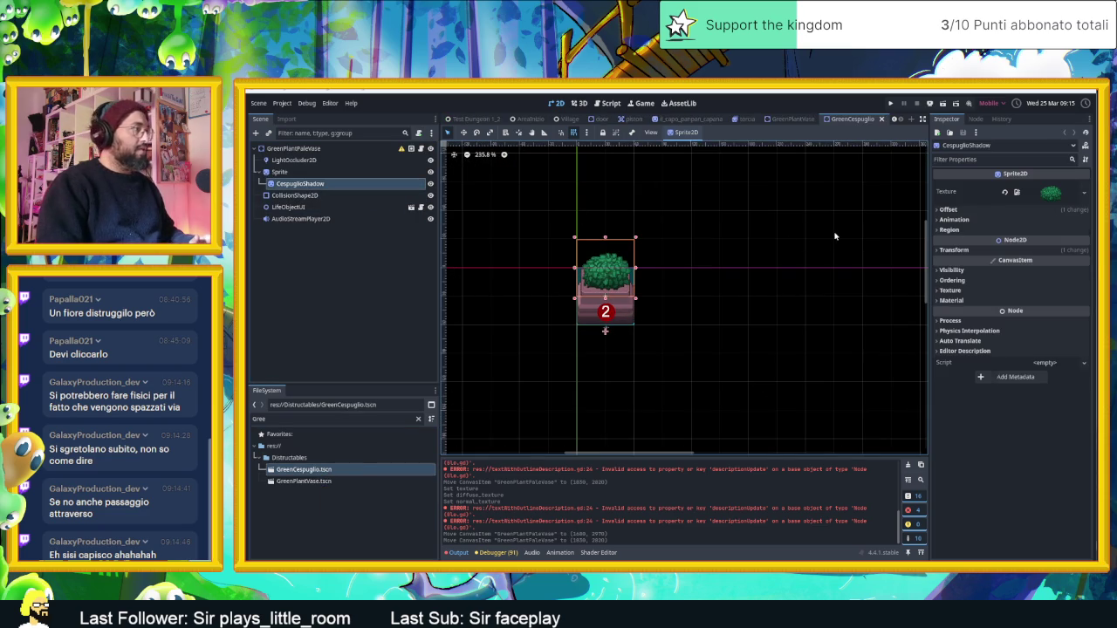
key("Delete")
key("Return")
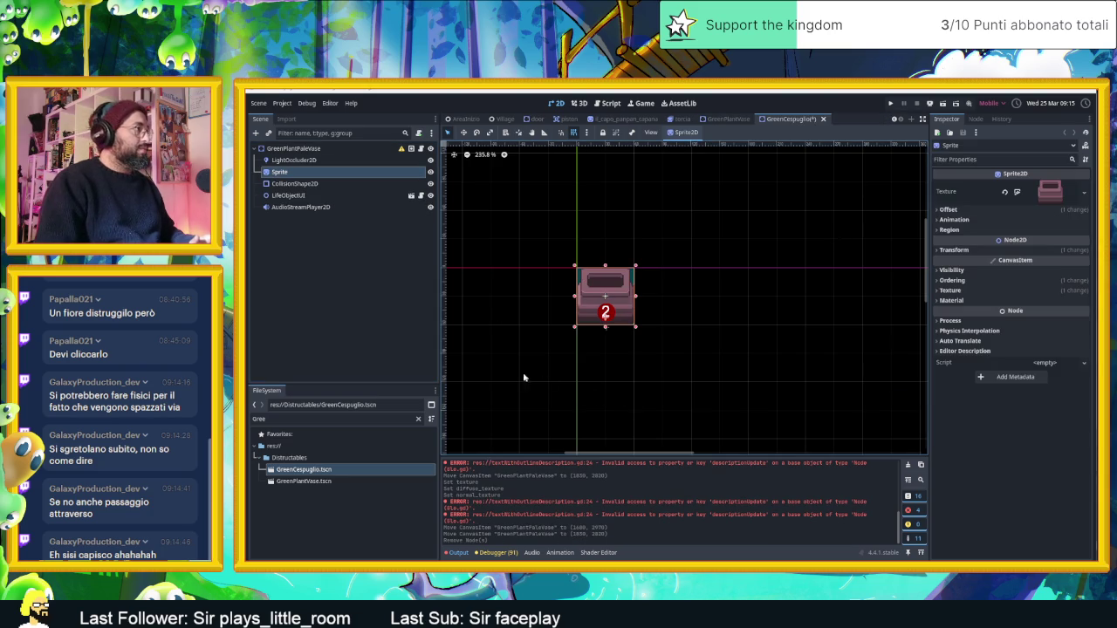
Step: Filter for 'cespuglio' and set Cespuglio Shadow.png as the Sprite's texture
left_click(331, 419)
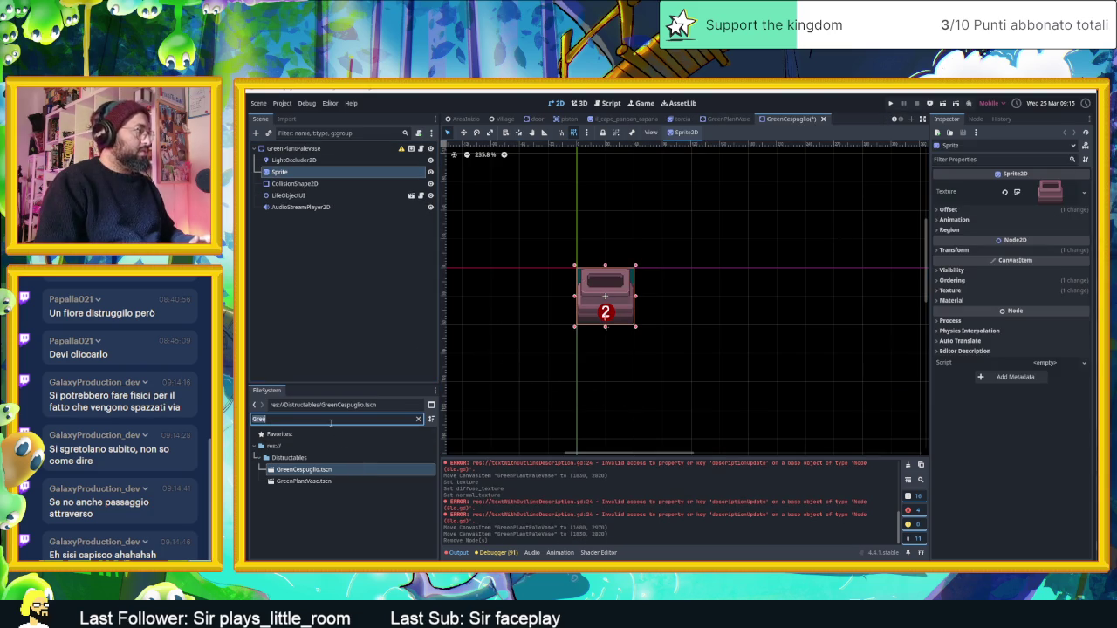
type("ces")
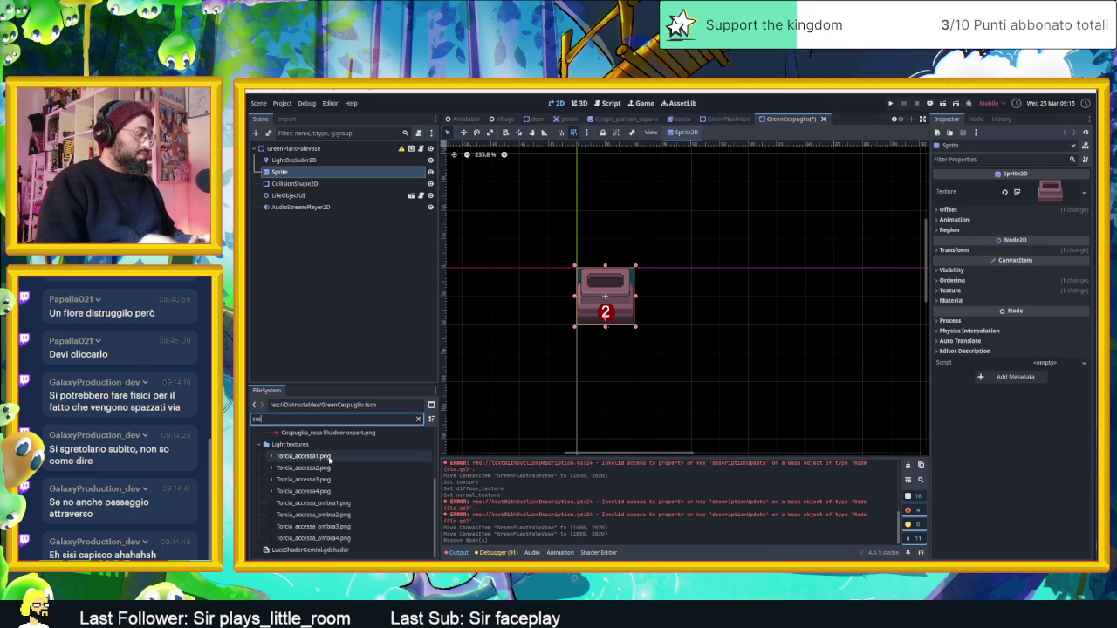
type("puglio")
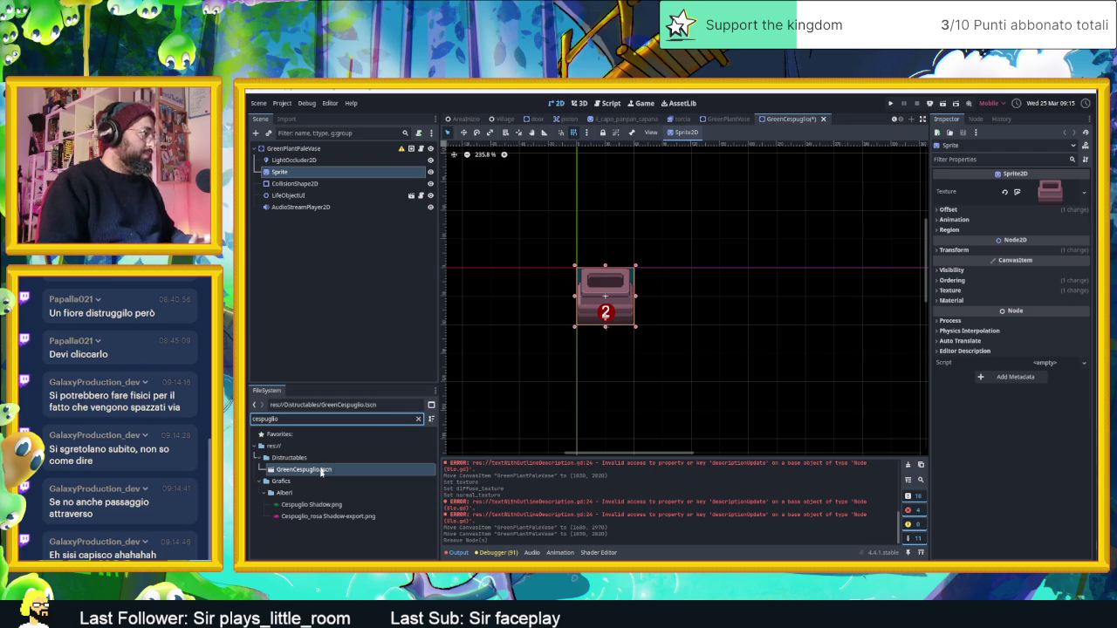
left_click(333, 504)
mouse_move(326, 506)
left_mouse_down()
mouse_move(661, 429)
mouse_move(1069, 194)
mouse_move(1059, 191)
left_mouse_up()
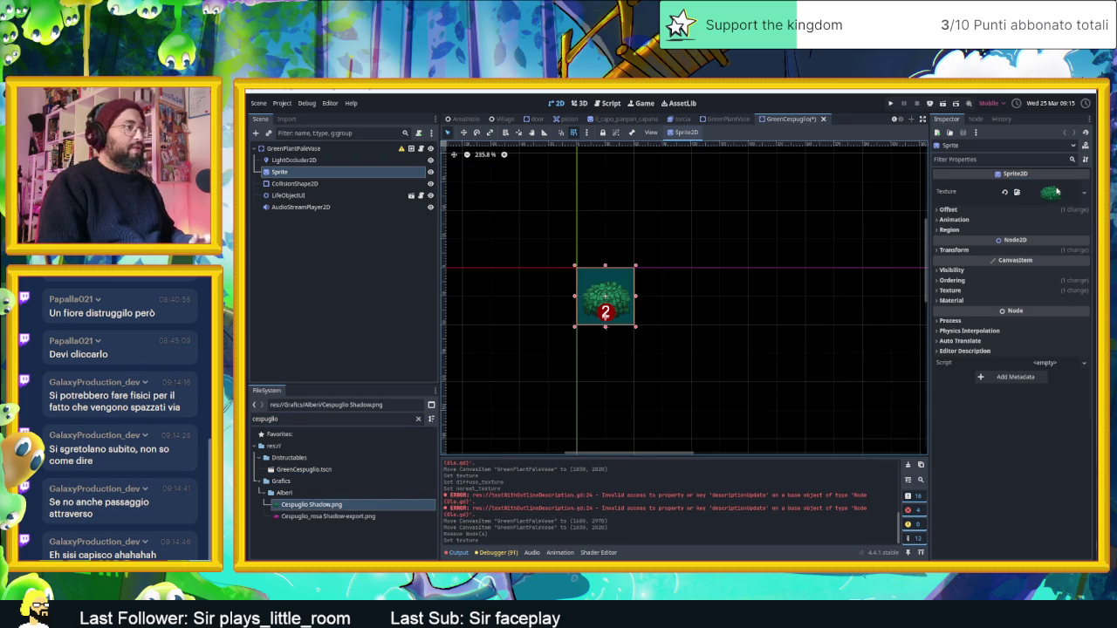
scroll(633, 283, "up", 4)
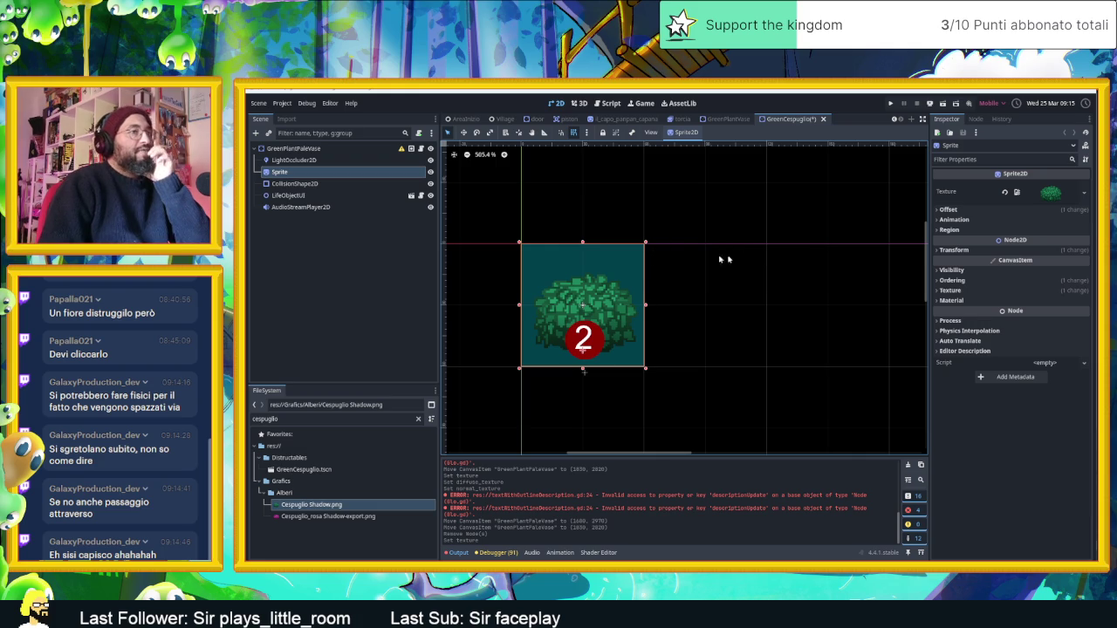
left_click(959, 251)
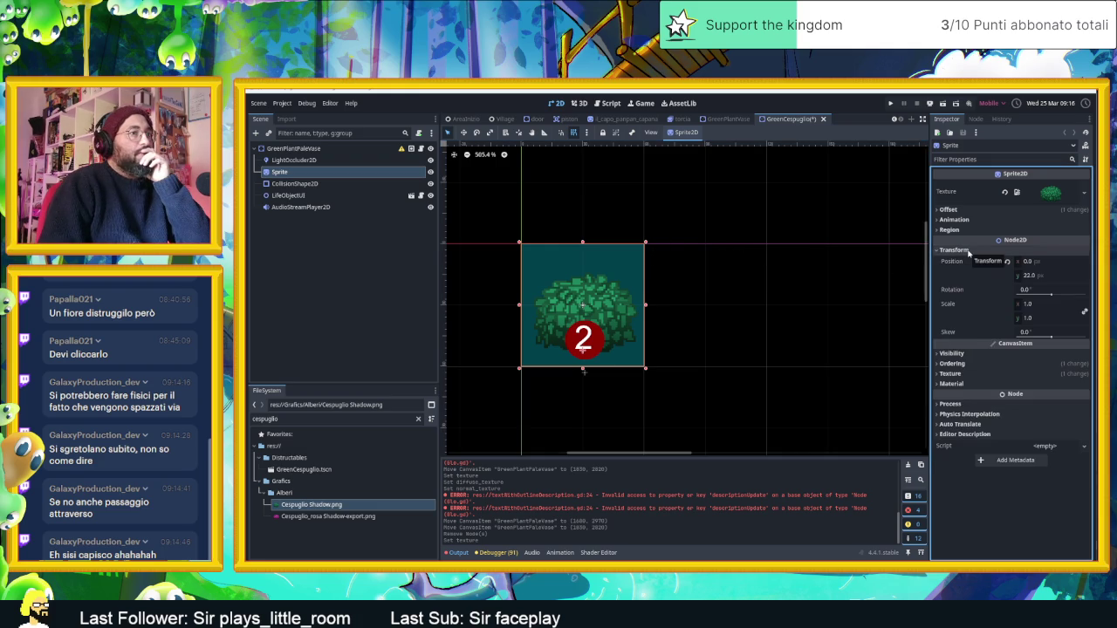
left_click(968, 251)
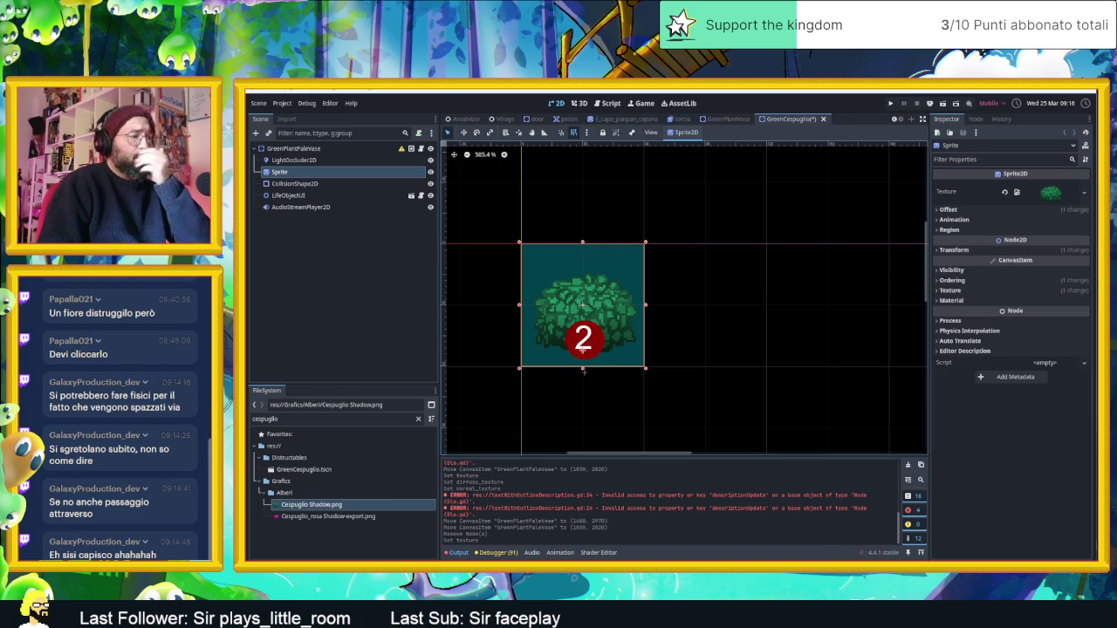
key("alt+Tab")
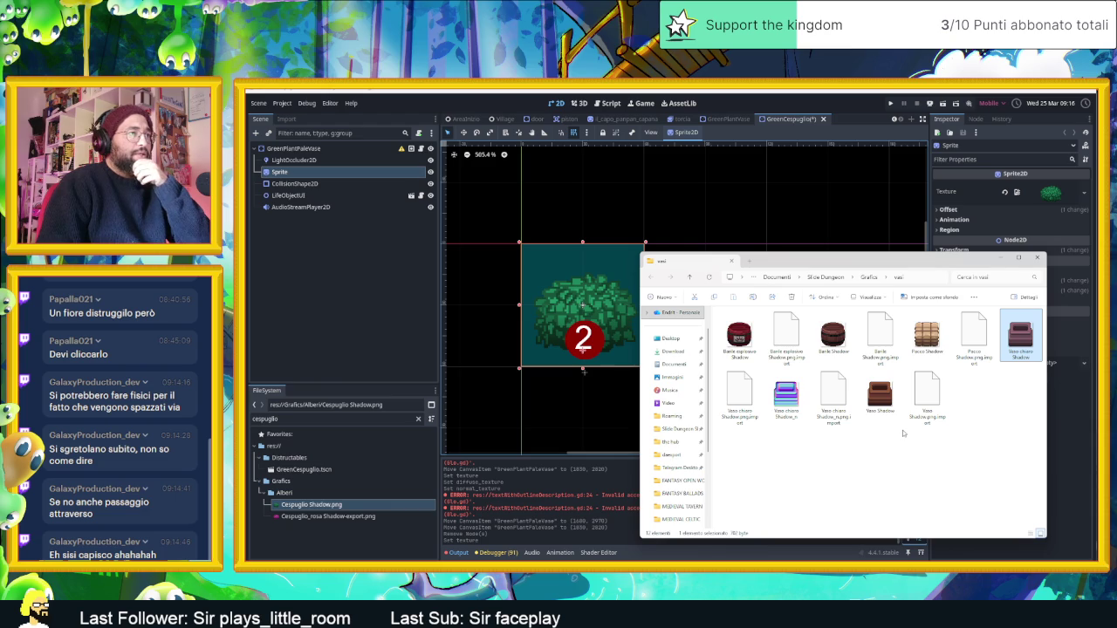
Step: Show the Grafica/Alberi folder as large icons, then launch Aseprite
left_click(866, 277)
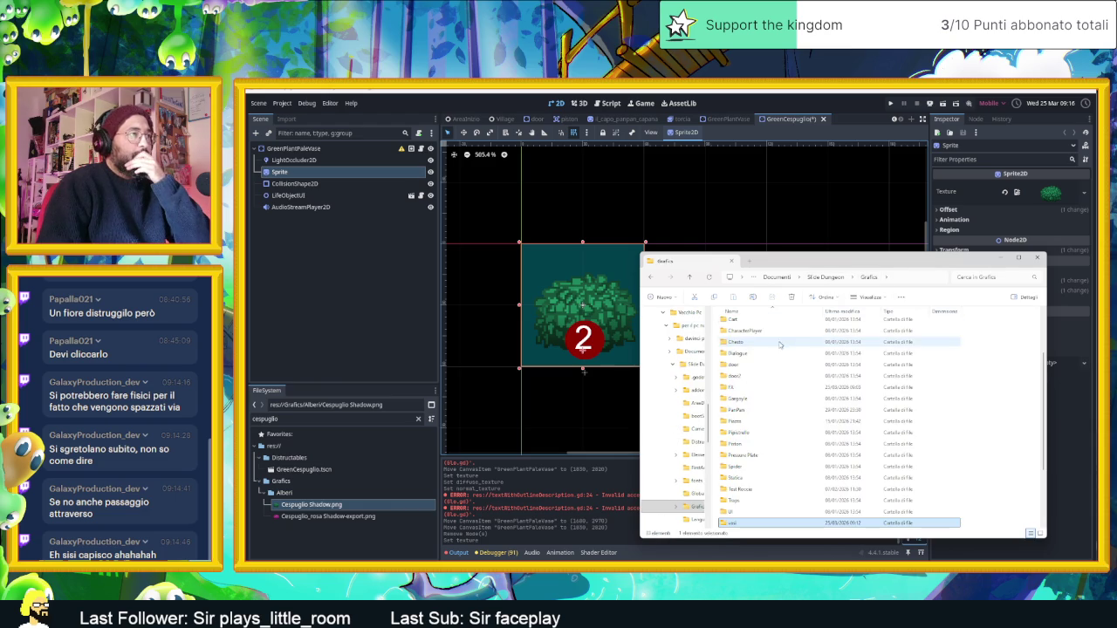
scroll(768, 384, "up", 2)
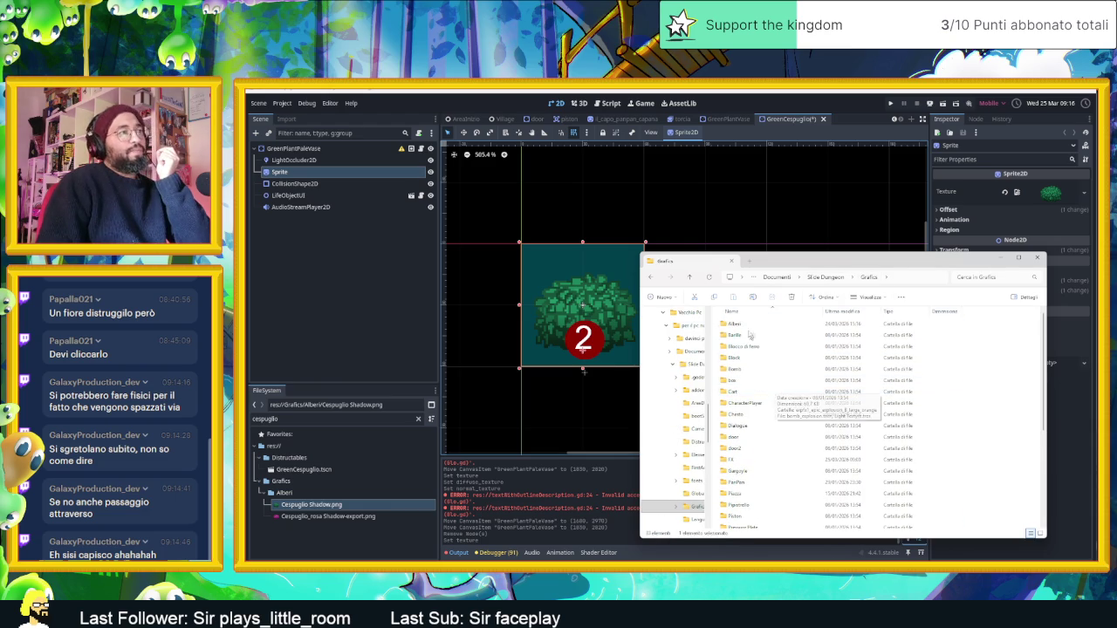
double_click(746, 325)
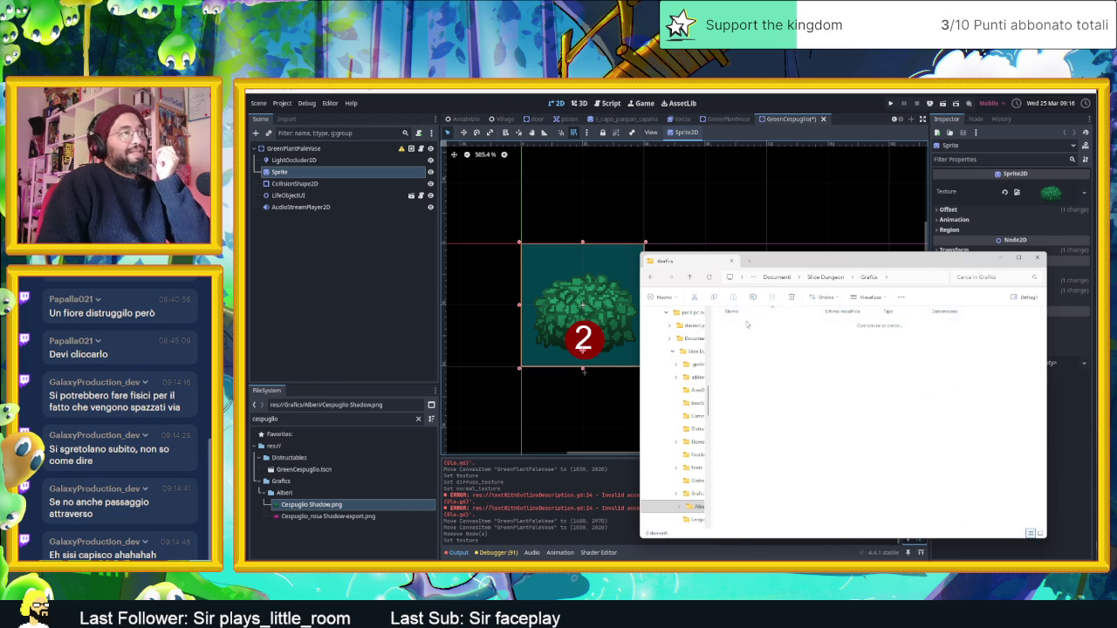
left_click(1040, 534)
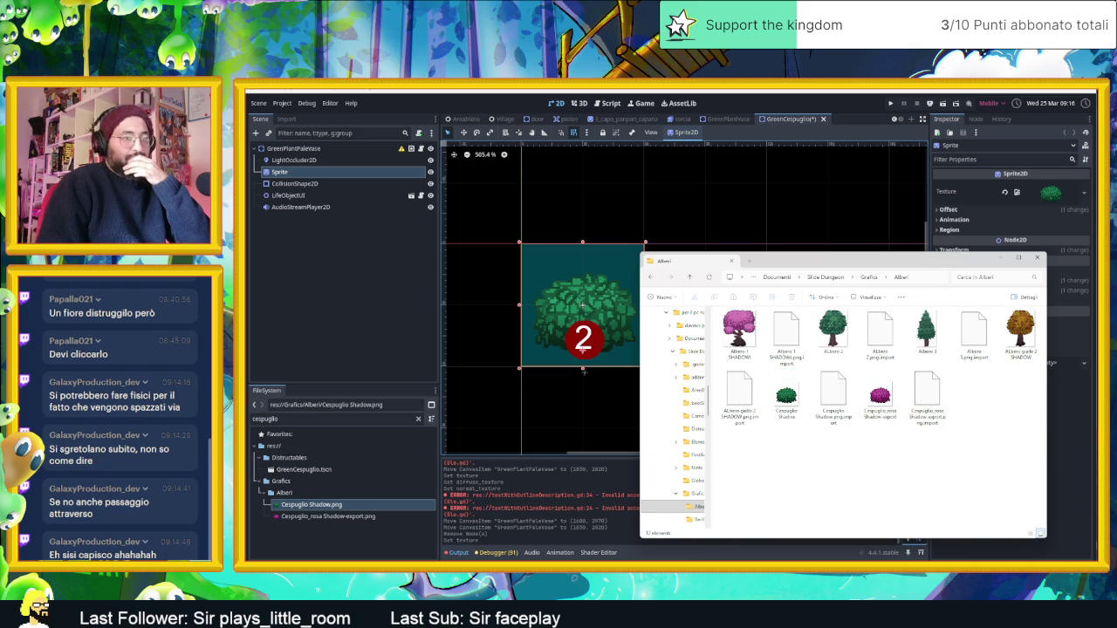
key("super")
left_click(853, 420)
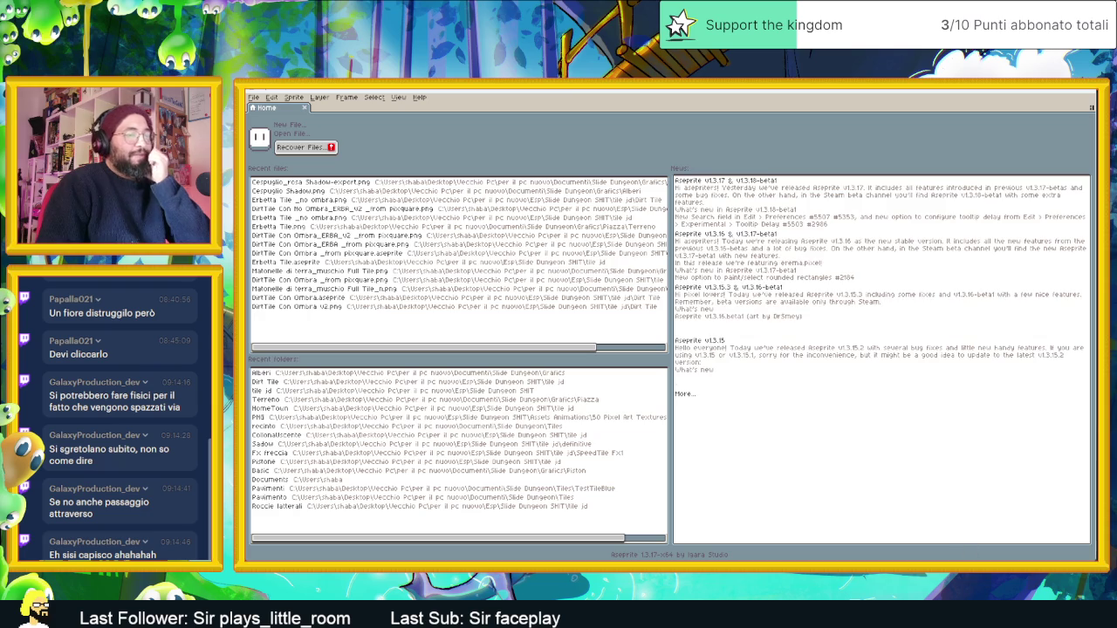
Step: Open Cespuglio Shadow.png in Aseprite and check its 60×60 canvas size without changes
key("alt+Tab")
mouse_move(786, 397)
left_mouse_down()
mouse_move(500, 180)
mouse_move(490, 150)
left_mouse_up()
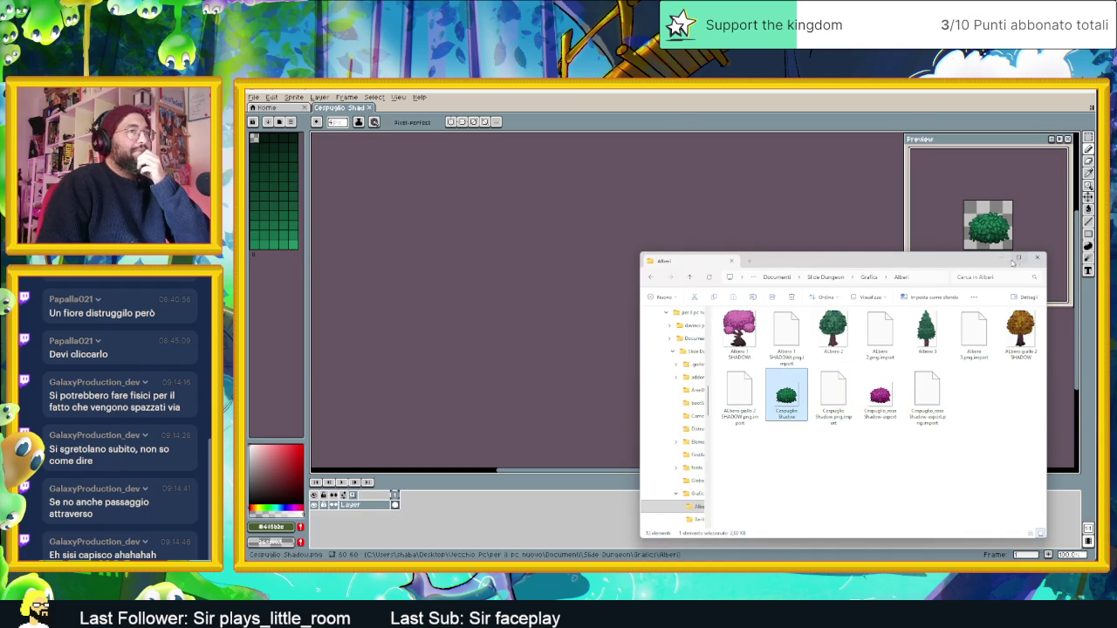
left_click(1000, 258)
scroll(726, 275, "up", 2)
scroll(691, 312, "up", 2)
scroll(723, 332, "down", 2)
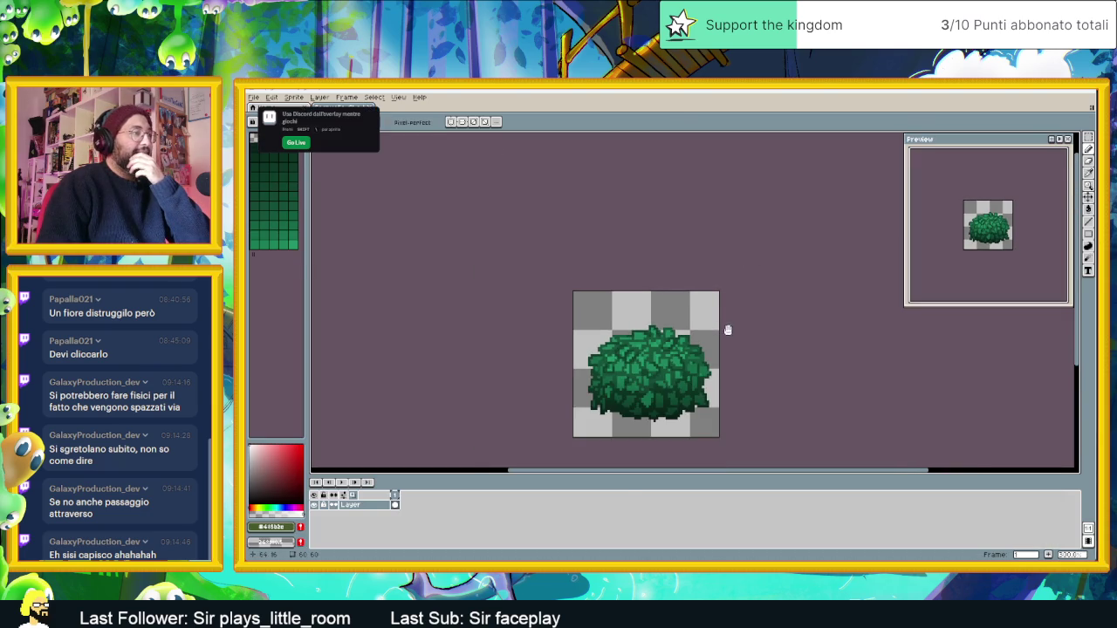
scroll(719, 334, "up", 1)
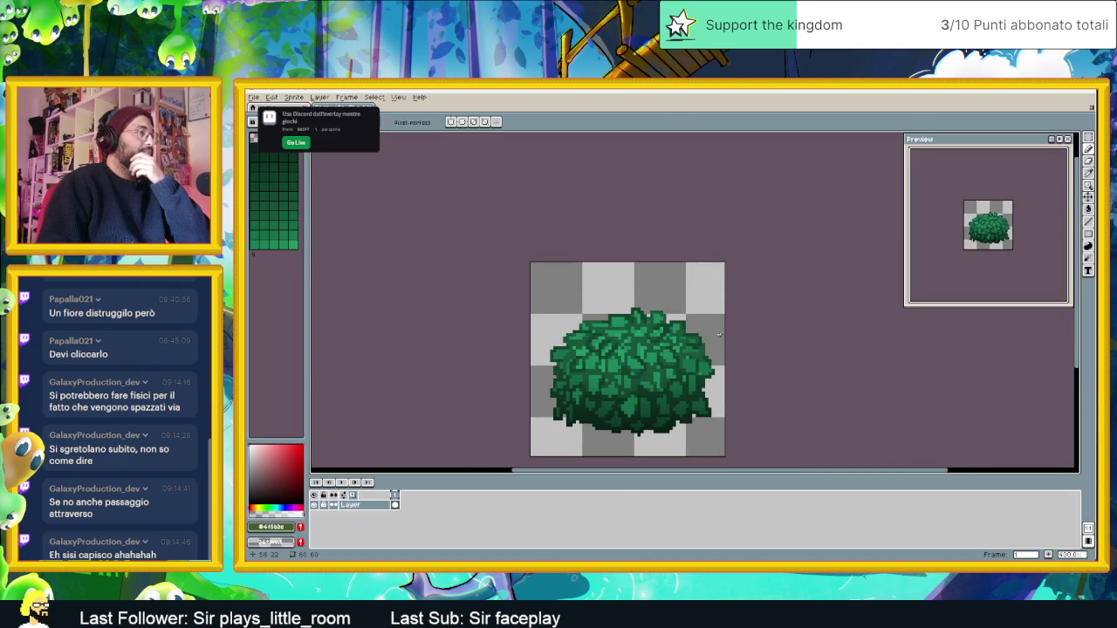
left_click(272, 98)
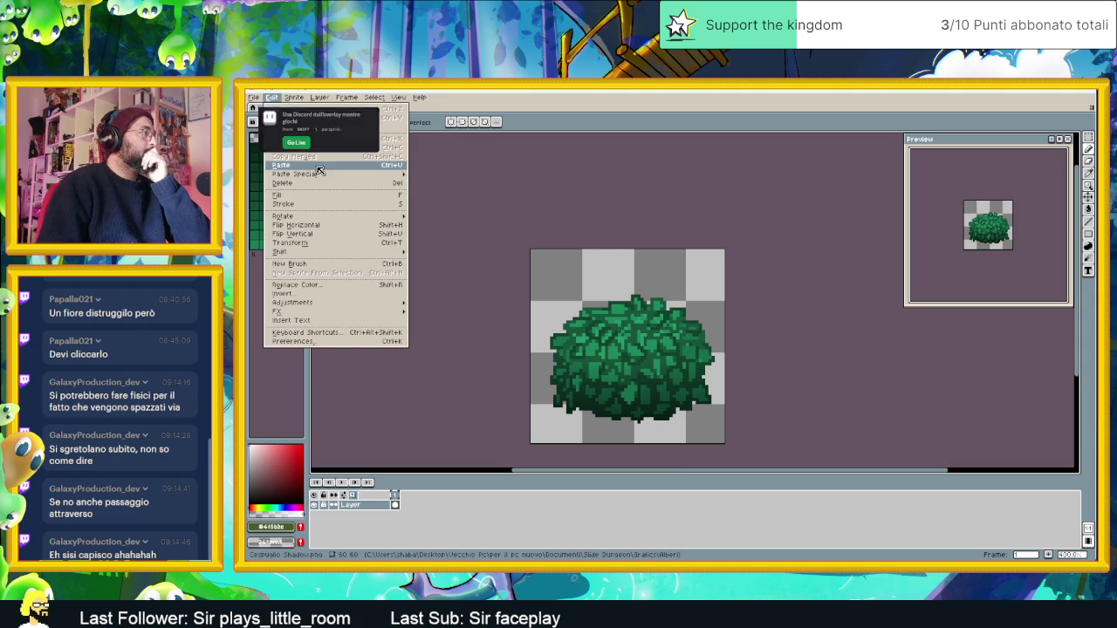
mouse_move(290, 103)
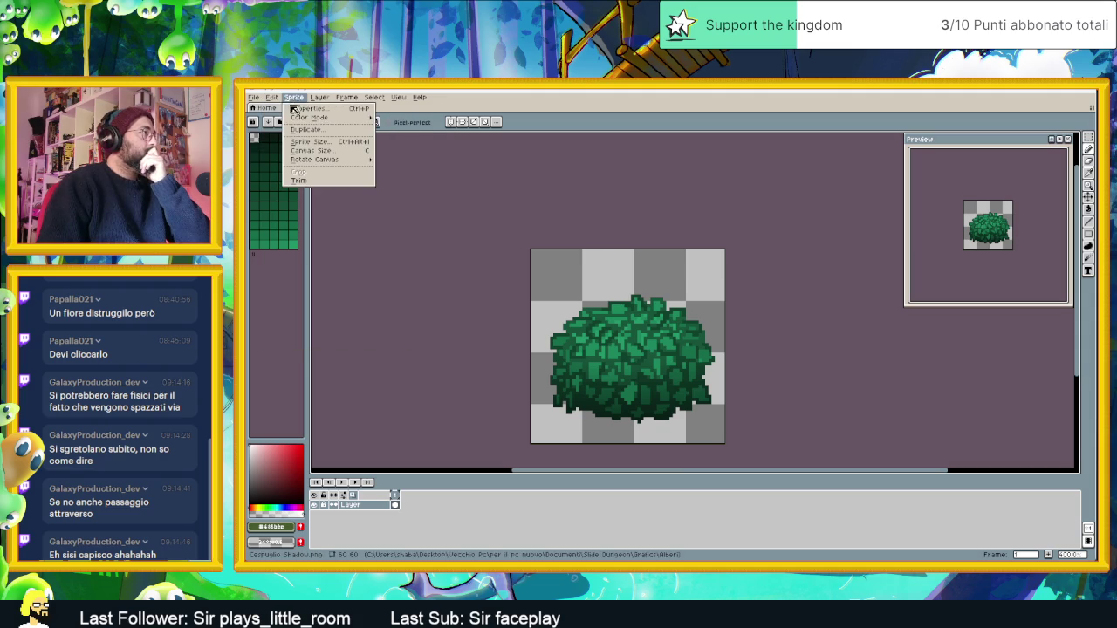
left_click(339, 150)
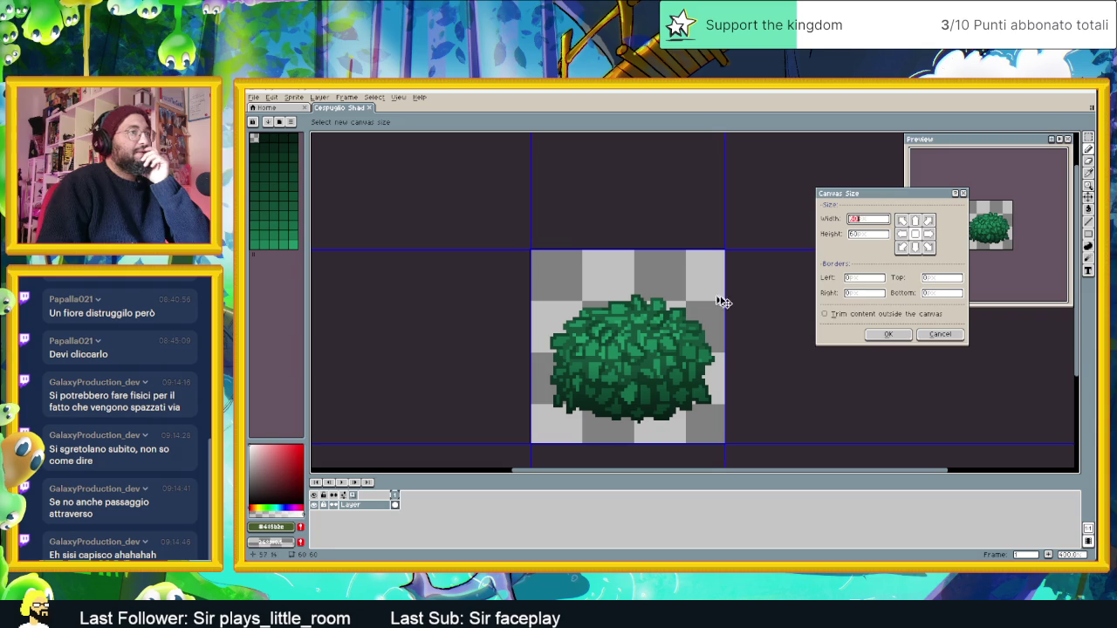
left_click(885, 336)
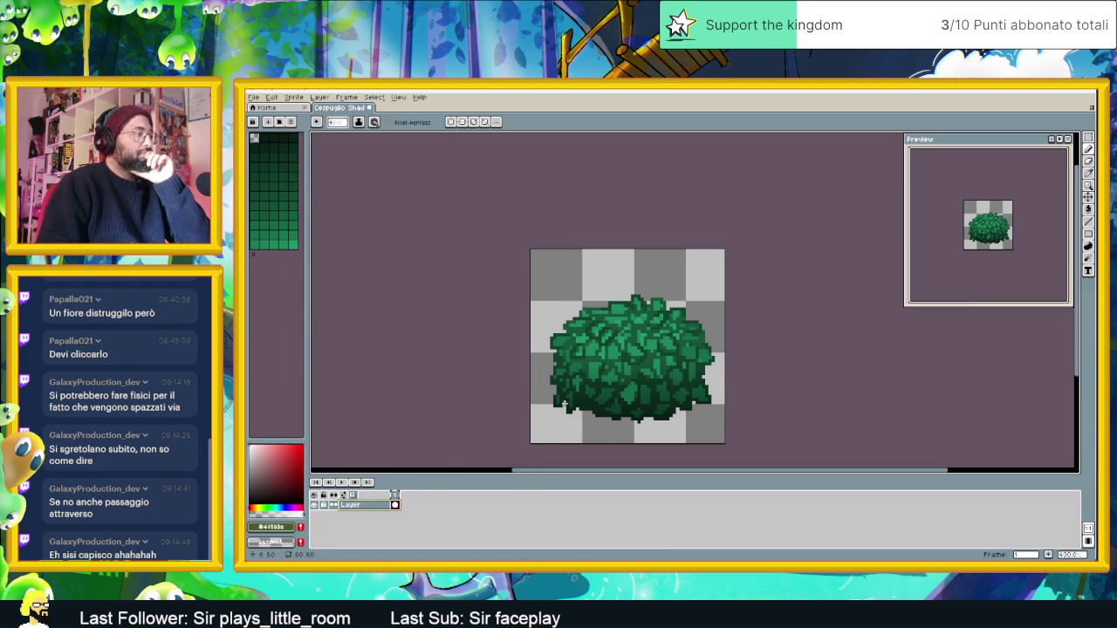
Step: Scale the whole bush to about 117% width and 143% height and apply it
key("v")
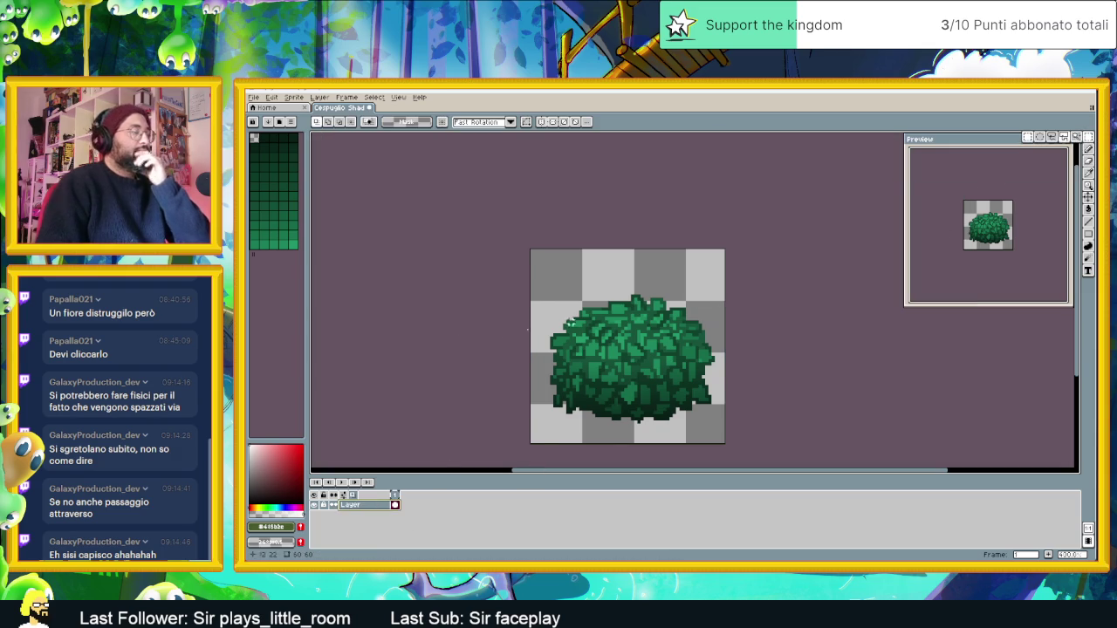
key("ctrl+a")
left_click(728, 252)
left_click_drag(729, 250, 737, 189)
left_click_drag(736, 191, 739, 188)
left_click_drag(527, 318, 503, 321)
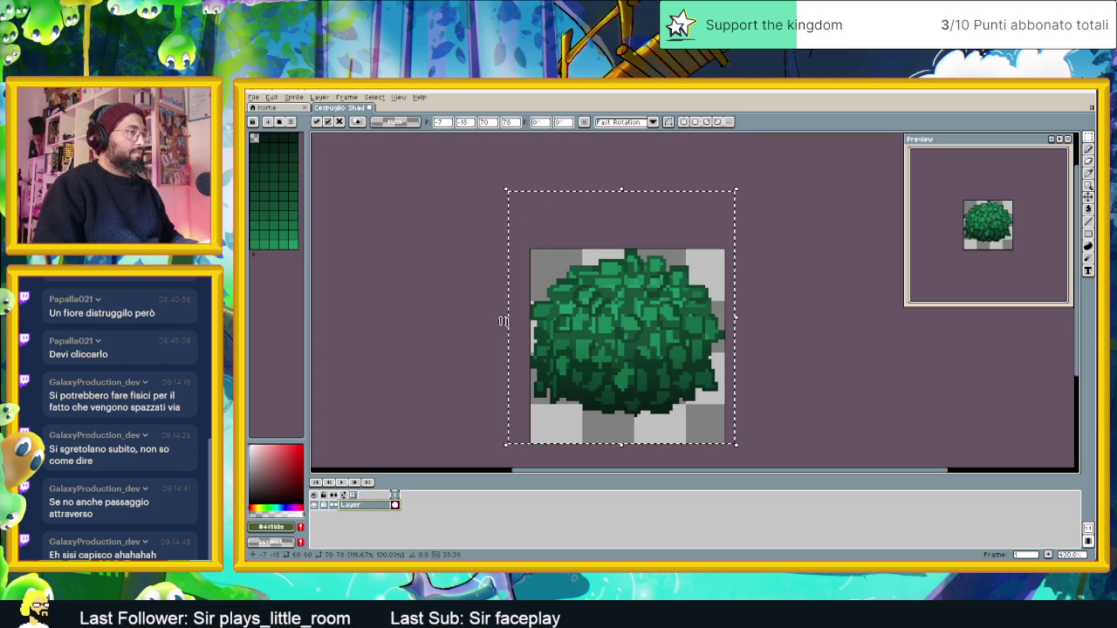
left_click_drag(623, 448, 628, 468)
left_click_drag(781, 373, 728, 394)
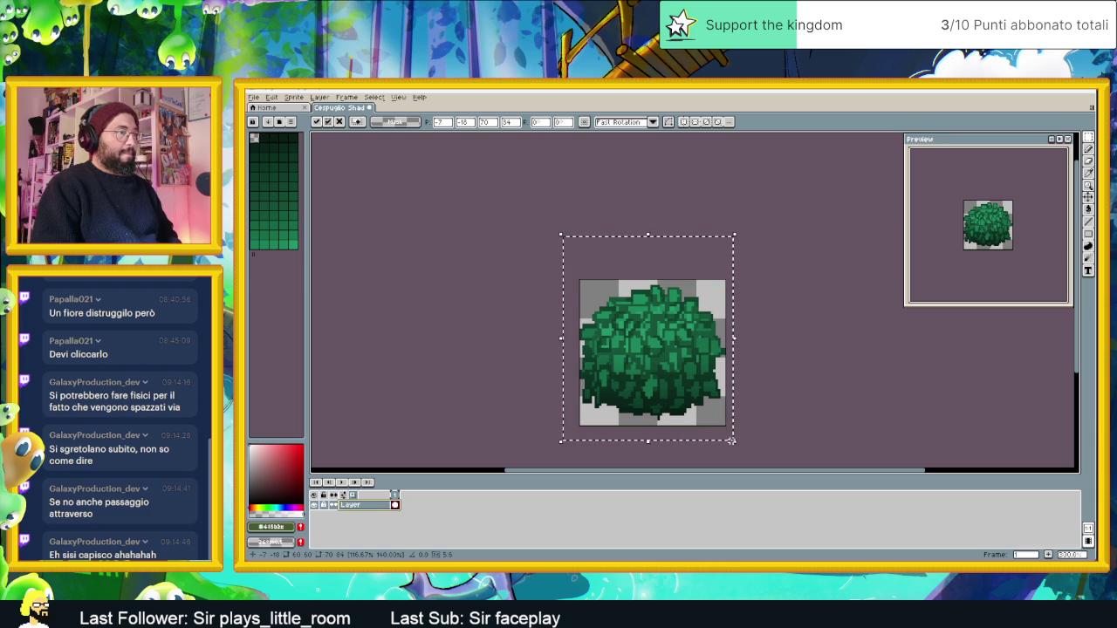
left_click_drag(731, 440, 737, 453)
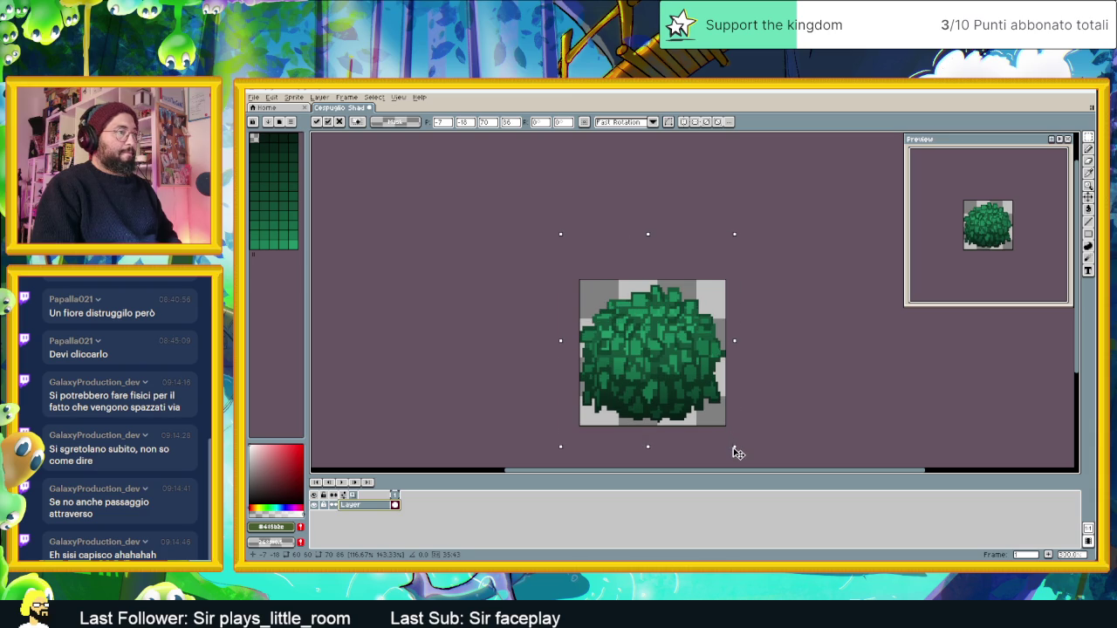
key("Return")
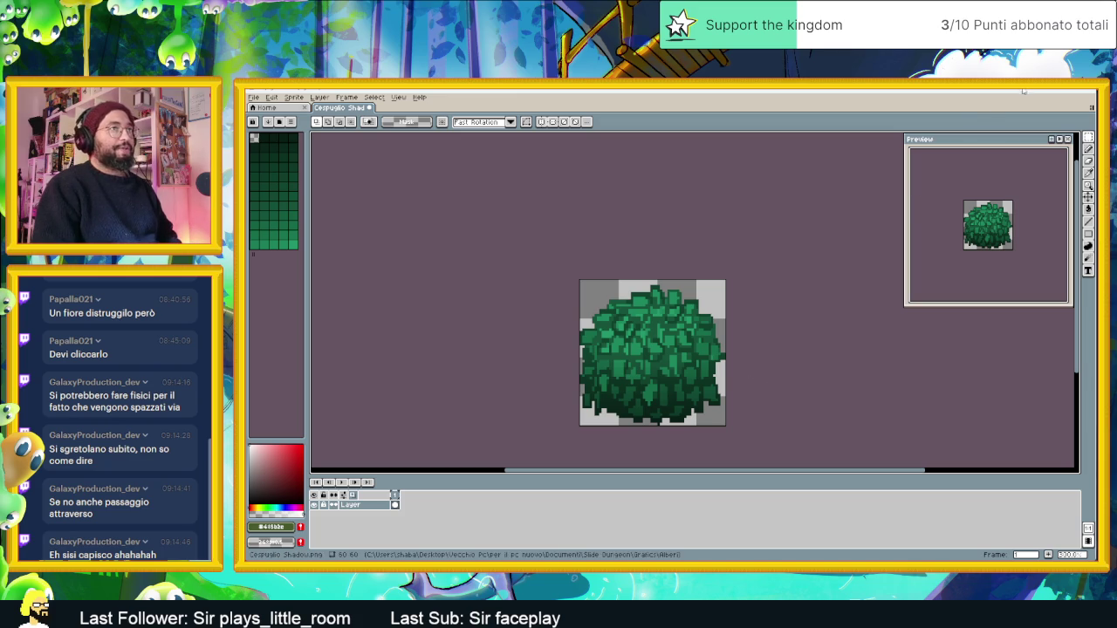
left_click(1047, 90)
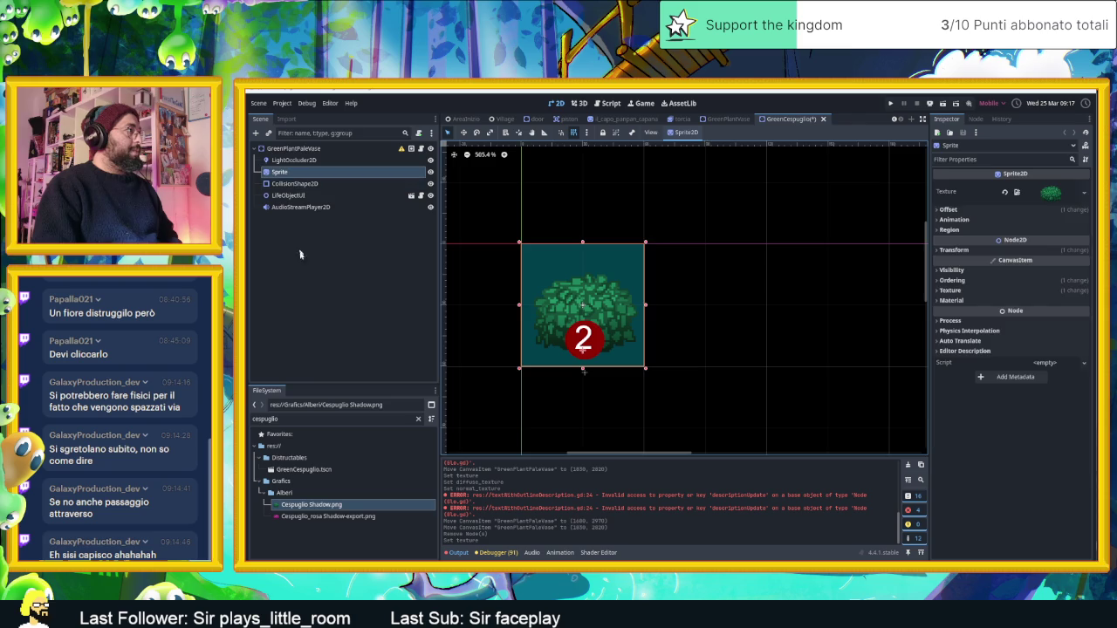
Step: Clear Sprite's texture and add a Sprite2D child holding the Cespuglio Shadow.png image
left_click(296, 172)
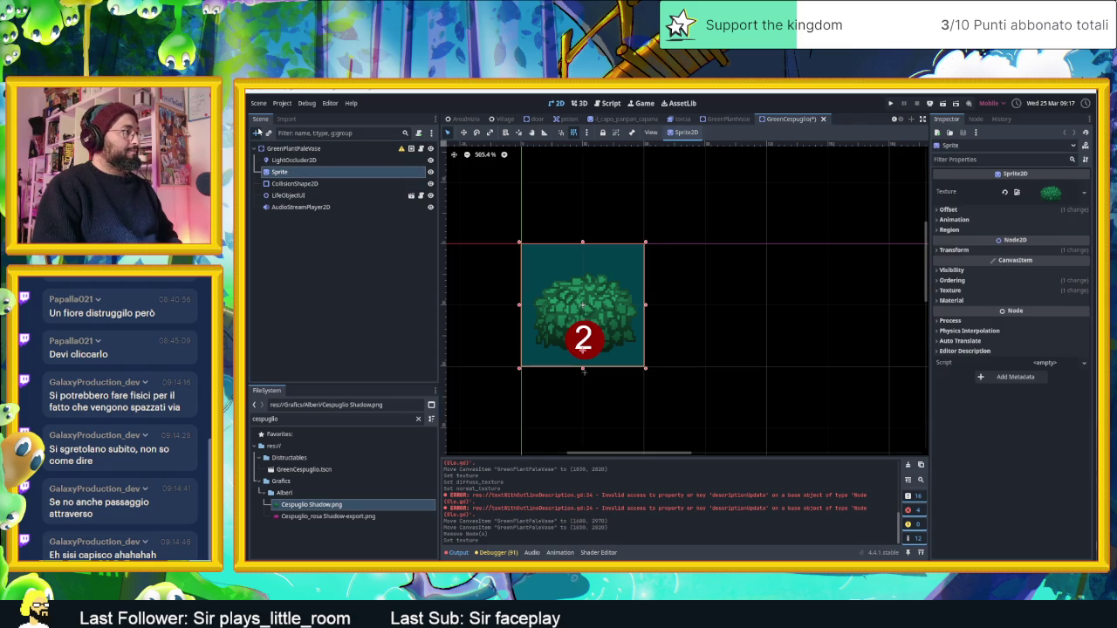
left_click(1007, 192)
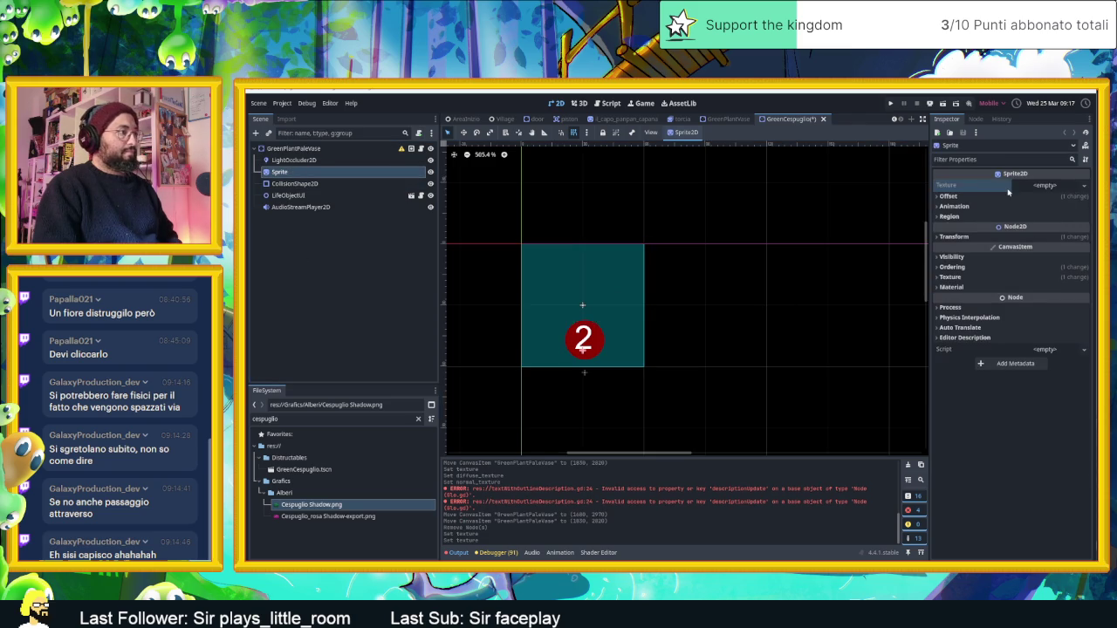
left_click(256, 134)
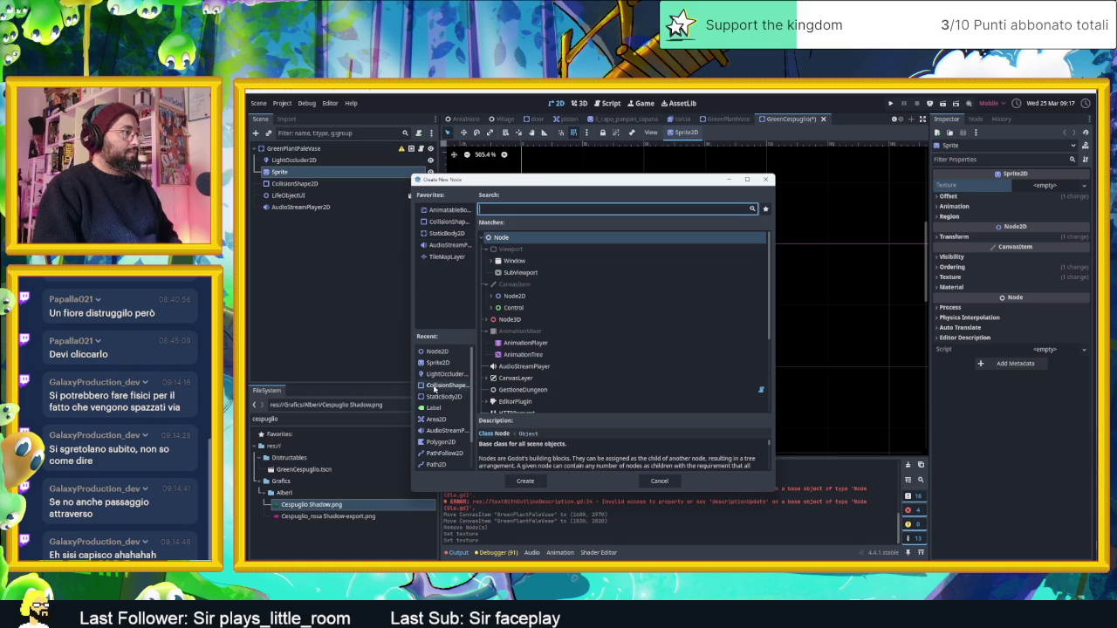
double_click(438, 363)
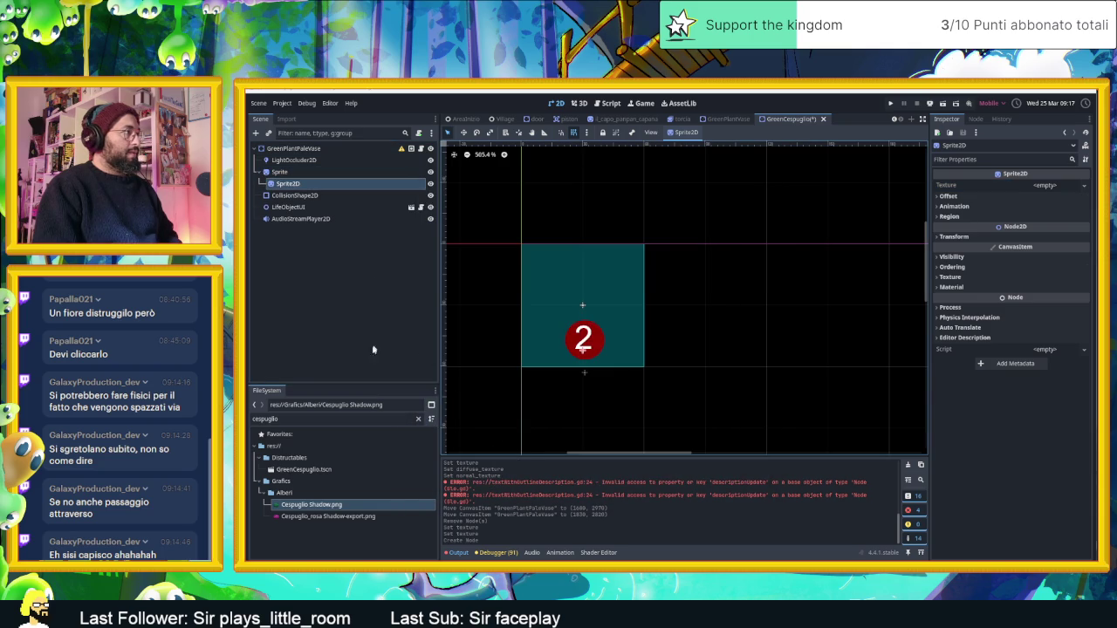
mouse_move(319, 505)
left_mouse_down()
mouse_move(384, 504)
mouse_move(1060, 212)
mouse_move(1043, 179)
mouse_move(1041, 189)
left_mouse_up()
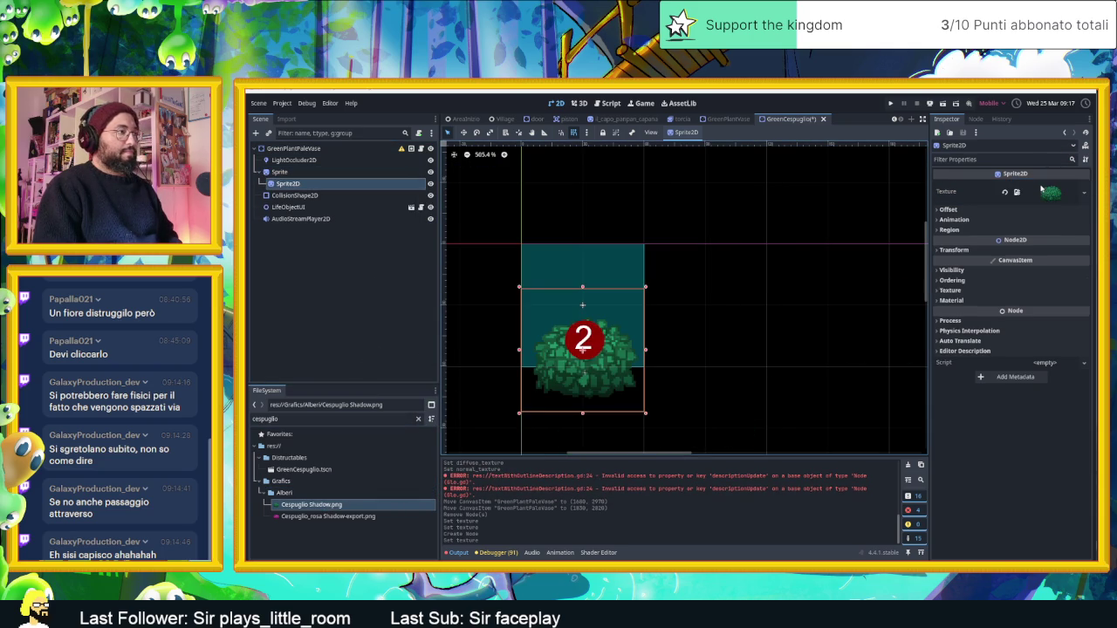
Step: Expand the new sprite's Offset and Transform properties and reset its position to (0, 0)
left_click(953, 210)
left_click(953, 211)
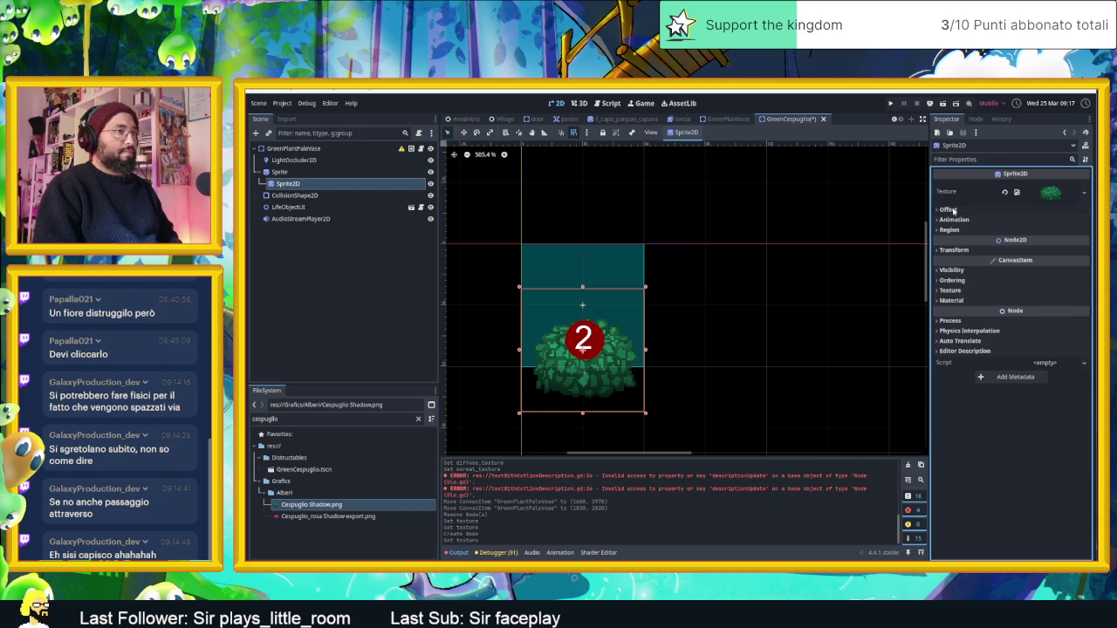
left_click(953, 210)
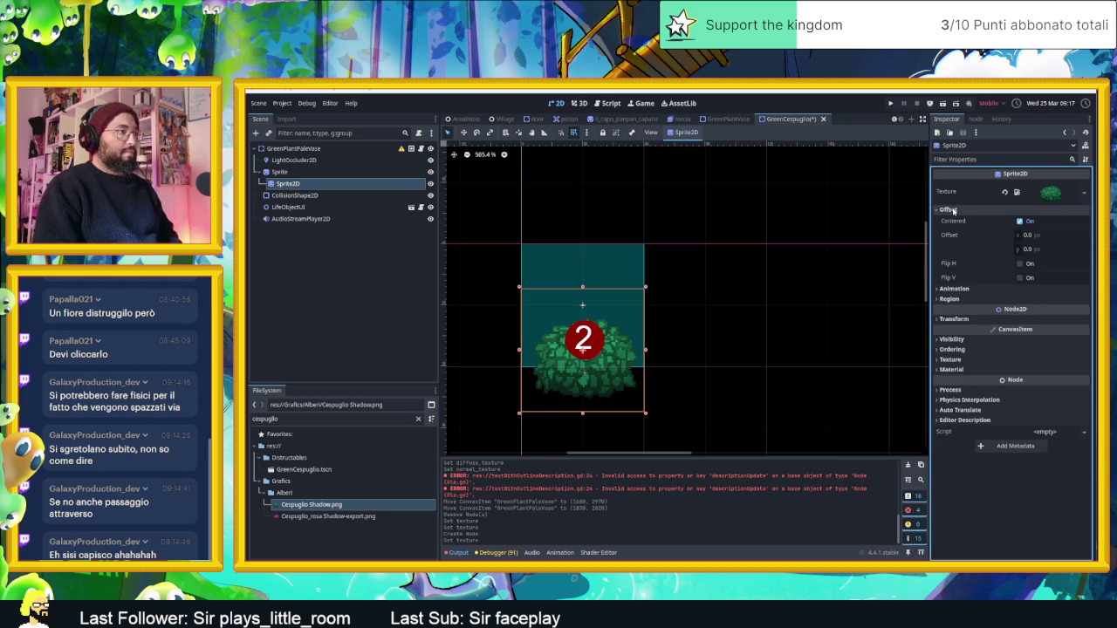
left_click(956, 319)
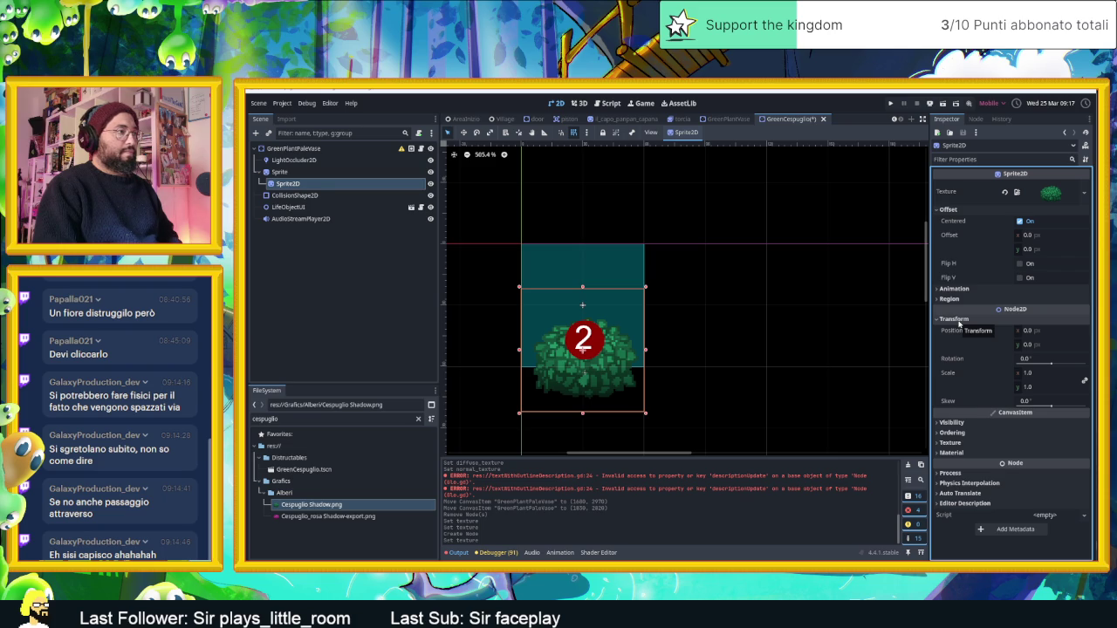
left_click_drag(1029, 347, 985, 348)
left_click(1006, 331)
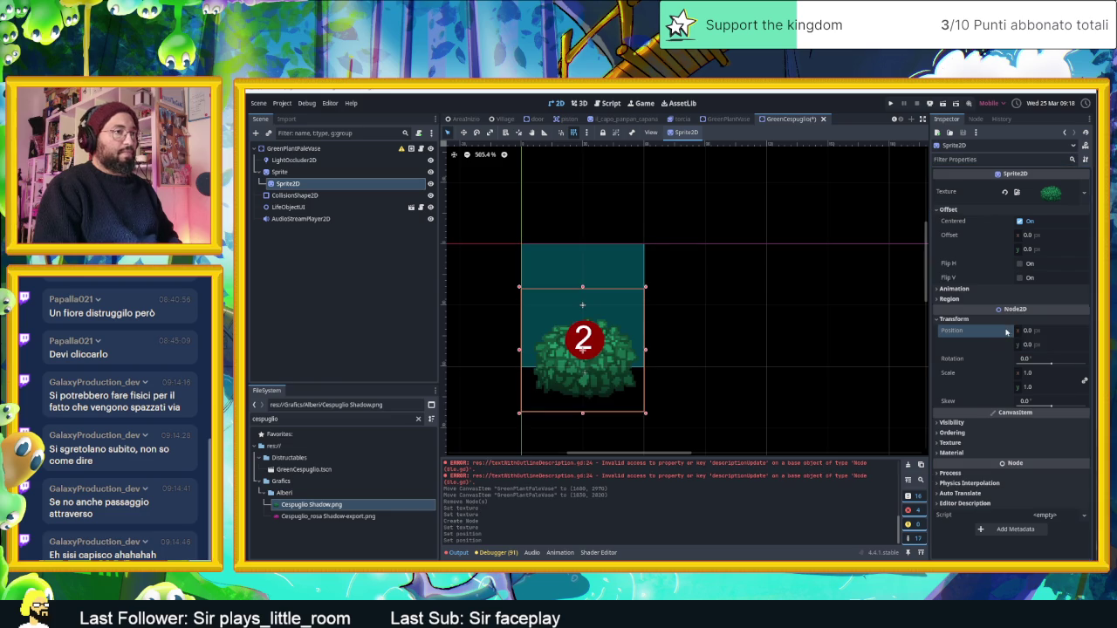
Step: Scale the bush sprite to 1.25 and raise it slightly
left_click_drag(1036, 377, 1054, 378)
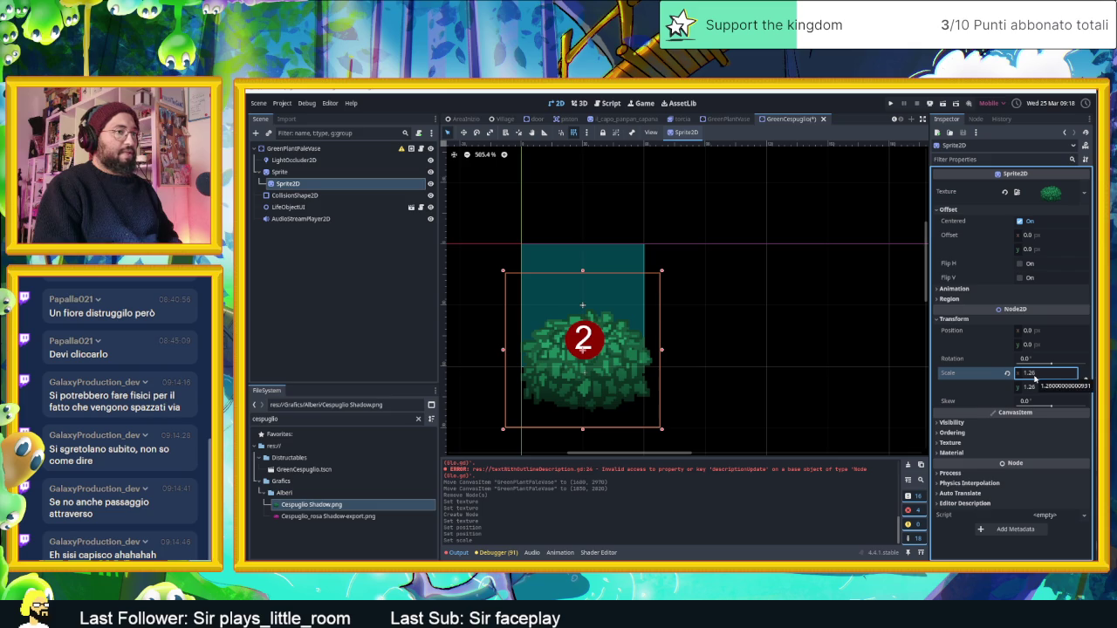
left_click(1035, 375)
type("5")
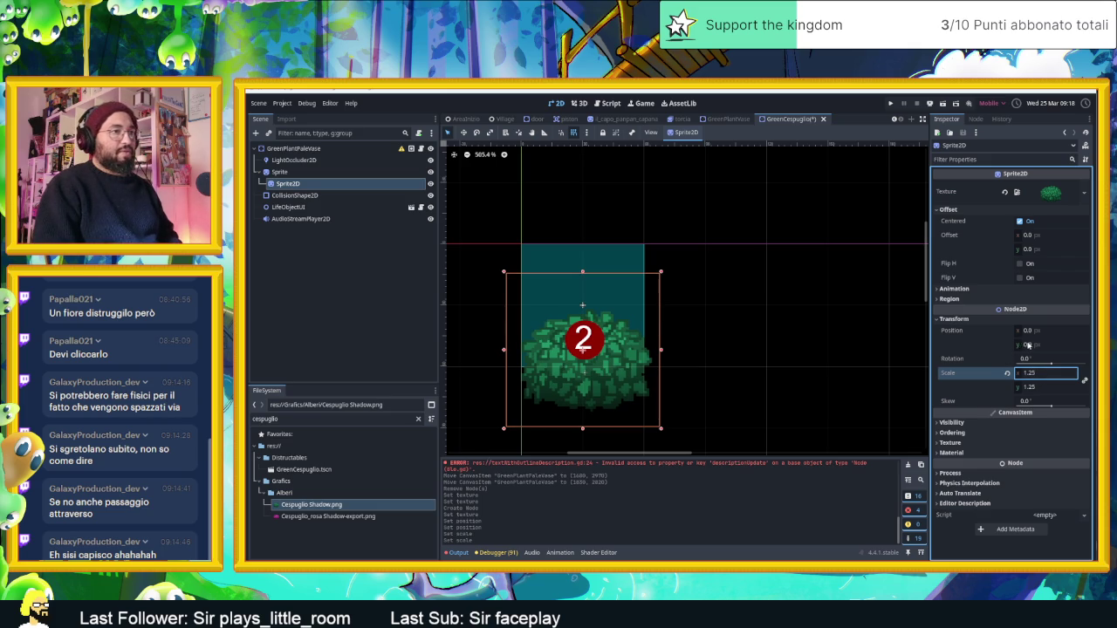
mouse_move(1032, 345)
left_mouse_down()
mouse_move(970, 346)
mouse_move(1035, 340)
mouse_move(1031, 331)
left_mouse_up()
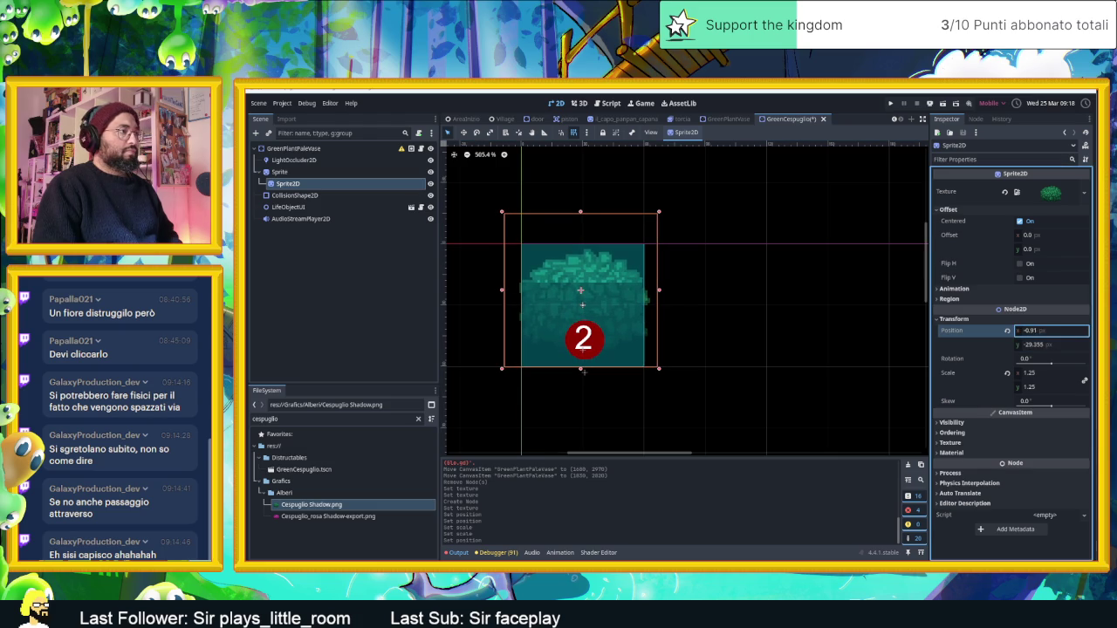
left_click(1034, 376)
left_click(978, 376)
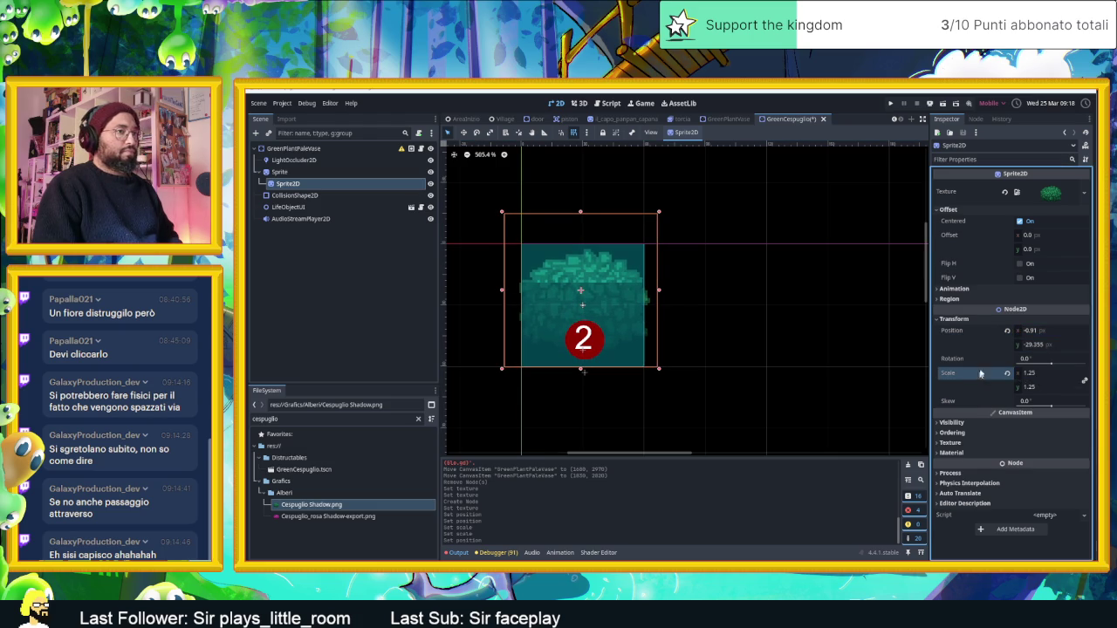
Step: Fit the bush over the teal box with position (-1.365, 1.99) and offset y -24.79, then save
left_click(1039, 333)
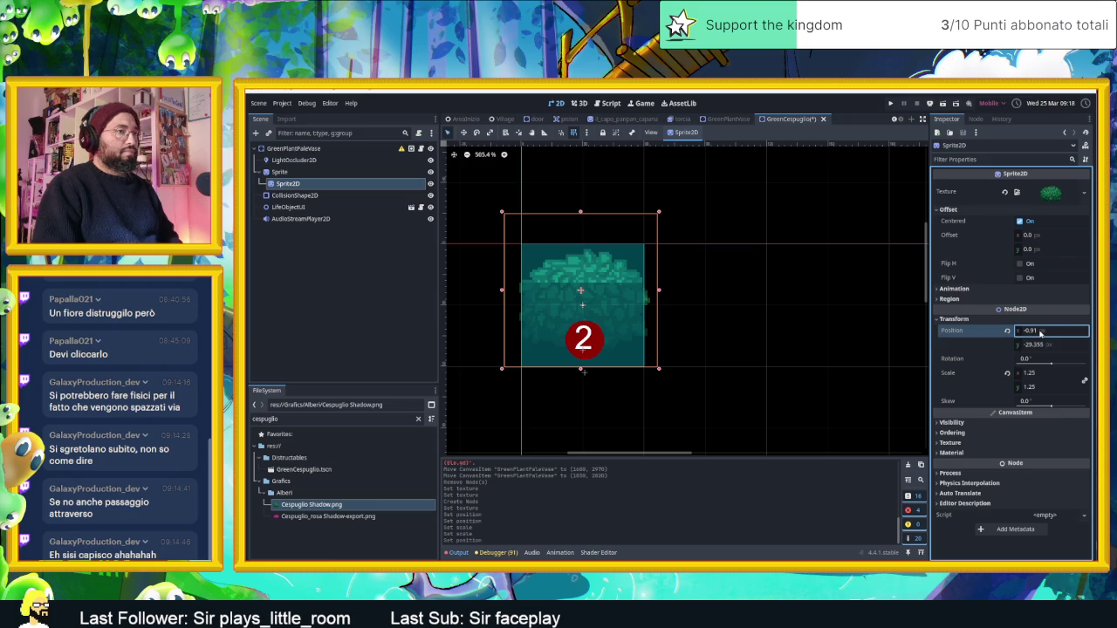
type("-0.995")
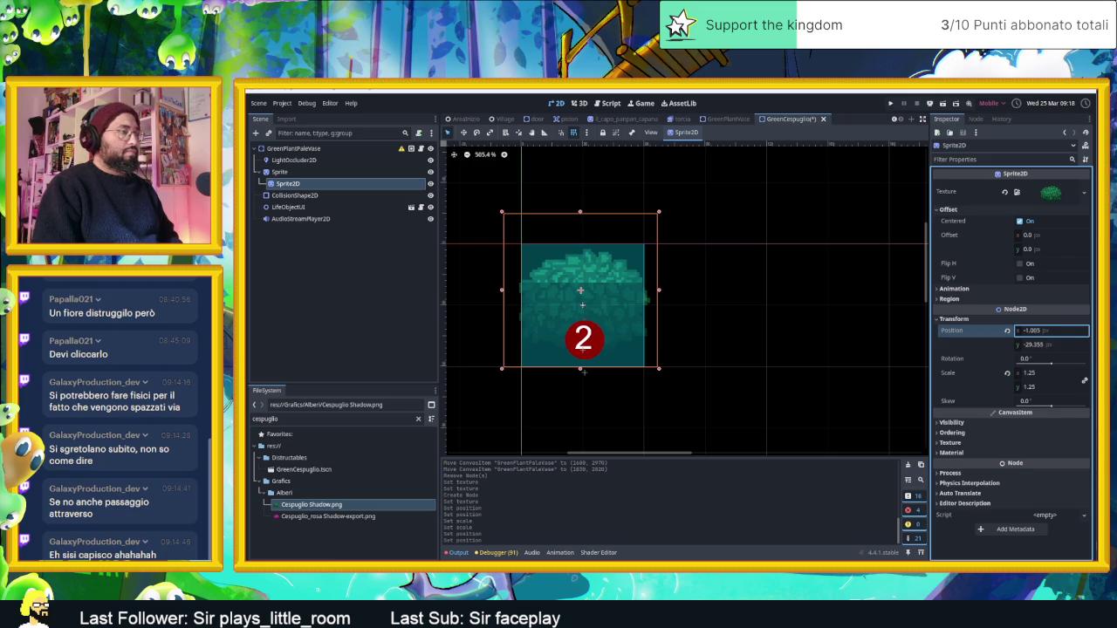
left_click_drag(1052, 331, 1043, 331)
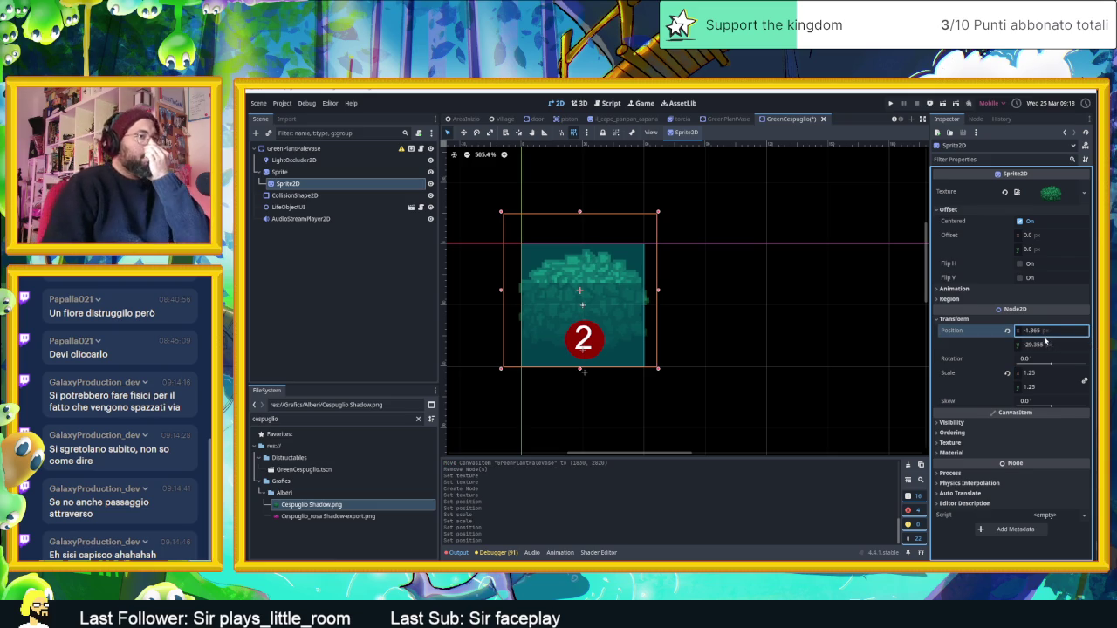
mouse_move(1034, 247)
left_mouse_down()
mouse_move(1107, 248)
mouse_move(1028, 248)
mouse_move(1061, 265)
left_mouse_up()
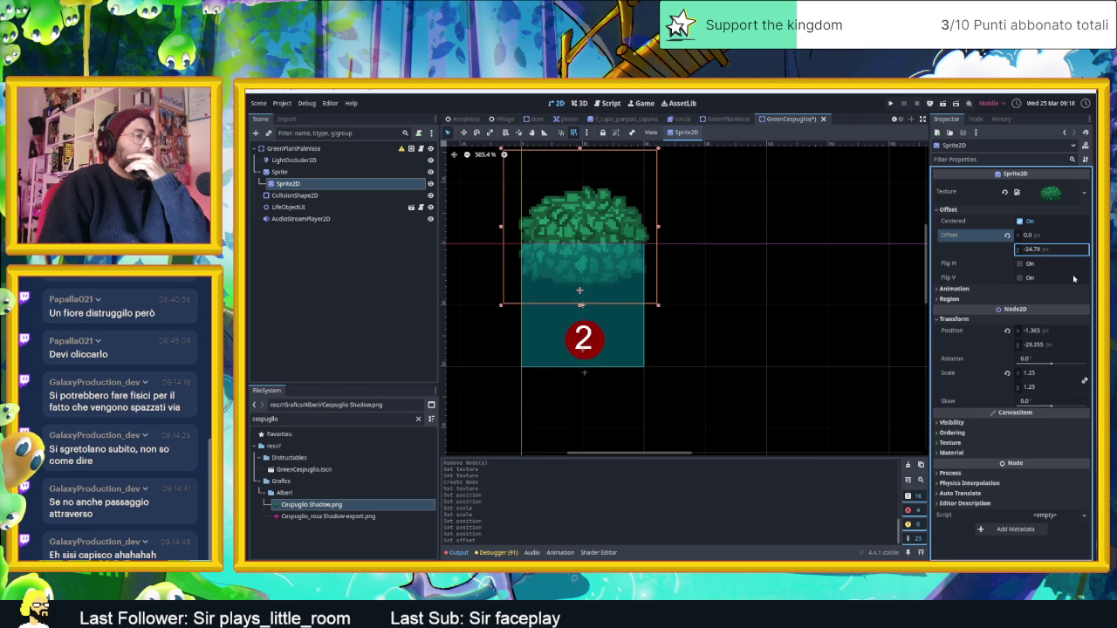
left_click_drag(1055, 345, 1096, 345)
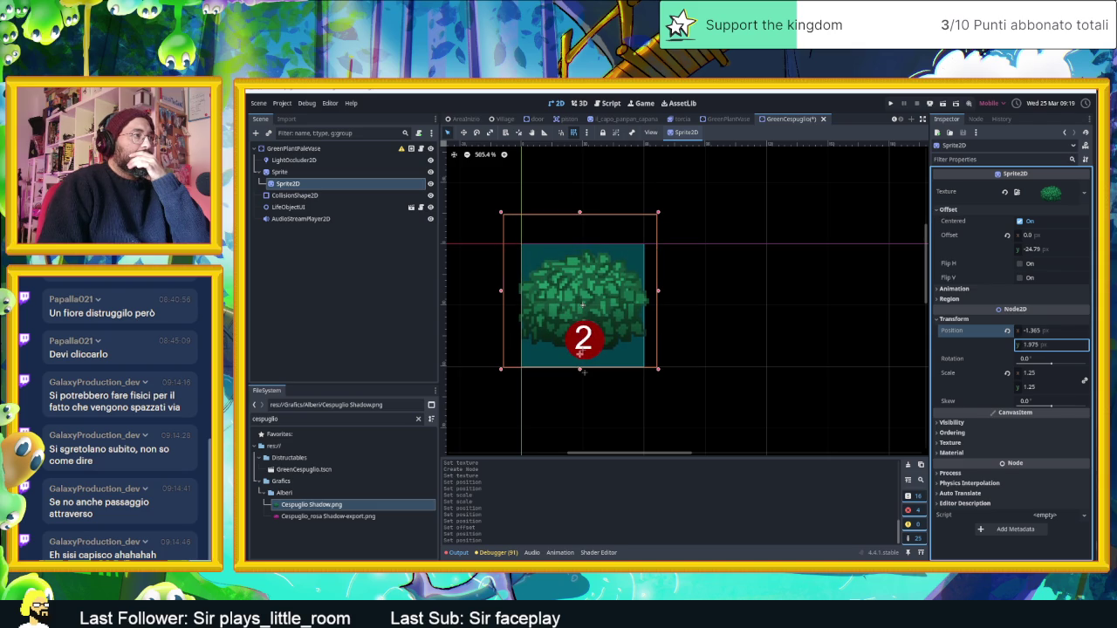
left_click(879, 349)
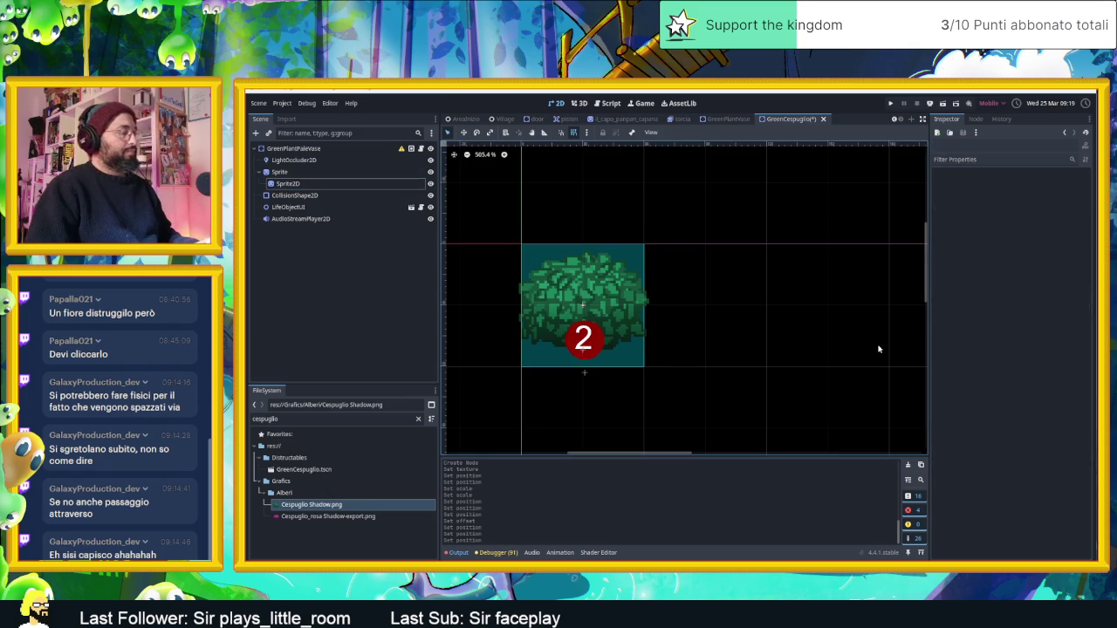
key("ctrl+s")
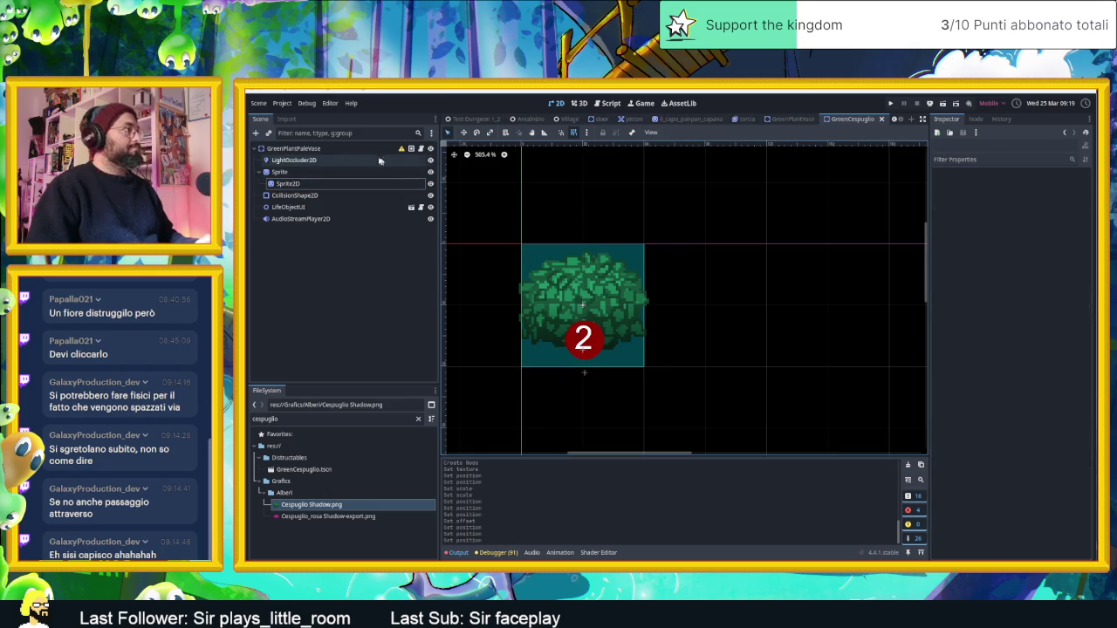
Step: Rename the bush scene's root node to GreenCespuglio
left_click(398, 148)
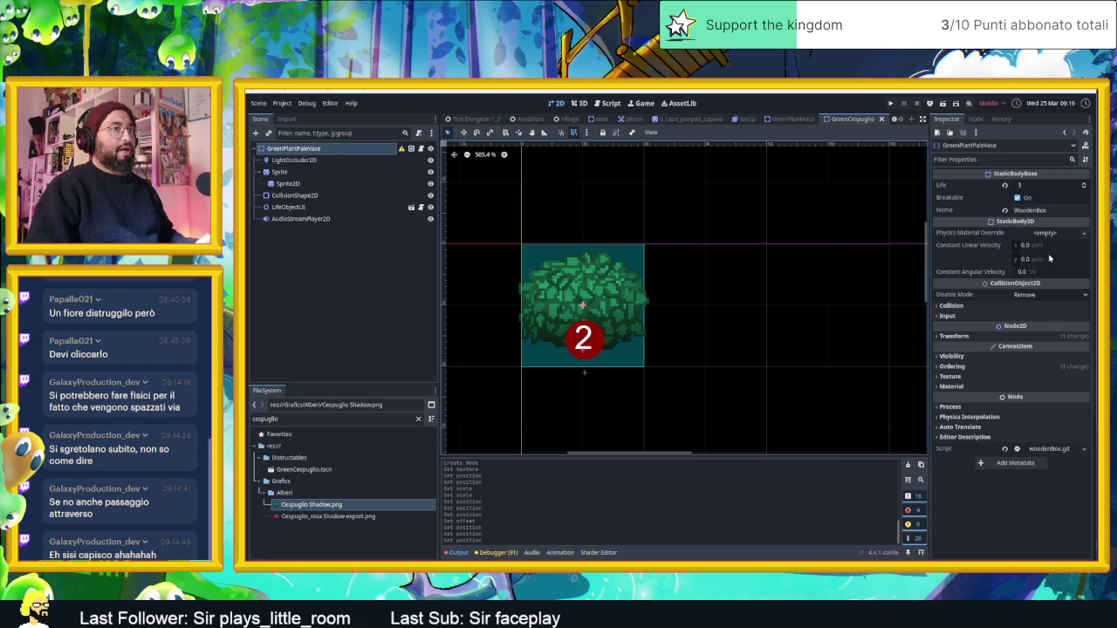
left_click(310, 149)
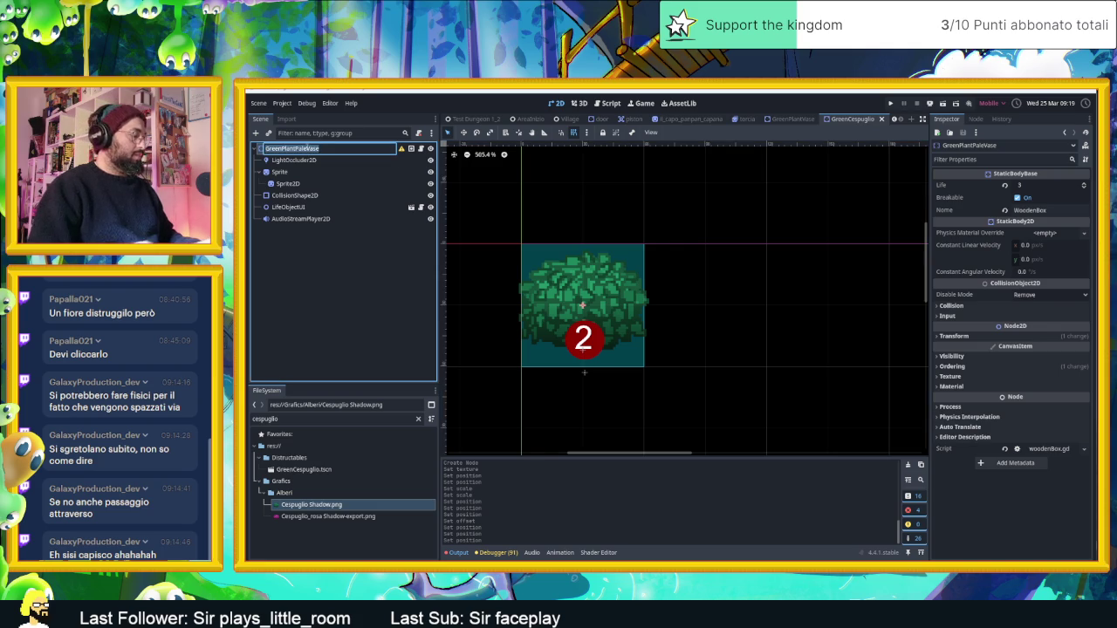
type("GreenCespuglio")
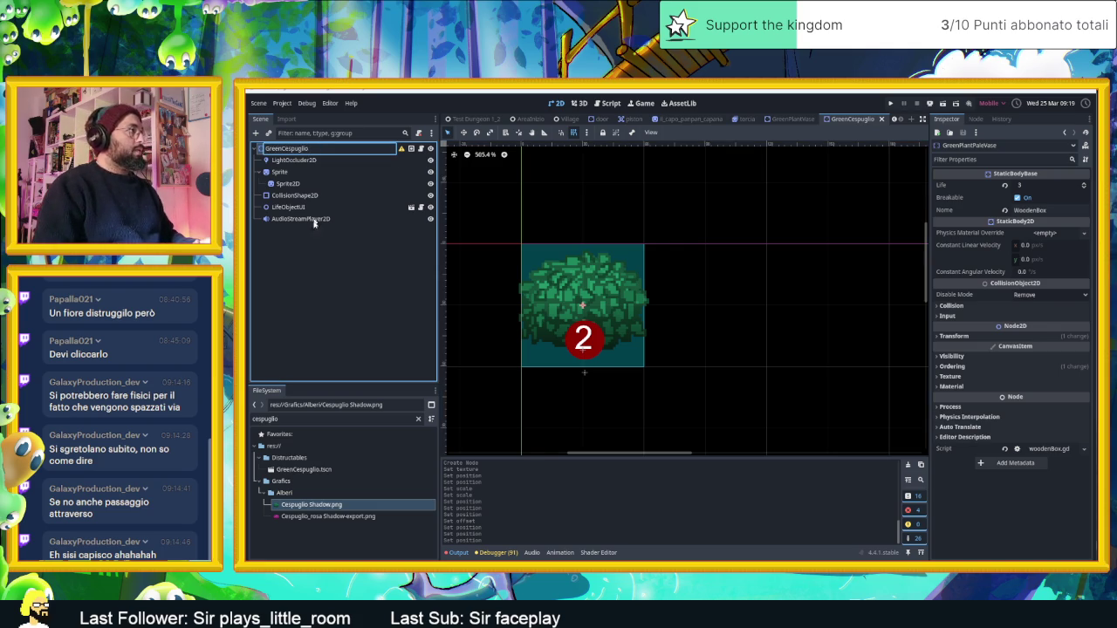
key("Return")
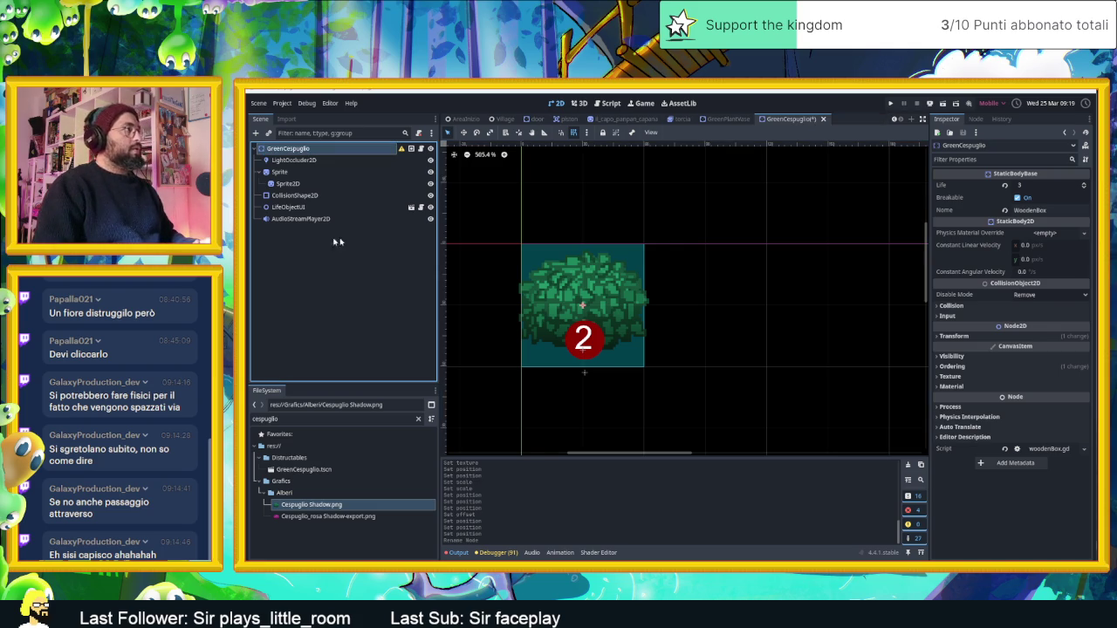
Step: Set the bush's Life to 2 and save the GreenCespuglio scene
left_click(1029, 187)
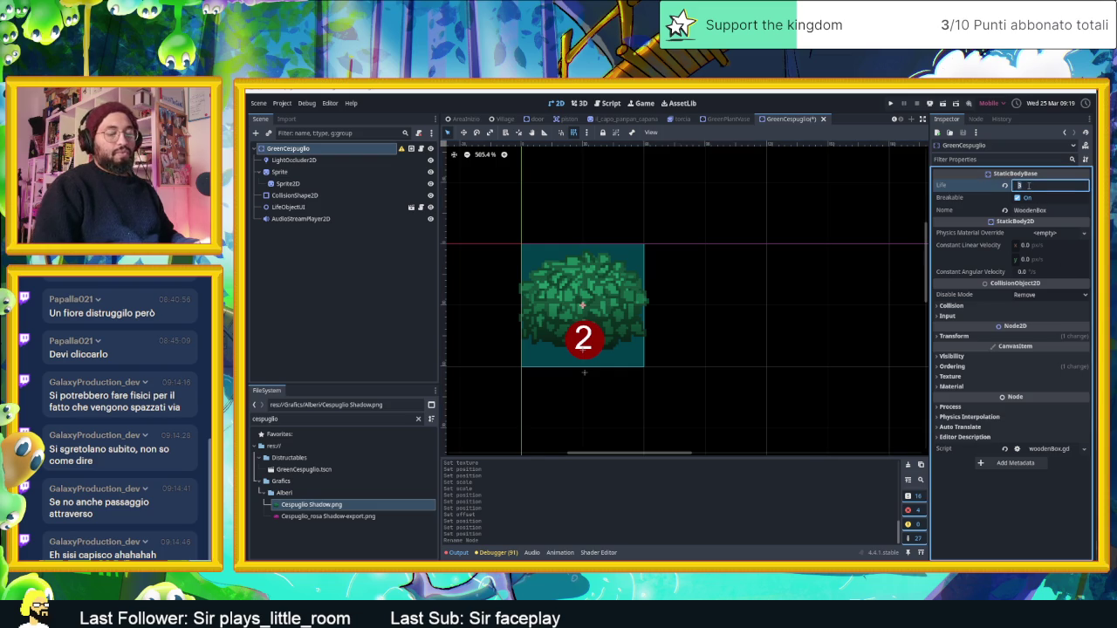
type("2")
key("Return")
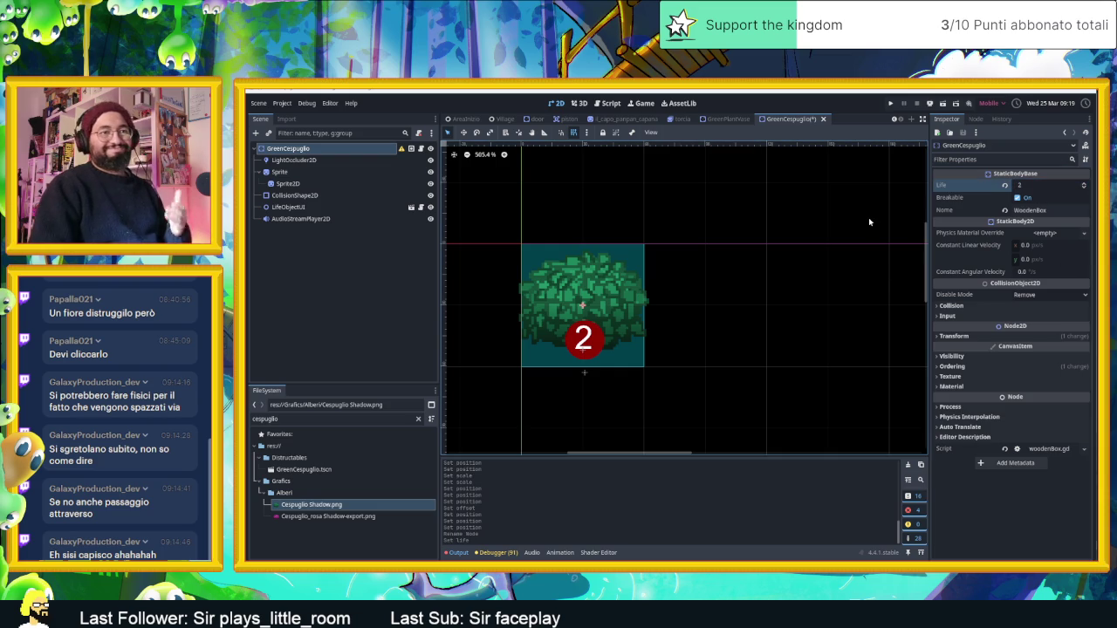
key("ctrl+s")
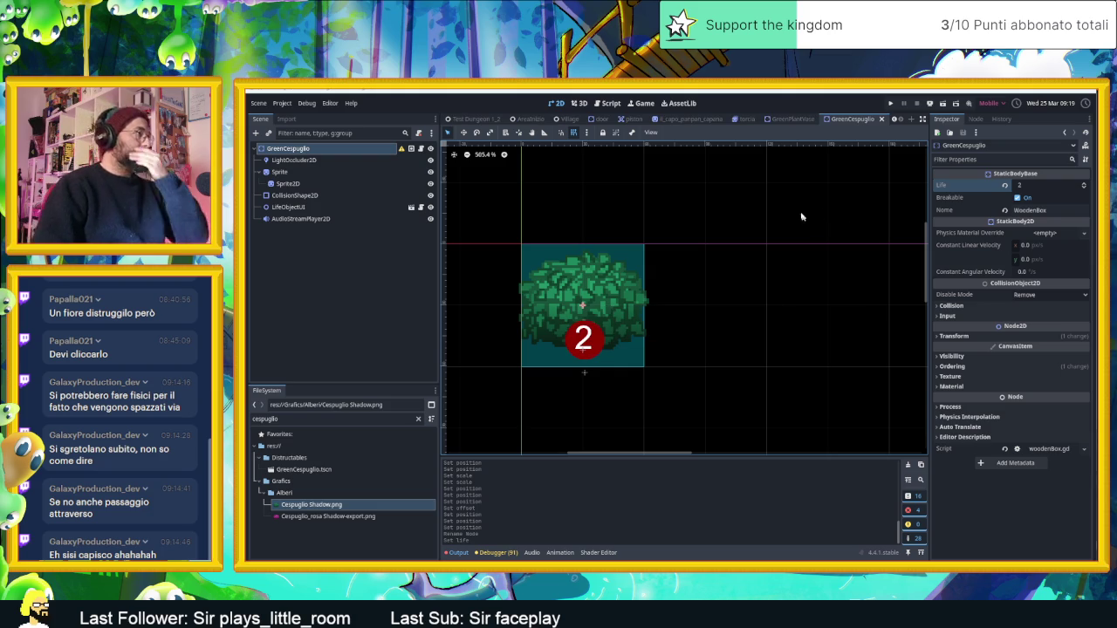
mouse_move(463, 123)
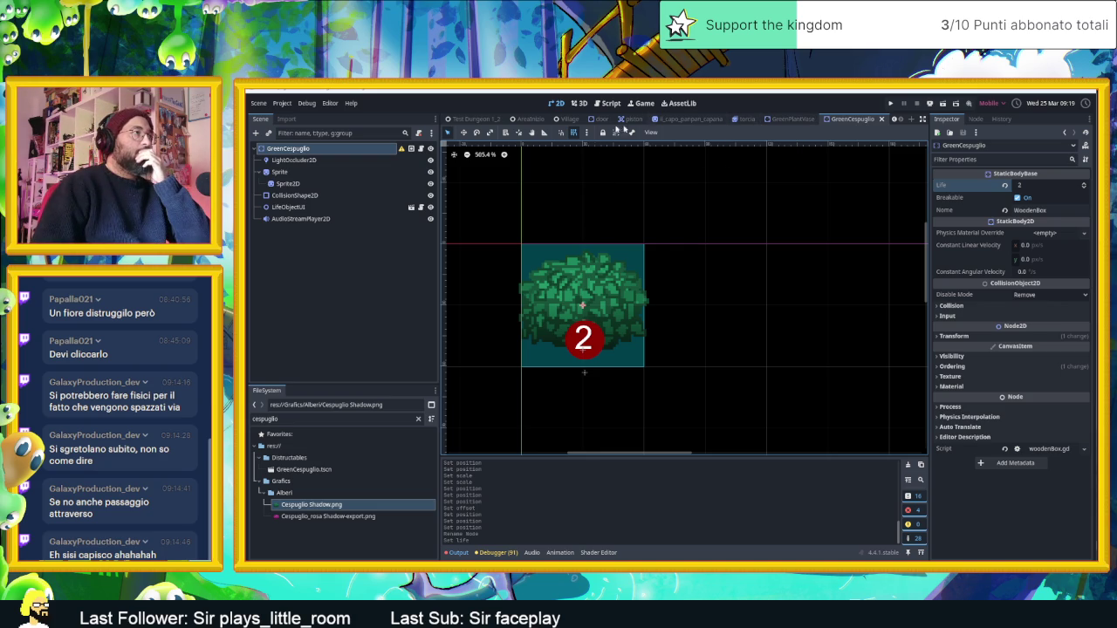
Step: Place a GreenCespuglio.tscn instance on the Village path below the tower and save the Village scene
left_click(568, 118)
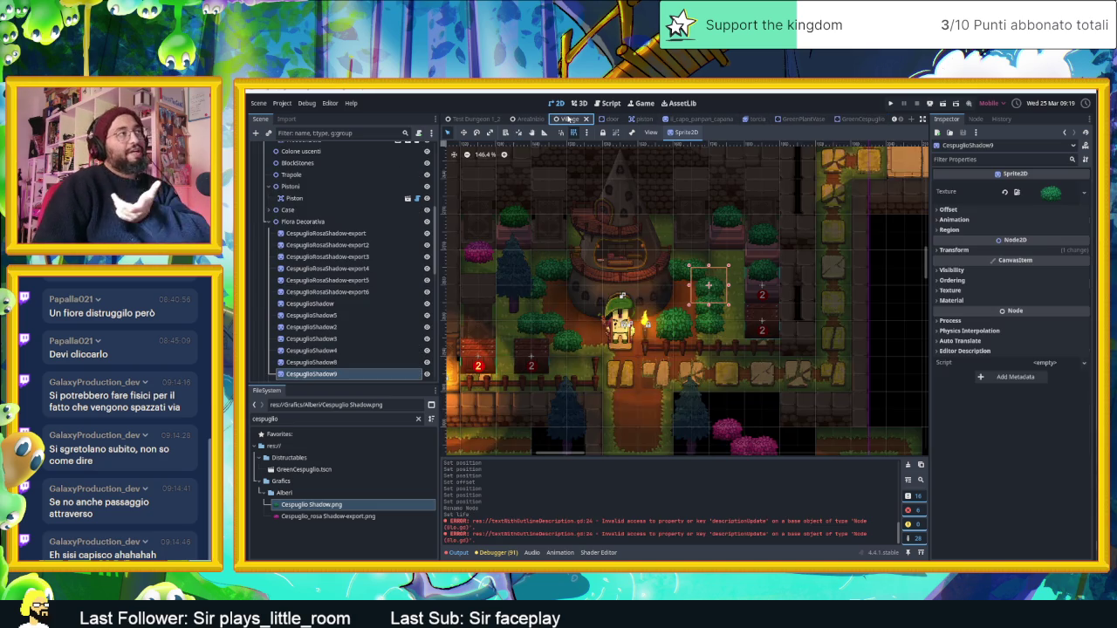
left_click(343, 222)
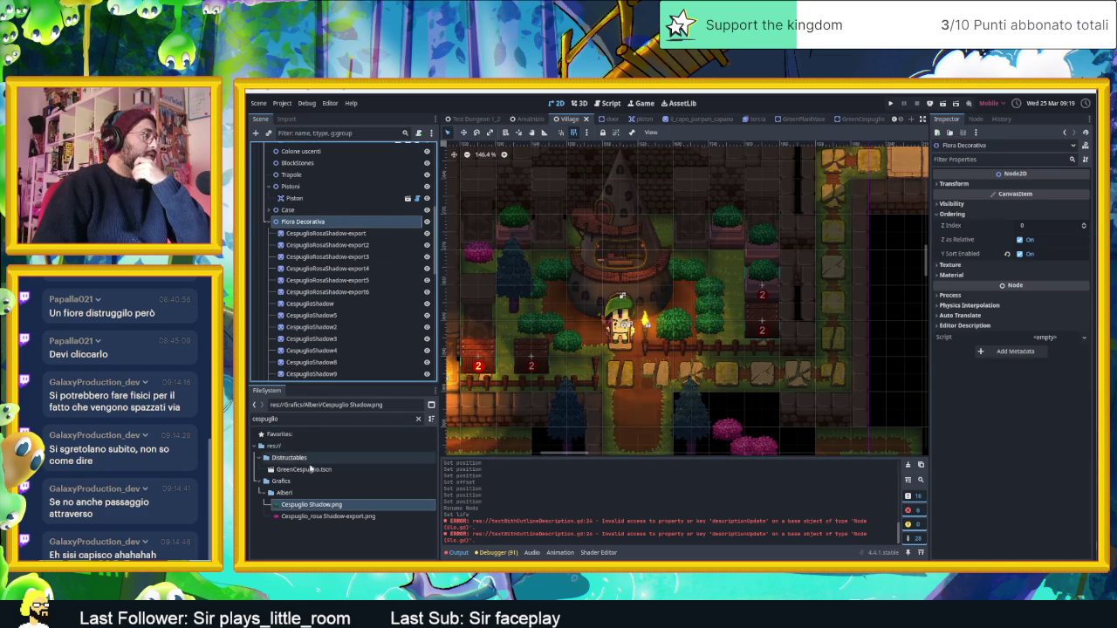
left_click(311, 469)
mouse_move(310, 472)
left_mouse_down()
mouse_move(750, 419)
mouse_move(697, 369)
mouse_move(619, 369)
left_mouse_up()
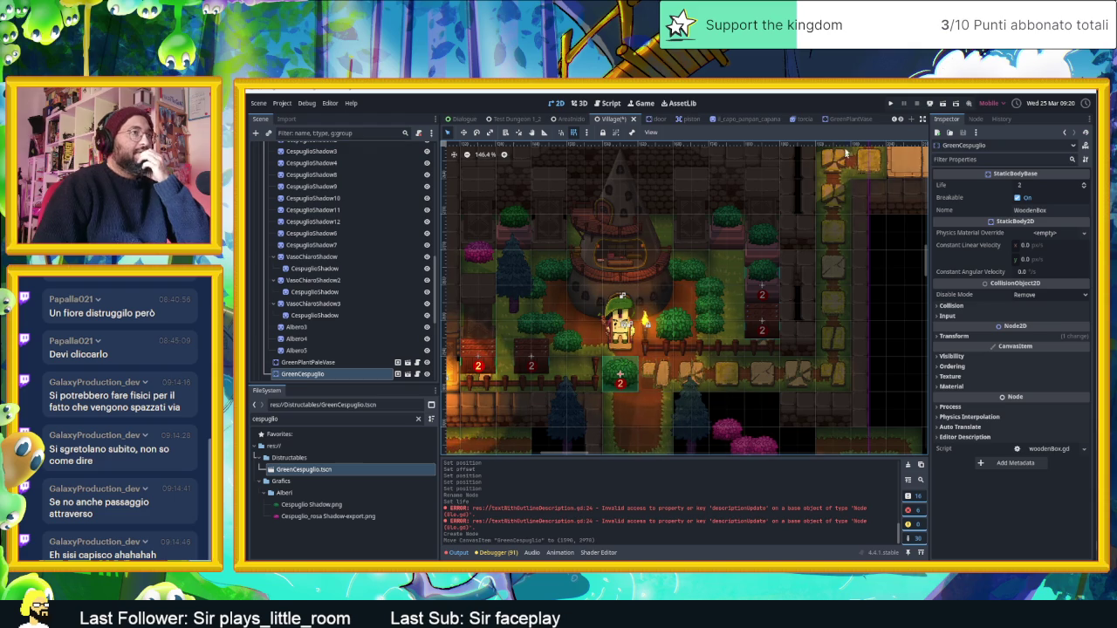
key("ctrl+s")
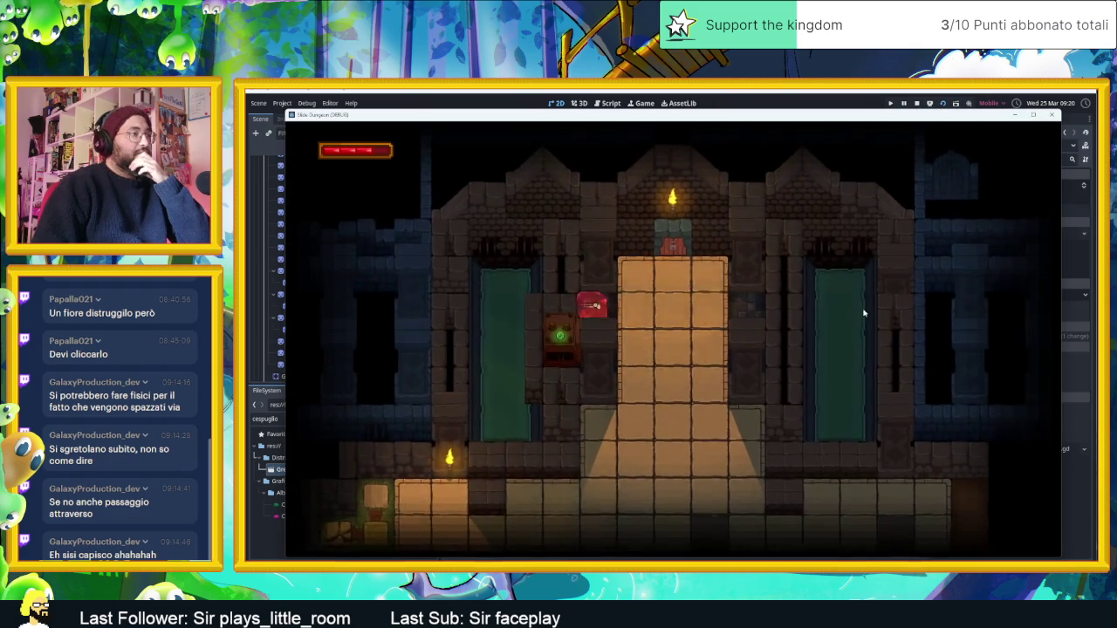
Step: Walk the character along the village path up to the tower door, then stop the game
key("Down")
key("Right")
key("Left")
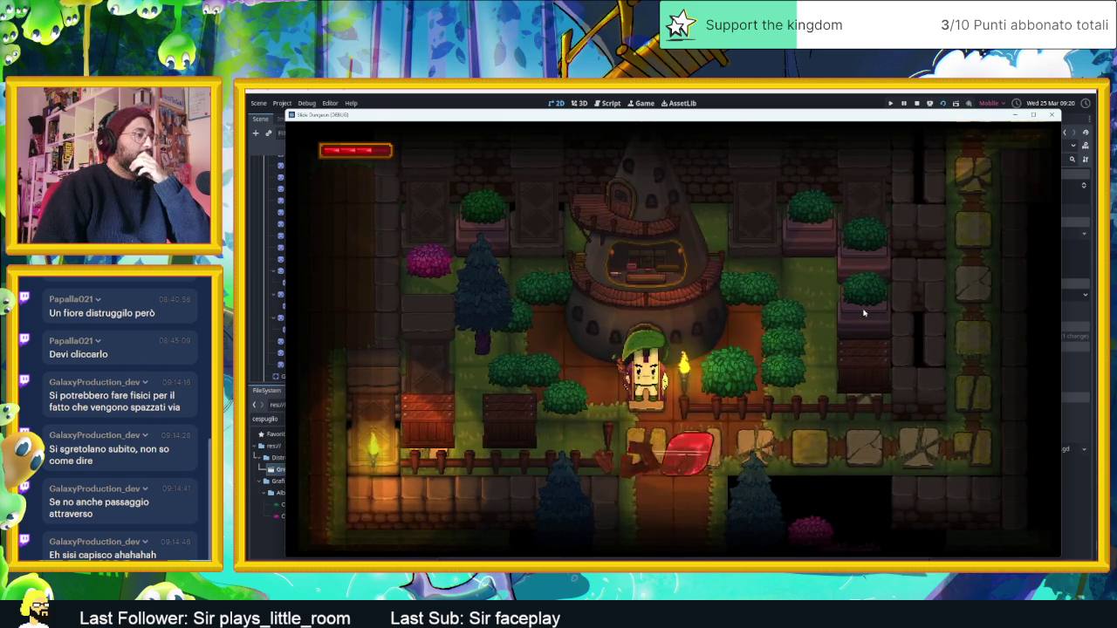
key("Right")
key("Up")
key("Down")
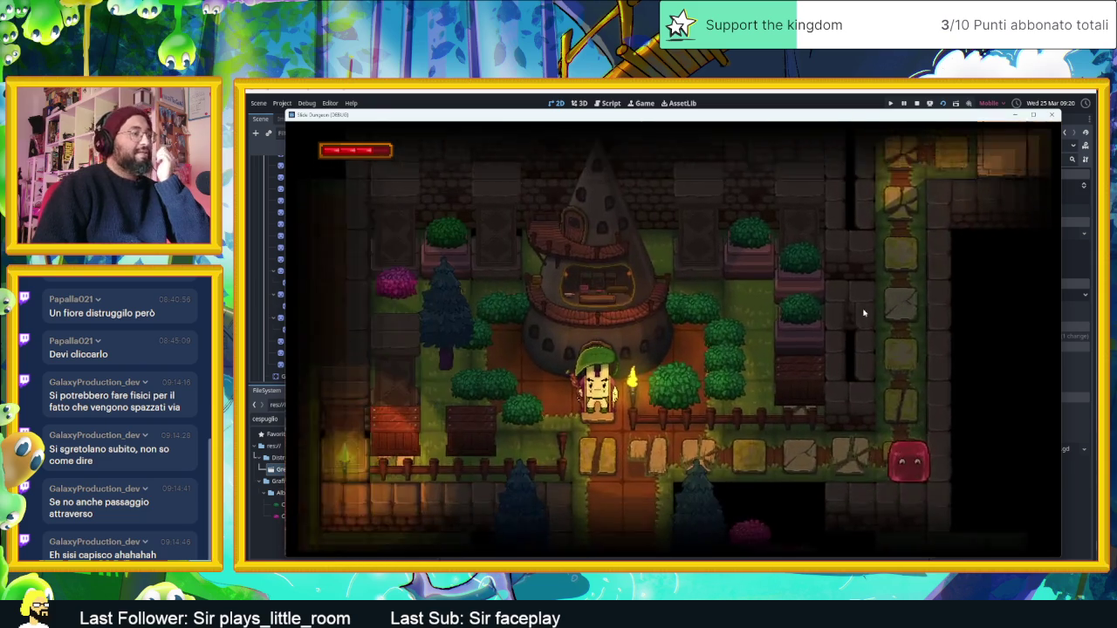
key("Left")
key("Up")
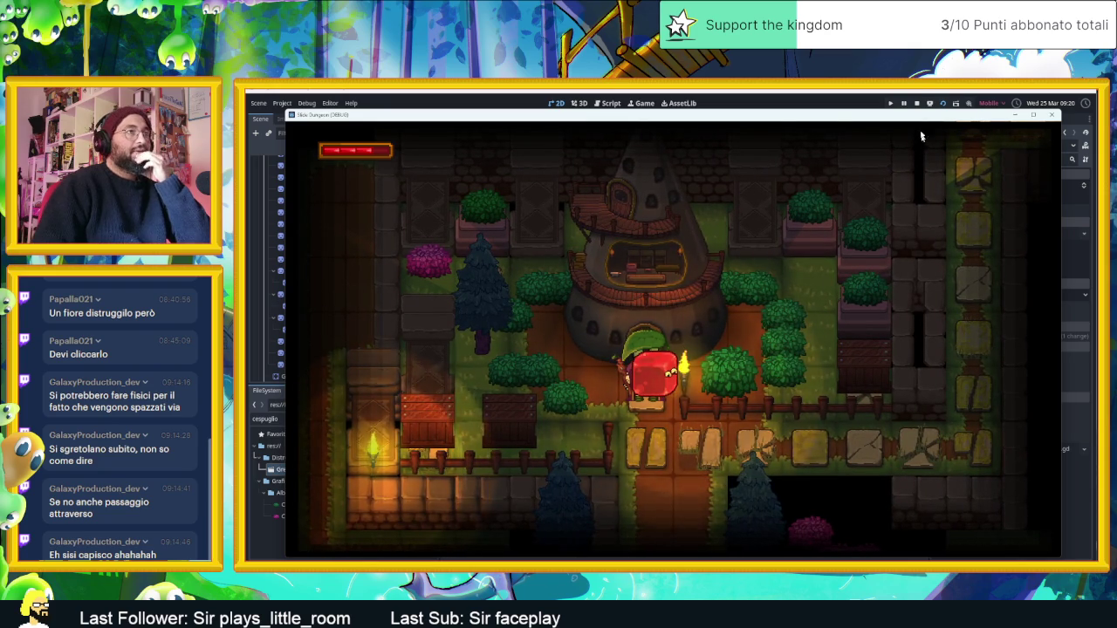
left_click(917, 103)
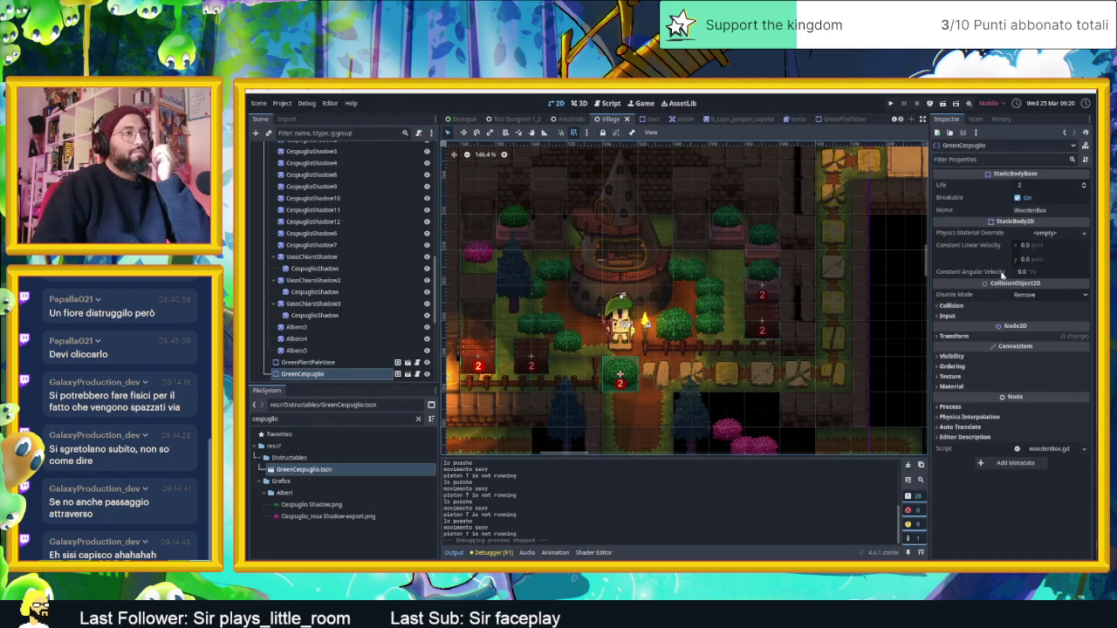
Step: In the GreenCespuglio scene, select Sprite2D and unlink its Scale x and y values
left_click(790, 119)
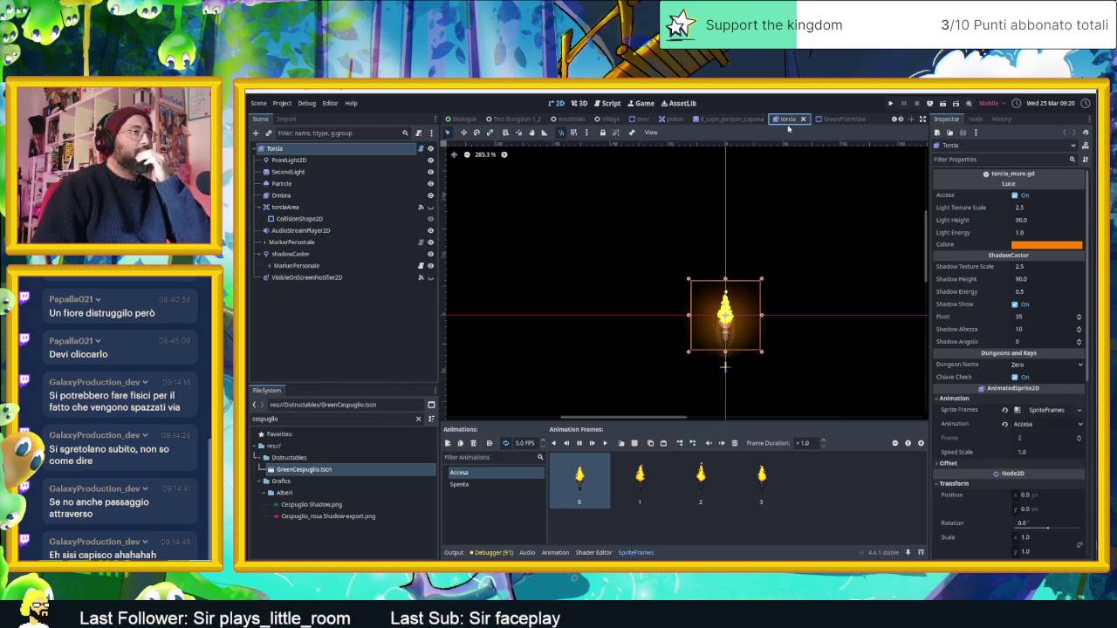
left_click(862, 119)
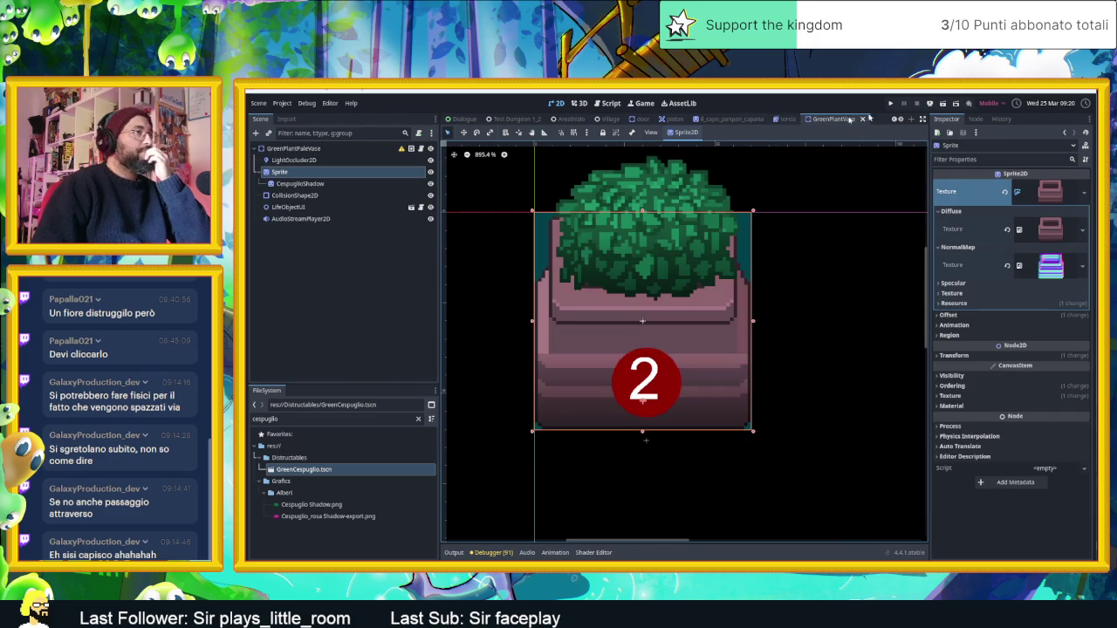
left_click(899, 119)
left_click(851, 119)
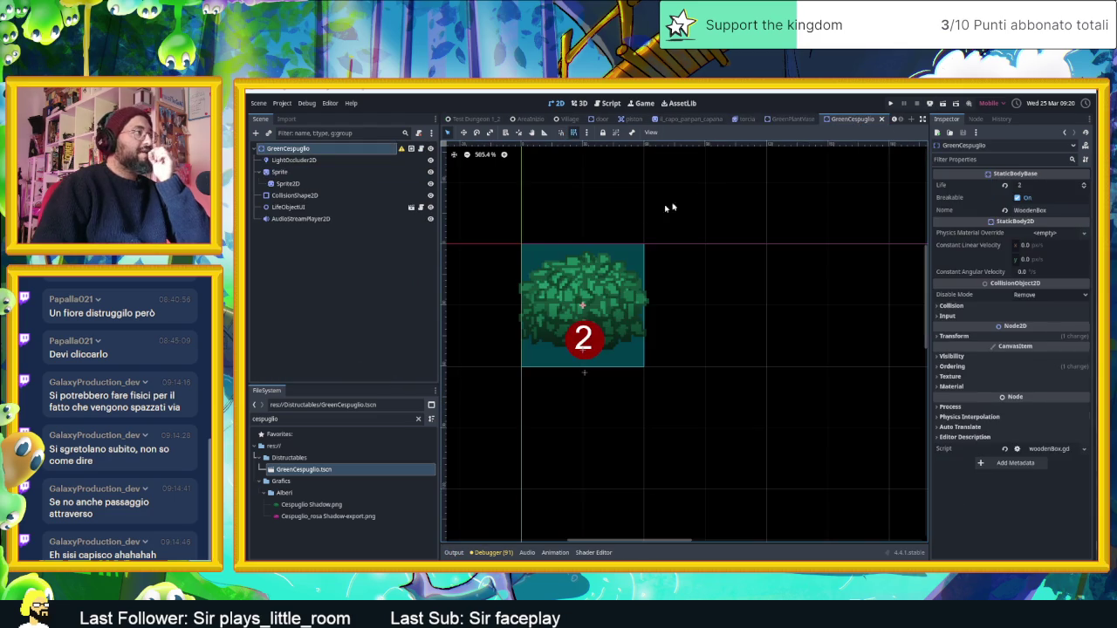
left_click(296, 184)
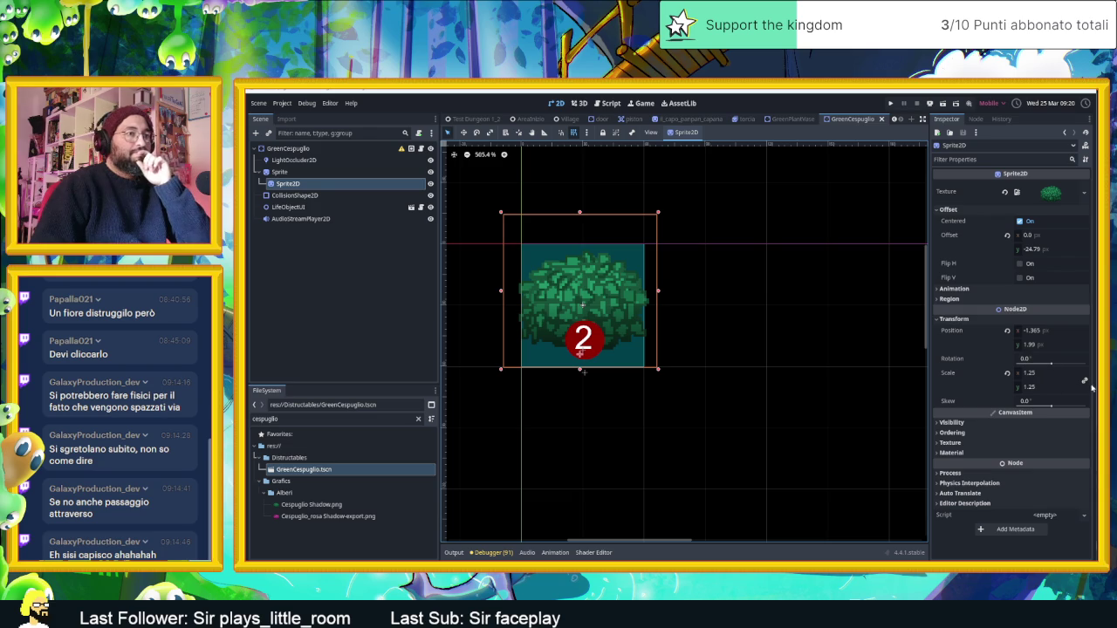
left_click(1086, 382)
Step: Stretch the bush sprite to scale 1.38 × 1.605, lower it to y 6.285, and save
mouse_move(1056, 390)
left_mouse_down()
mouse_move(1103, 390)
mouse_move(1093, 390)
left_mouse_up()
mouse_move(1035, 346)
left_mouse_down()
mouse_move(1051, 376)
mouse_move(1040, 377)
left_mouse_up()
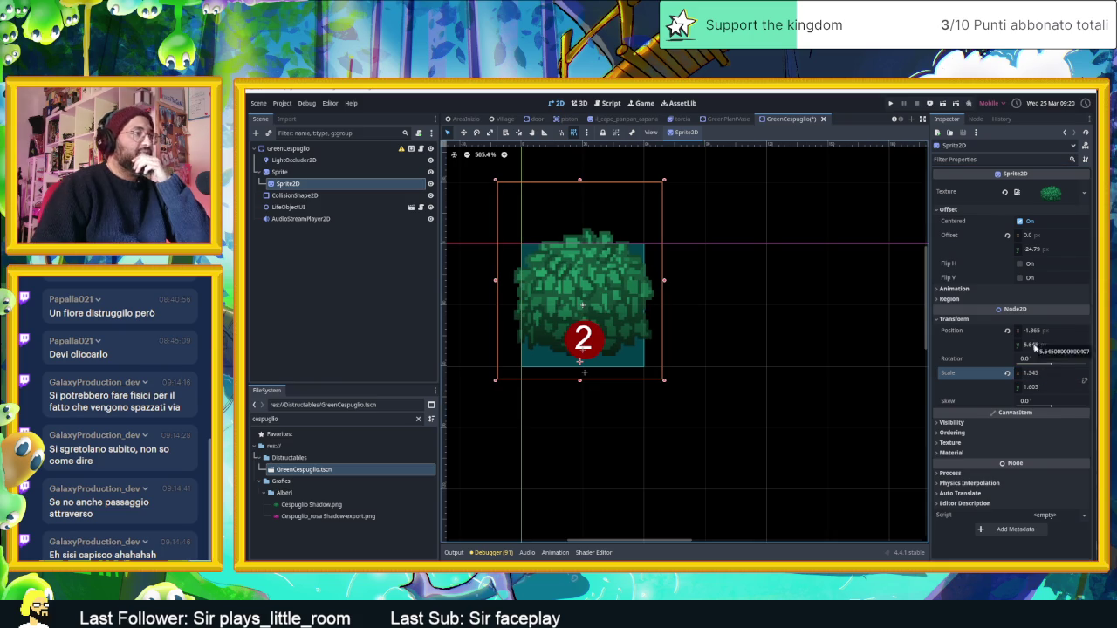
left_click_drag(1035, 372, 1042, 373)
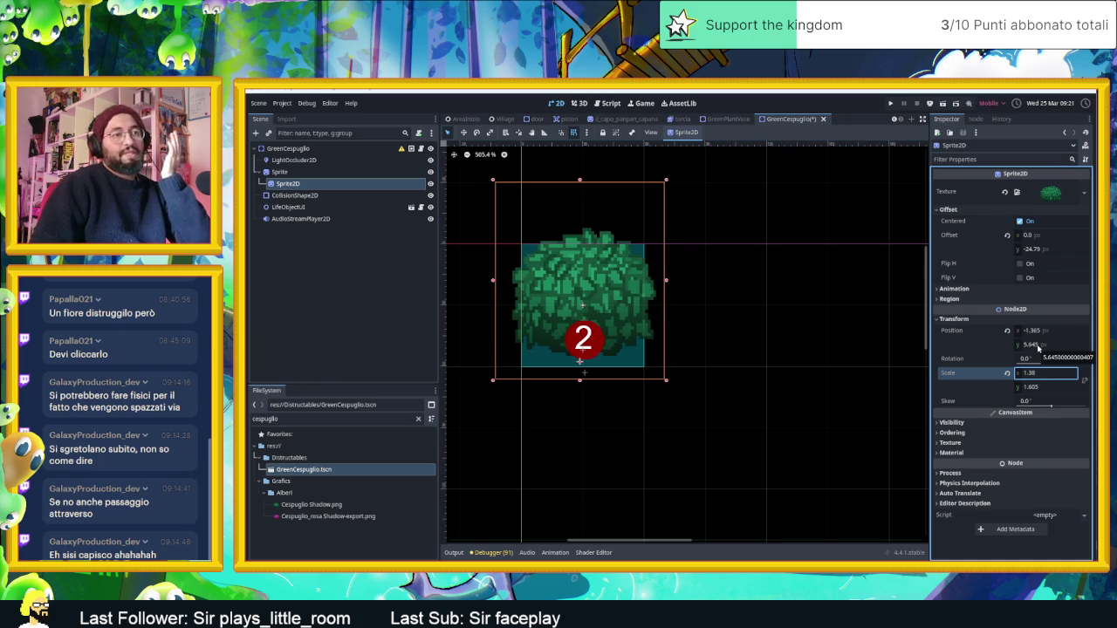
left_click_drag(1038, 346, 1041, 346)
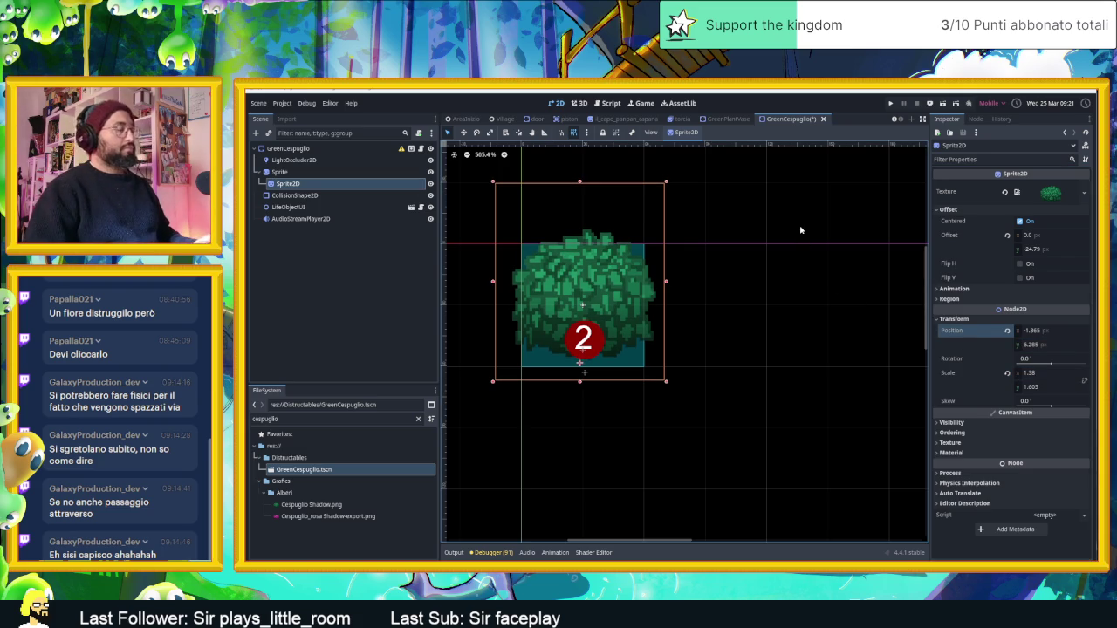
key("ctrl+s")
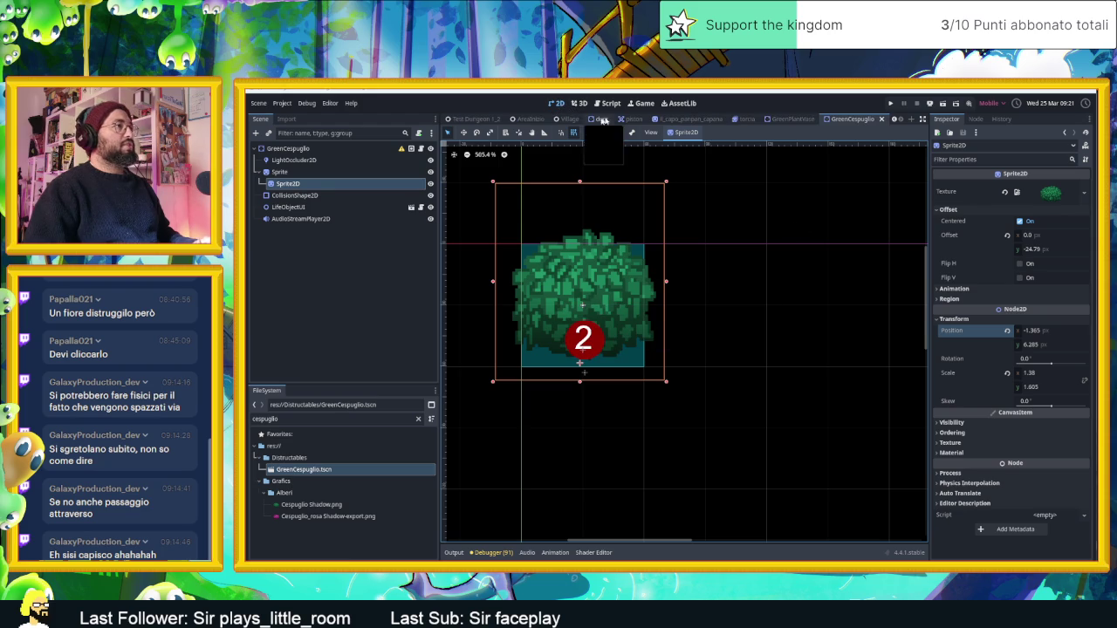
Step: Duplicate the bush into GreenCespuglio2–4 spaced 60 px apart along the fence, then run the scene
left_click(573, 119)
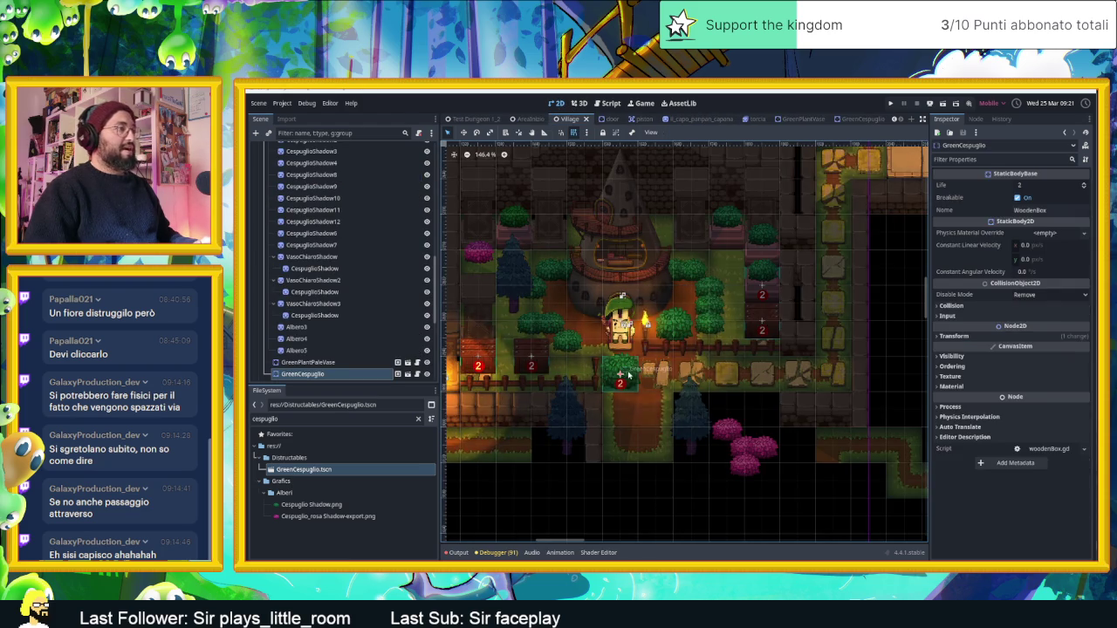
scroll(628, 375, "up", 5)
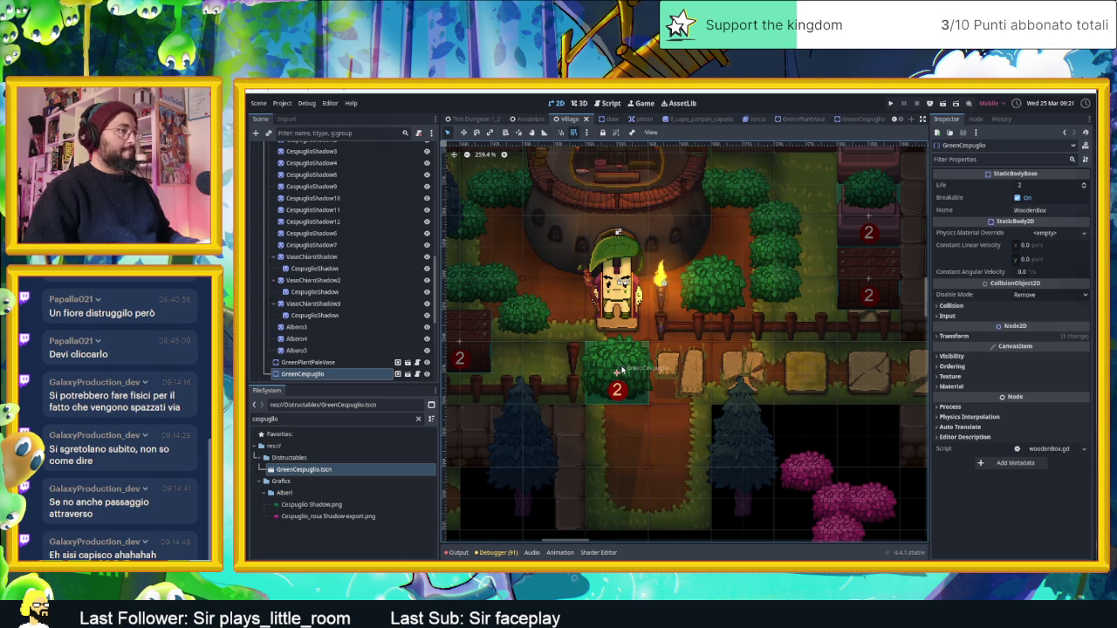
key("ctrl+d")
left_click_drag(618, 370, 809, 369)
key("ctrl+d")
key("ctrl+d")
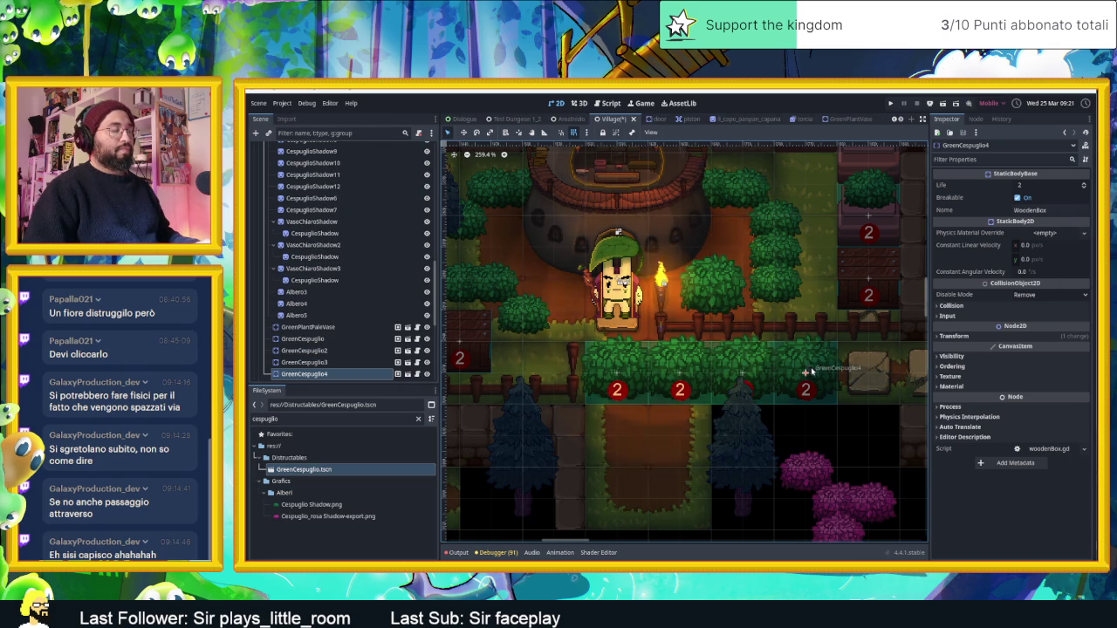
scroll(811, 372, "down", 4)
left_click(901, 272)
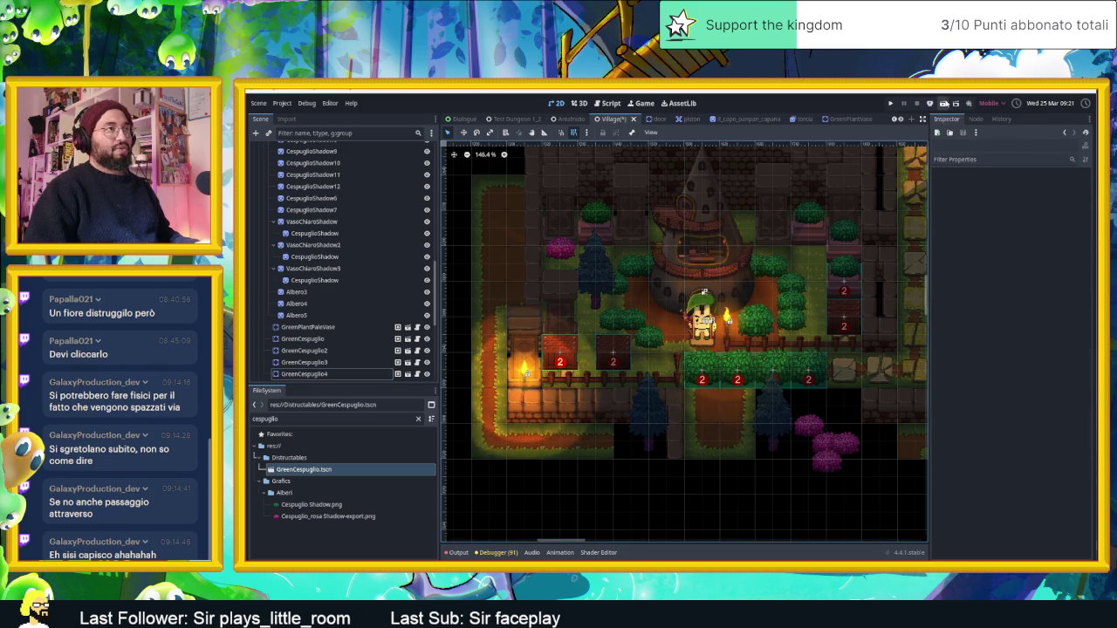
left_click(942, 103)
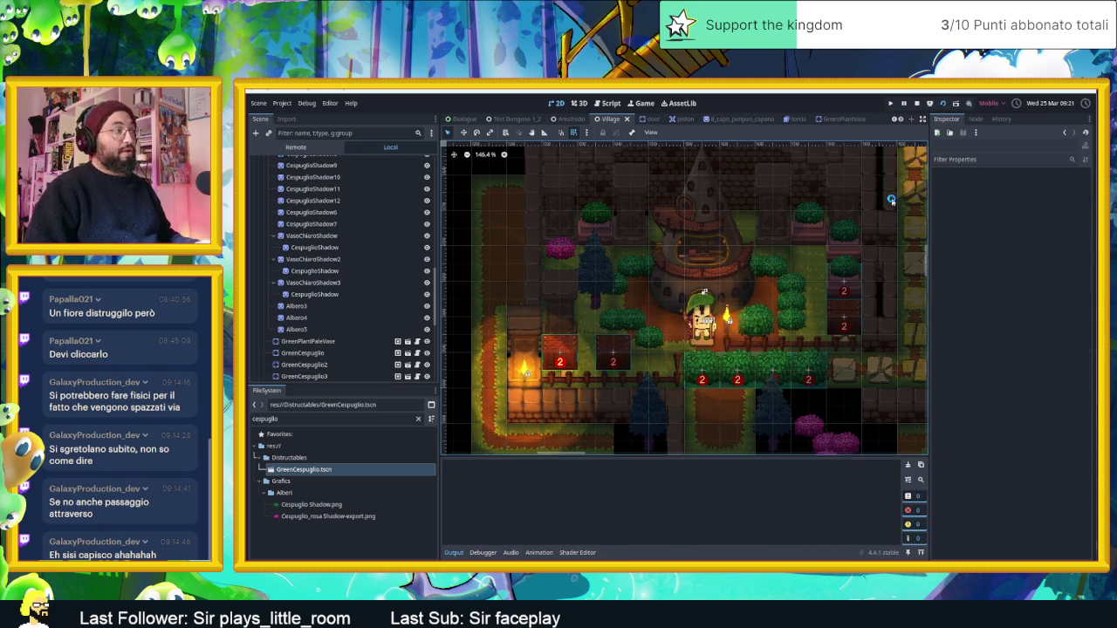
Step: Jump to the village in the running game to check the bush row, then stop it with F8
key("Down")
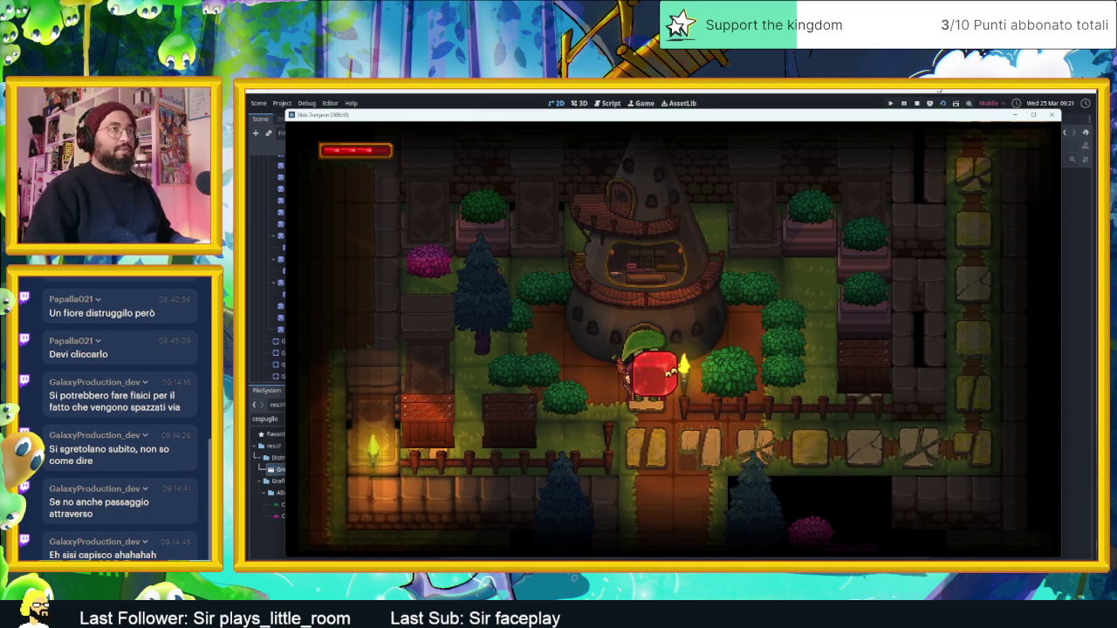
key("F8")
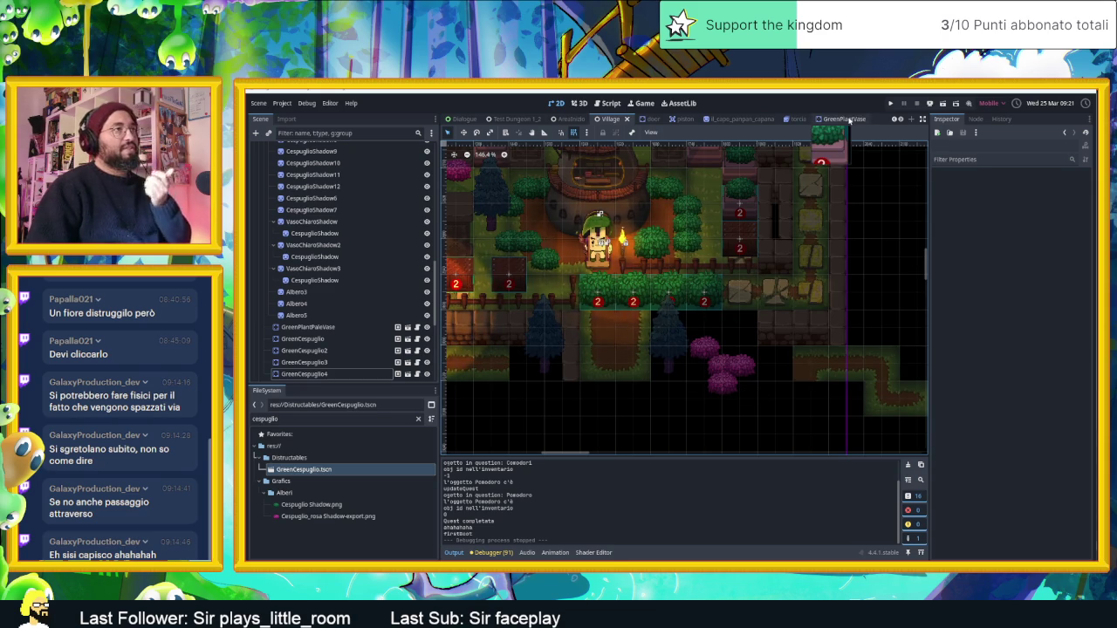
Step: Duplicate GreenCespuglio.tscn as RosaCespuglio.tscn in Distructables and open the new scene
right_click(316, 470)
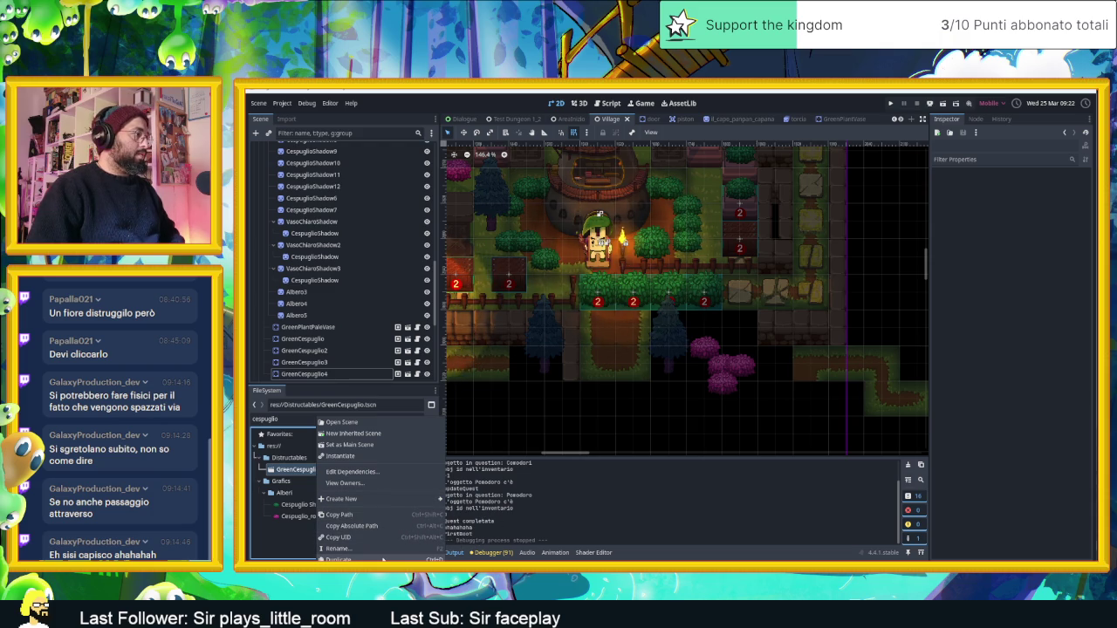
left_click(383, 559)
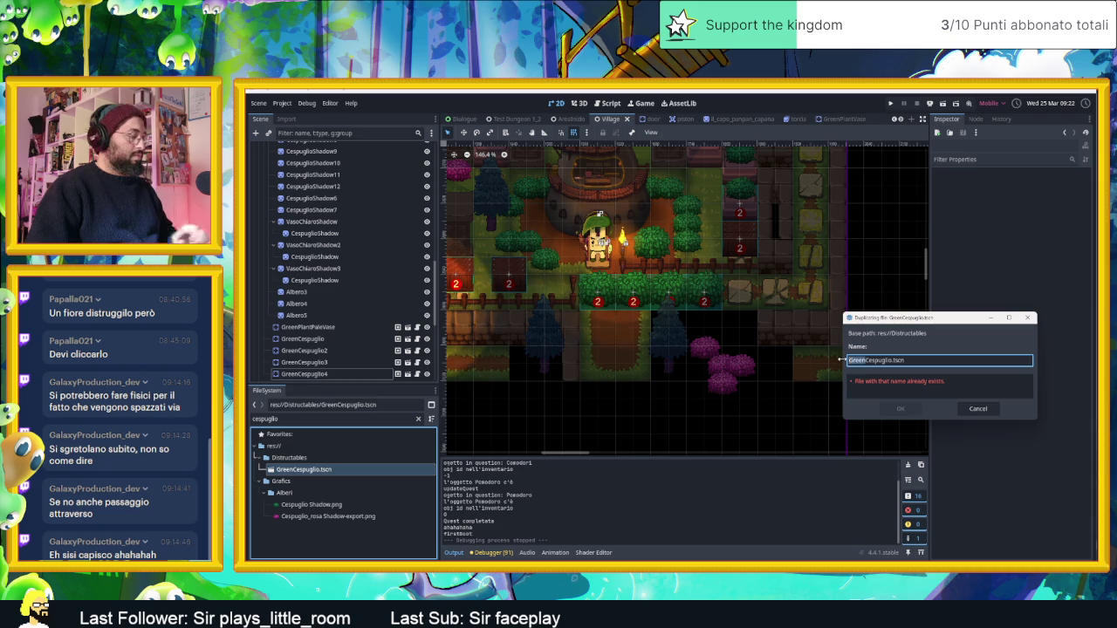
type("Rosa")
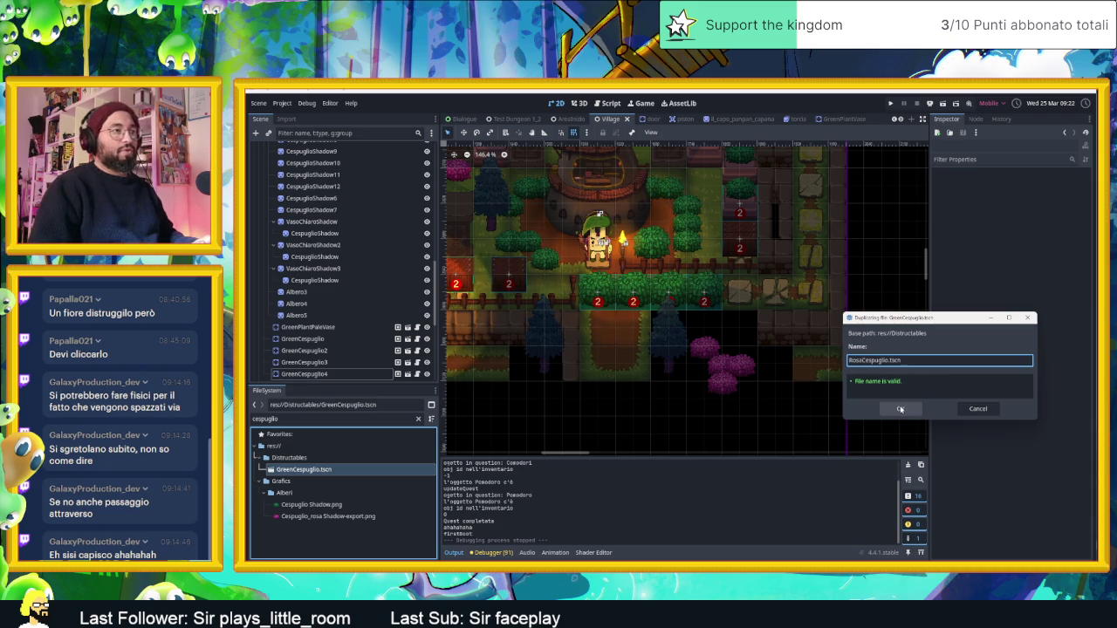
left_click(901, 409)
double_click(302, 480)
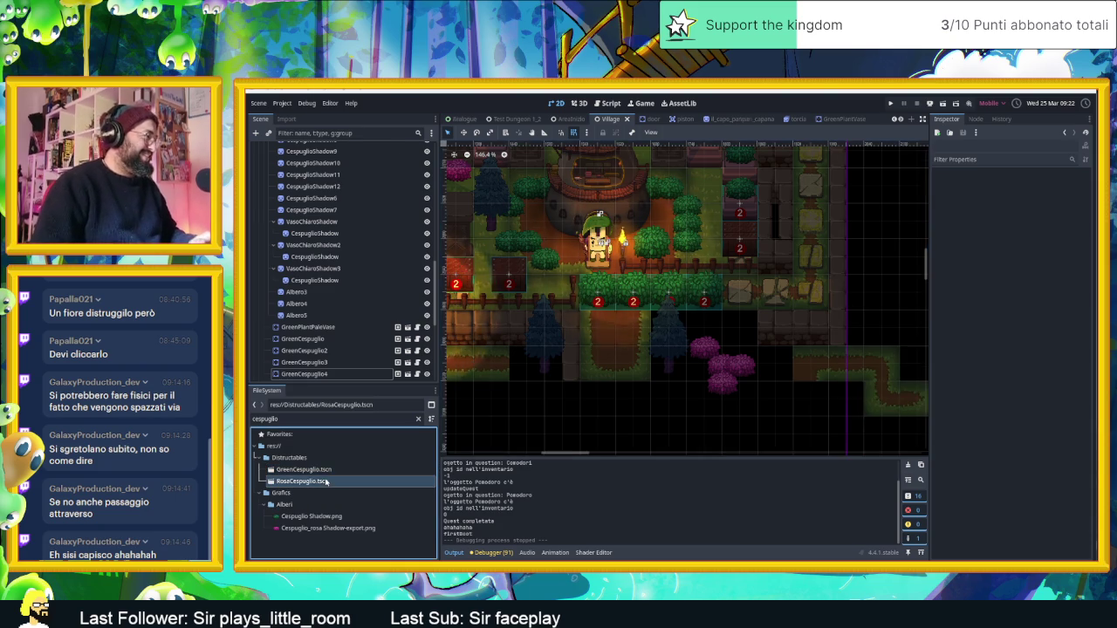
scroll(524, 185, "up", 9)
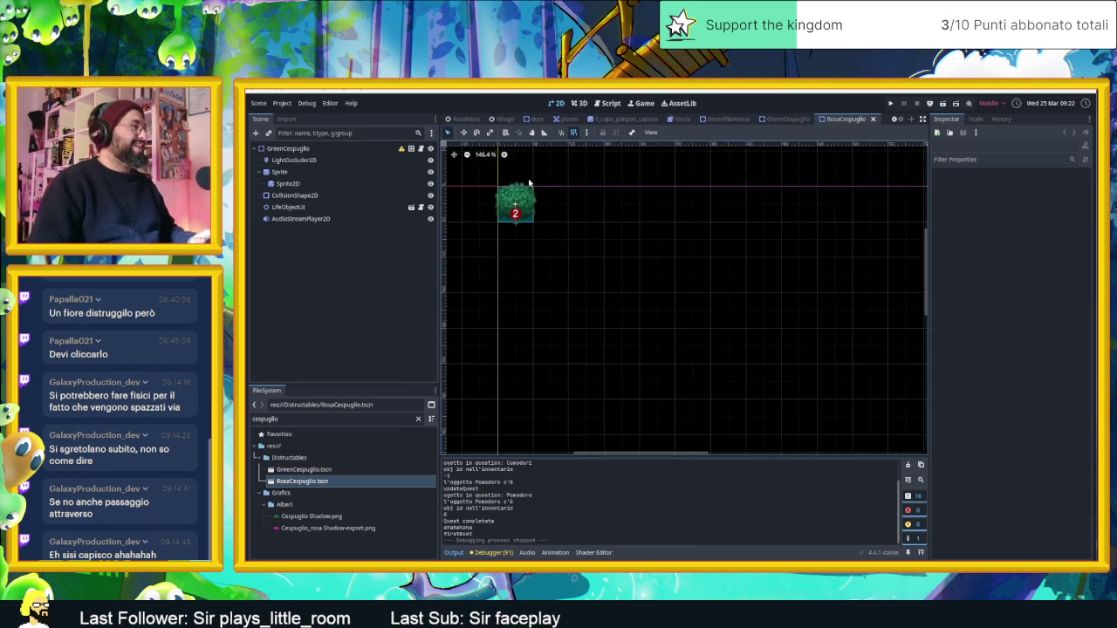
Step: Give the Sprite2D the pink Cespuglio_rosa Shadow-export.png texture and save
left_click(296, 171)
key("F2")
left_click(289, 184)
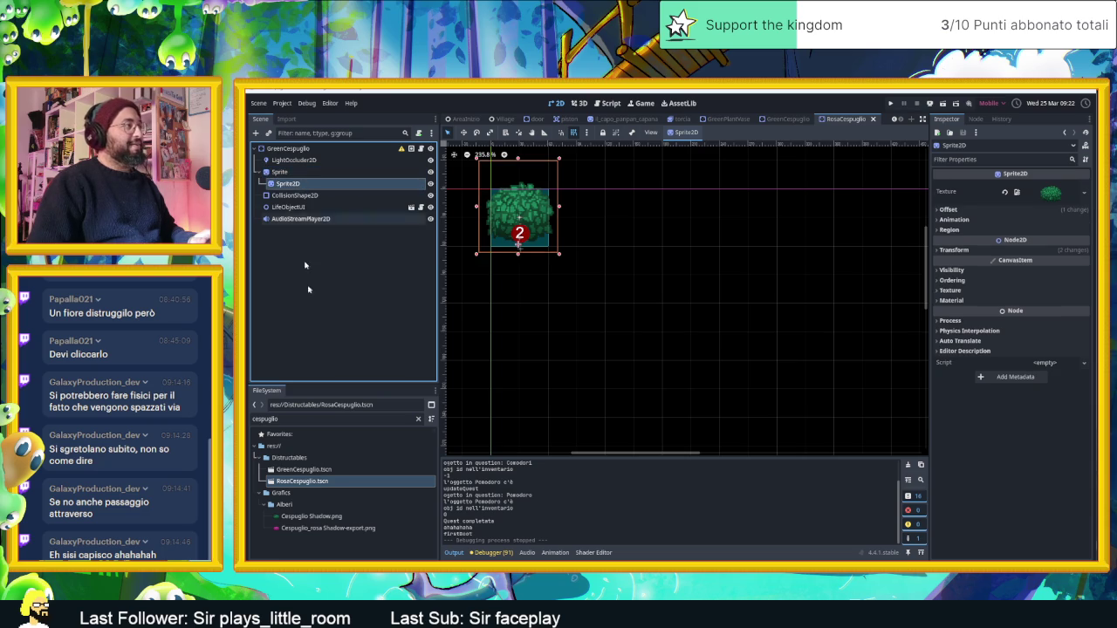
left_click(330, 528)
mouse_move(340, 534)
left_mouse_down()
mouse_move(374, 529)
mouse_move(1030, 243)
mouse_move(1050, 194)
left_mouse_up()
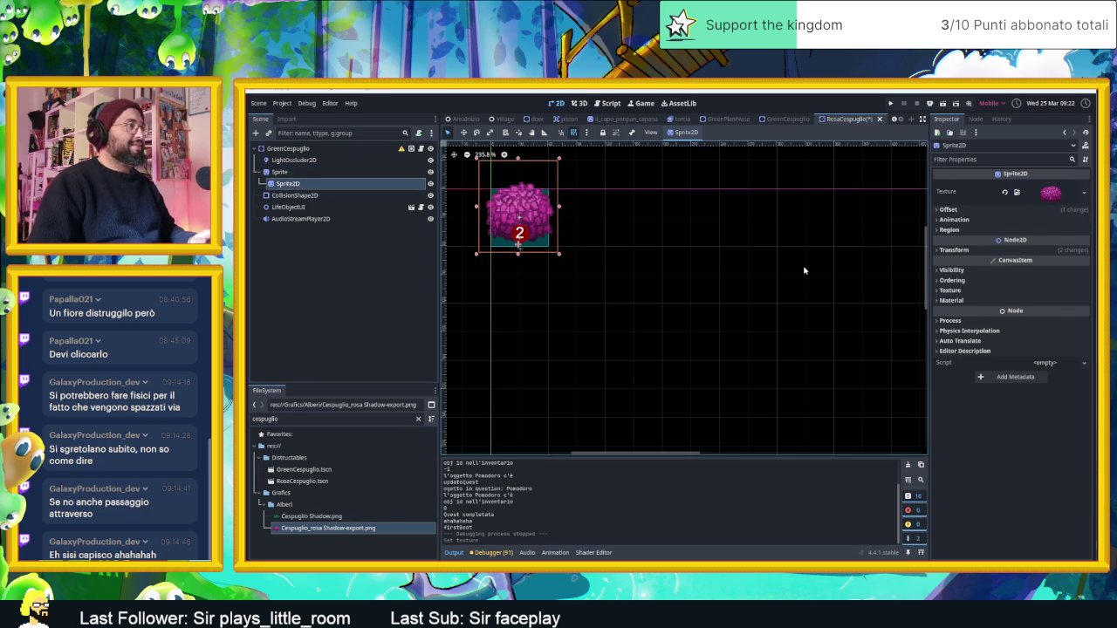
key("ctrl+s")
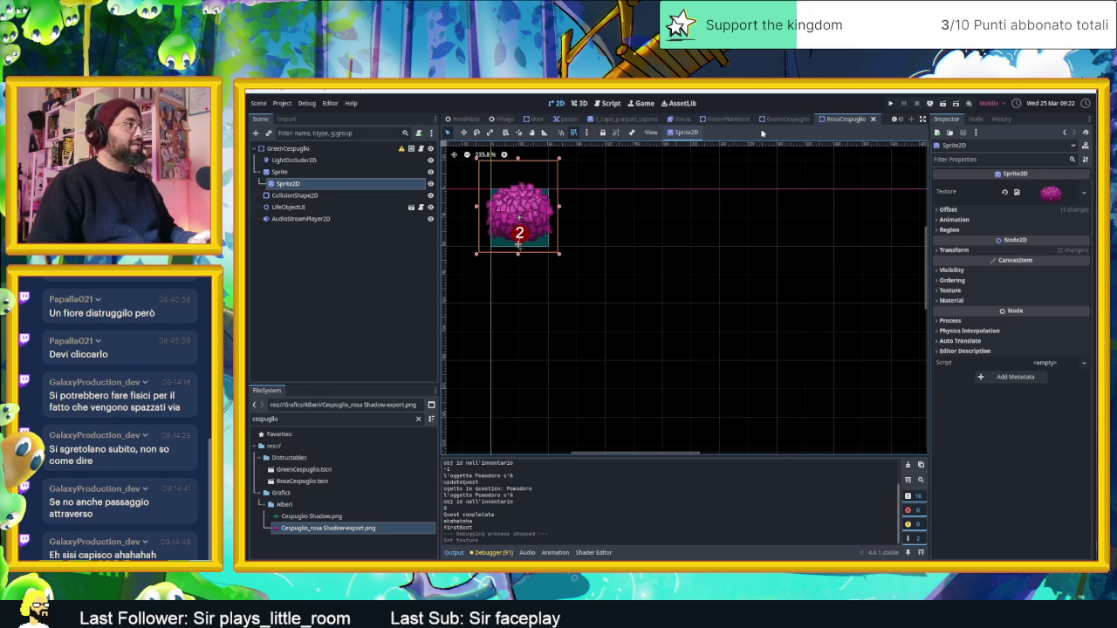
Step: Rename the root node to RosaCespuglio, save, and return to the Village scene
double_click(287, 149)
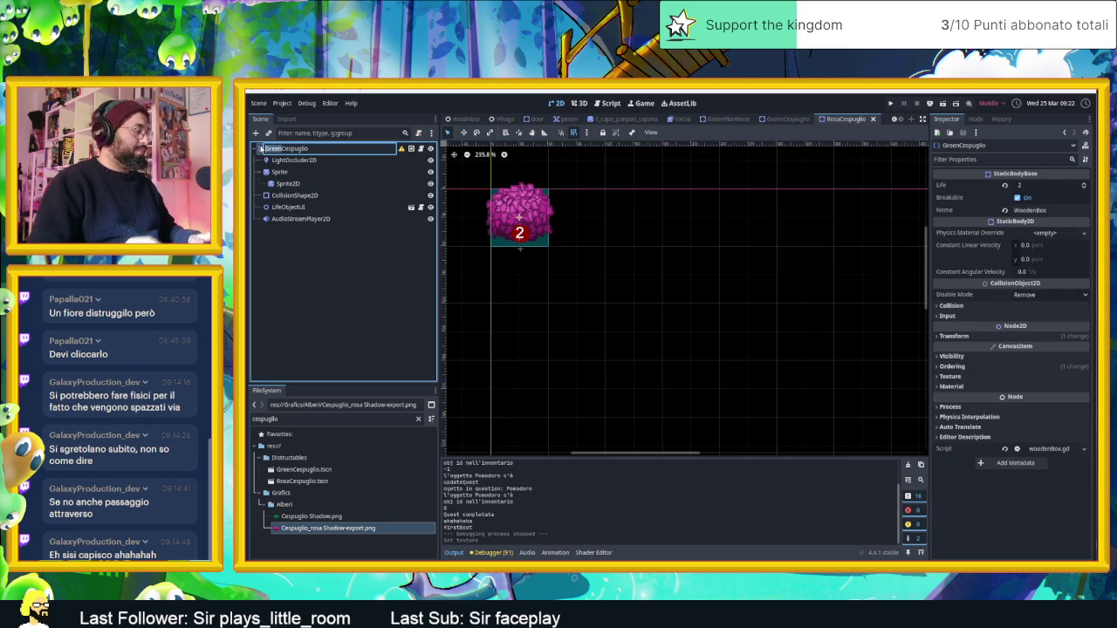
type("Rosa")
key("Return")
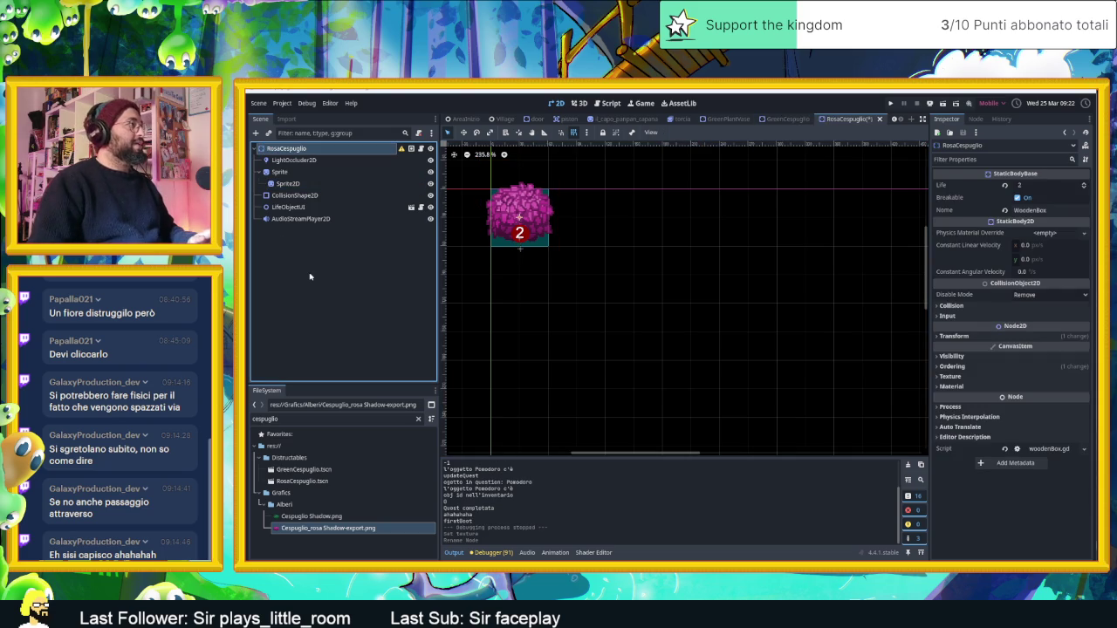
key("ctrl+s")
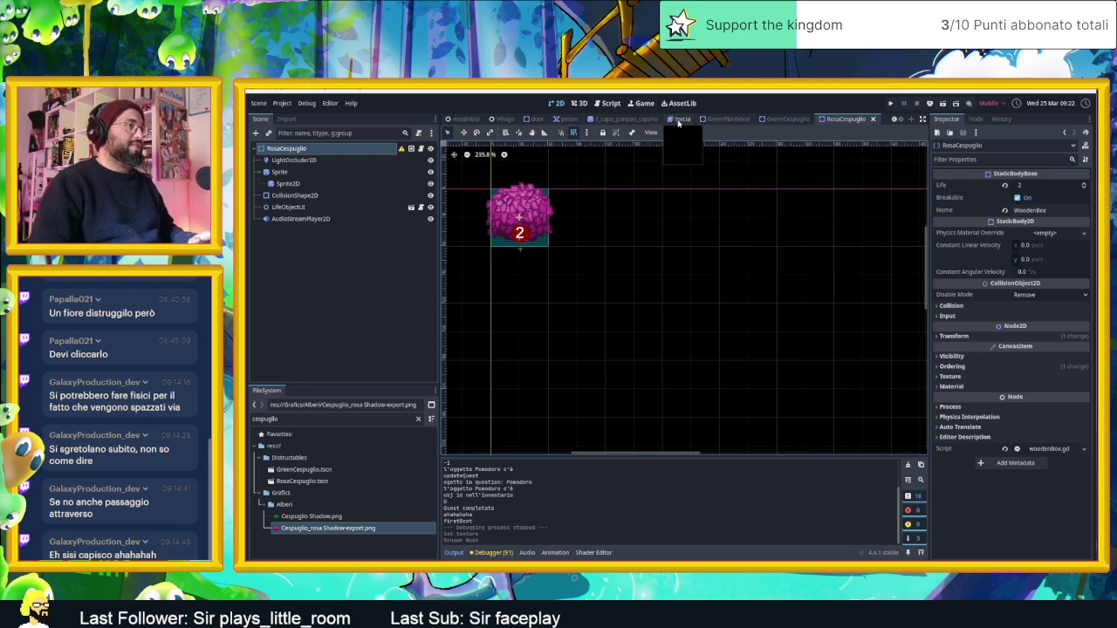
left_click(504, 119)
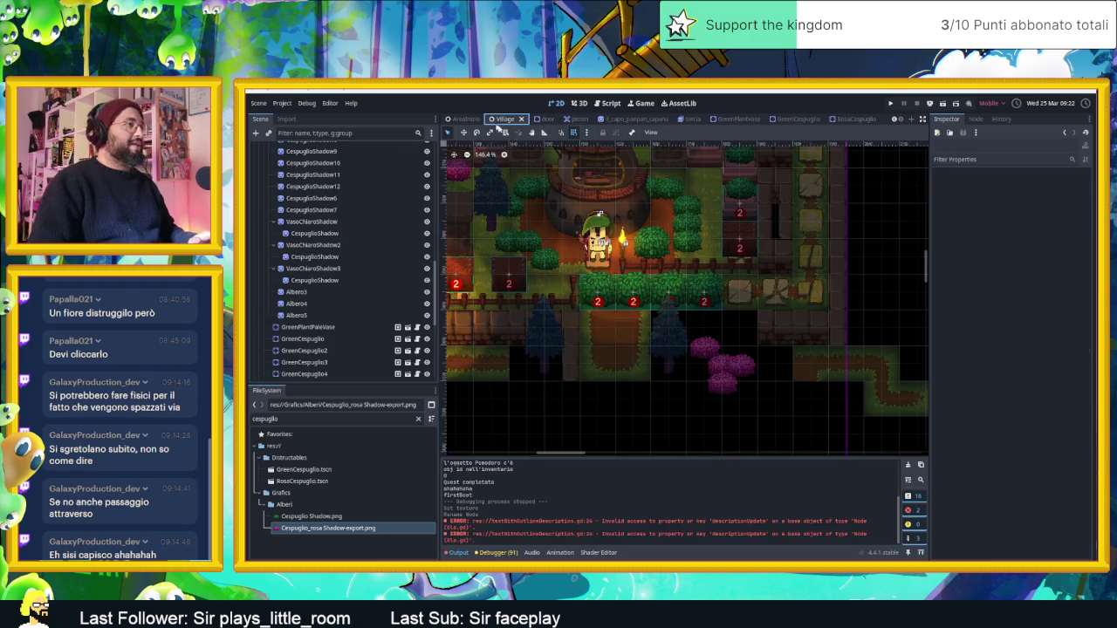
Step: Save the Village scene and launch the game to test the GreenCespuglio bushes
scroll(679, 303, "up", 1)
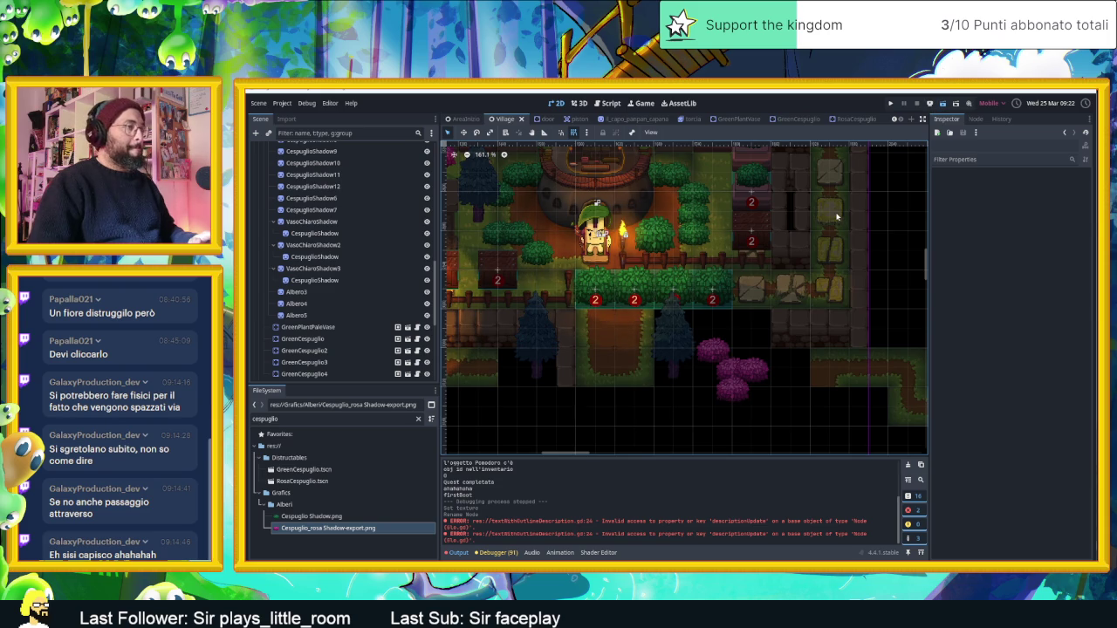
key("ctrl+s")
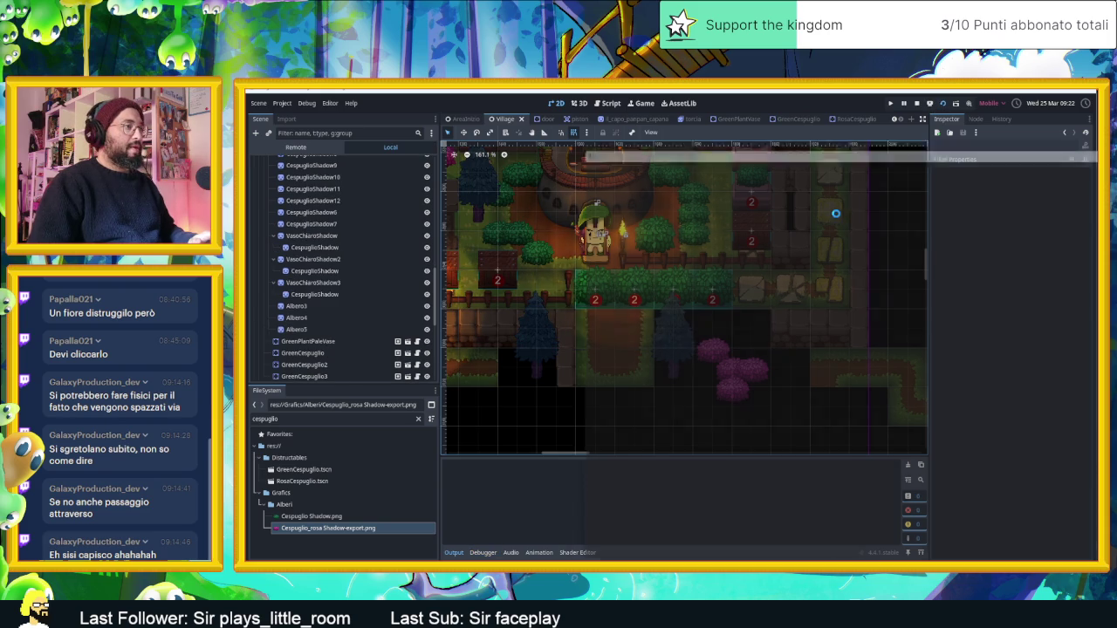
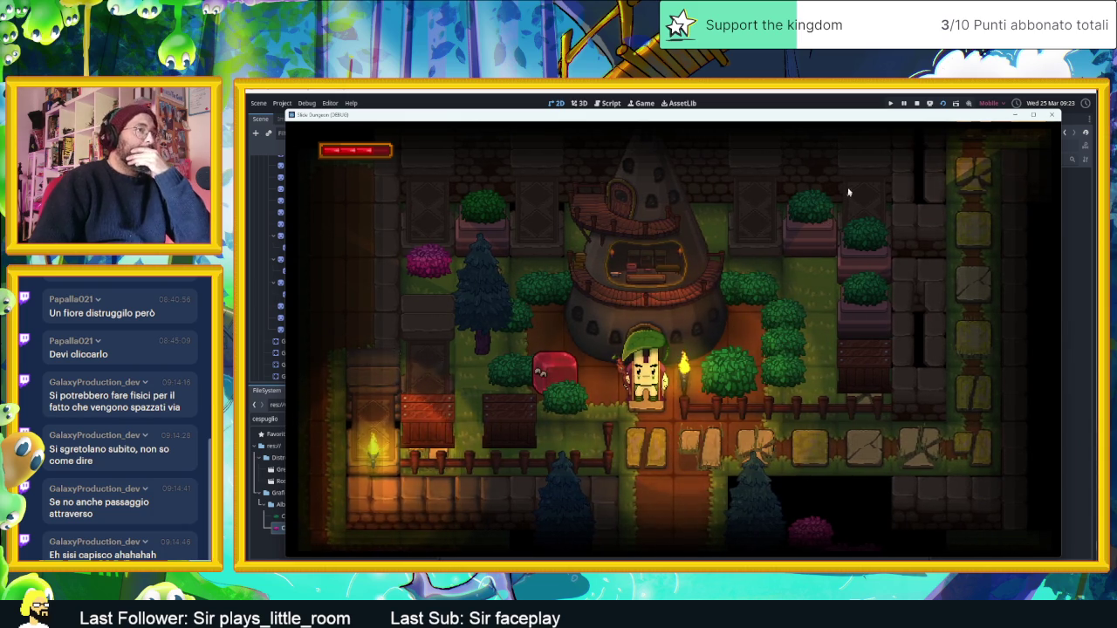
Step: Stop the running game, nudge the village view sideways, and save the Village scene
left_click(917, 103)
left_click_drag(733, 273, 792, 277)
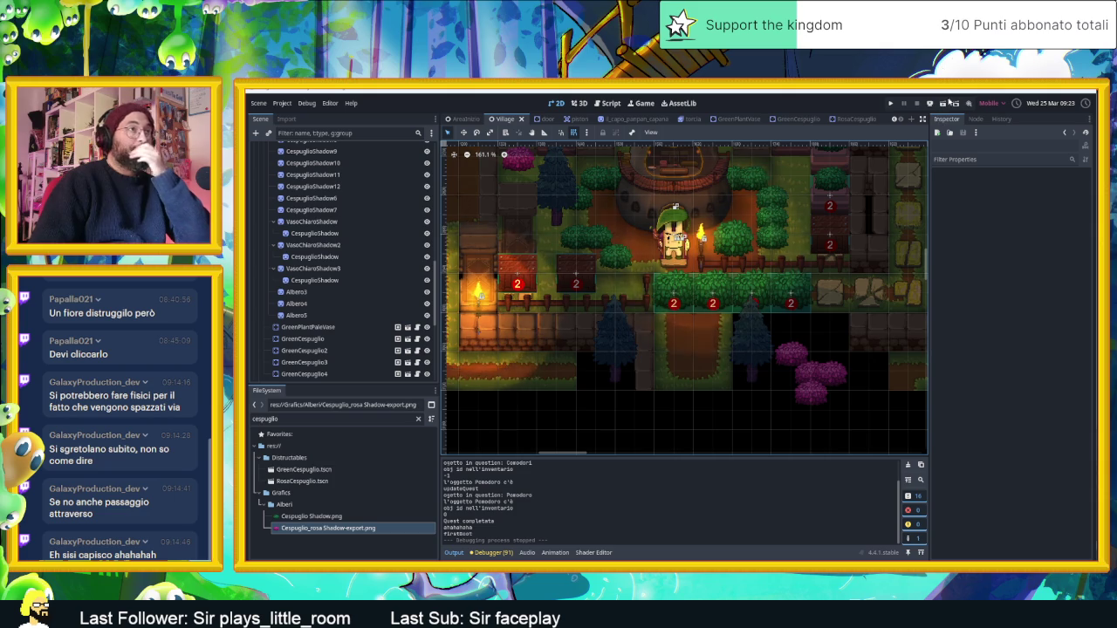
key("ctrl+s")
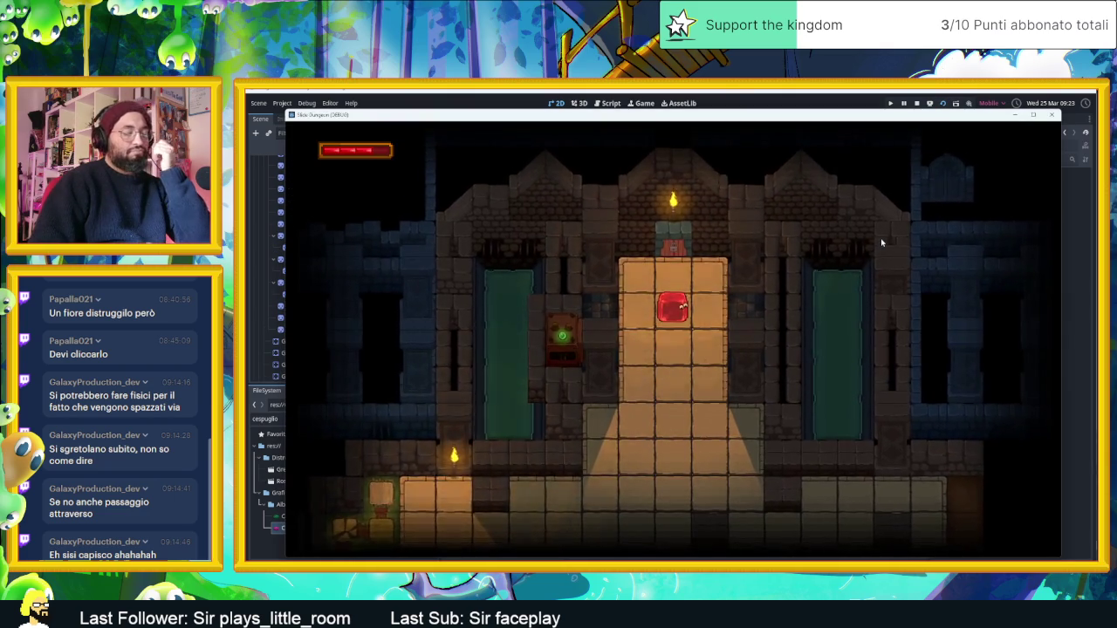
Step: Playtest sliding the slime left and right through the bushes, then stop and switch to the task board
key("s")
key("a")
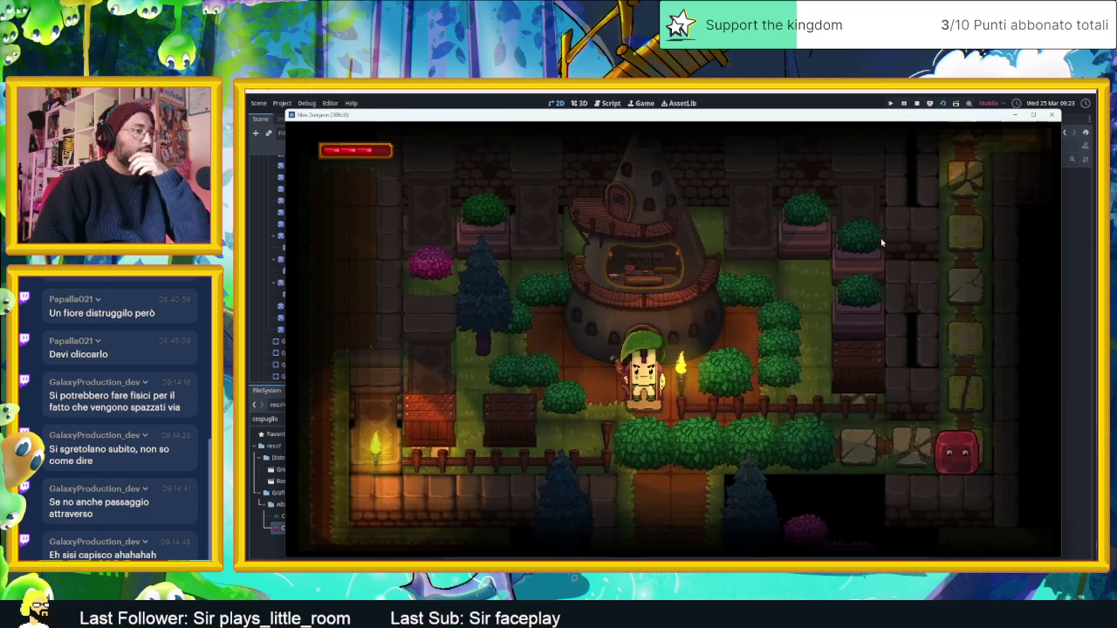
key("space")
key("a")
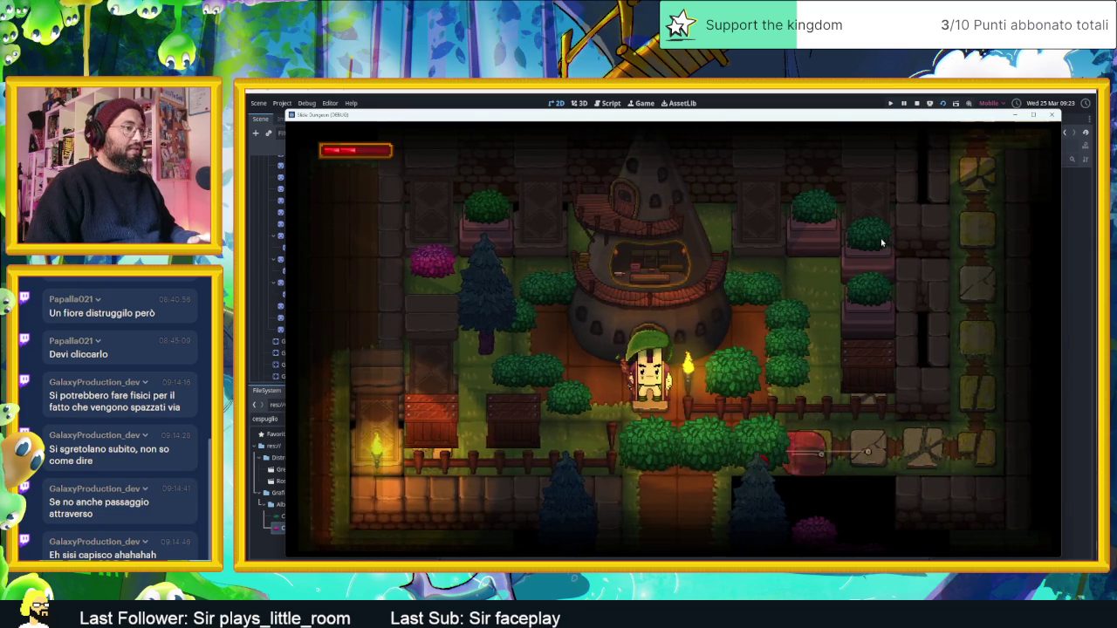
key("d")
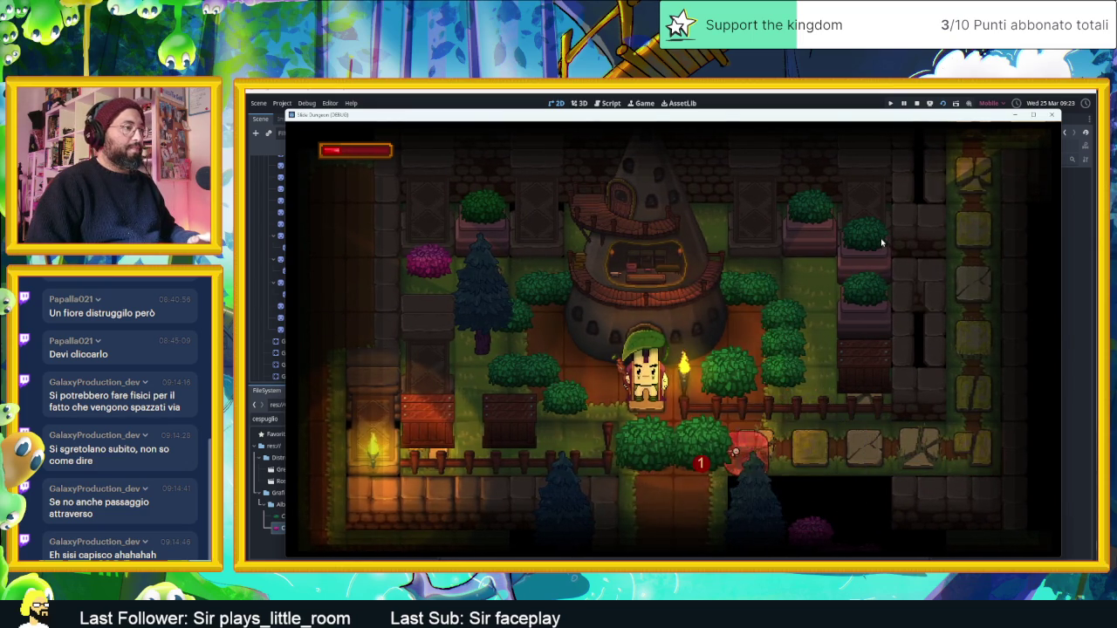
key("a")
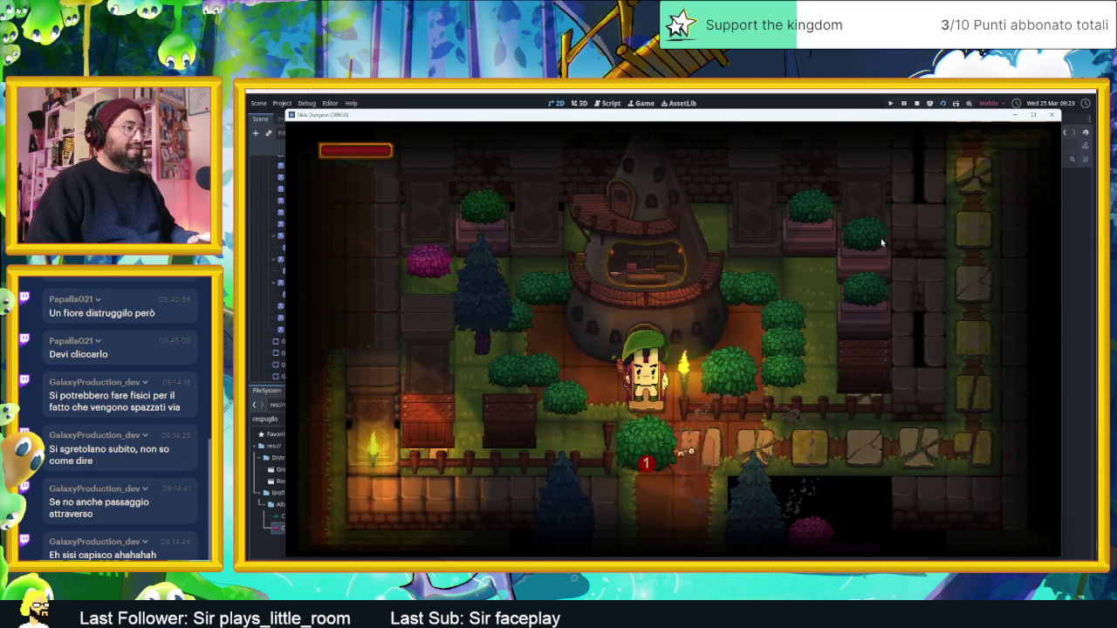
key("d")
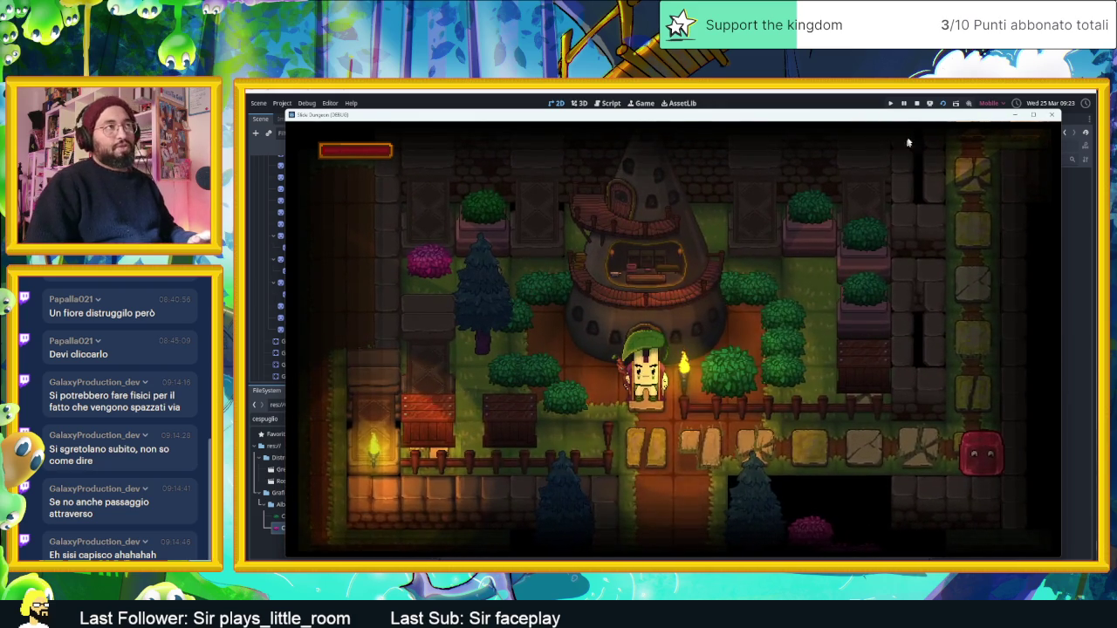
left_click(915, 104)
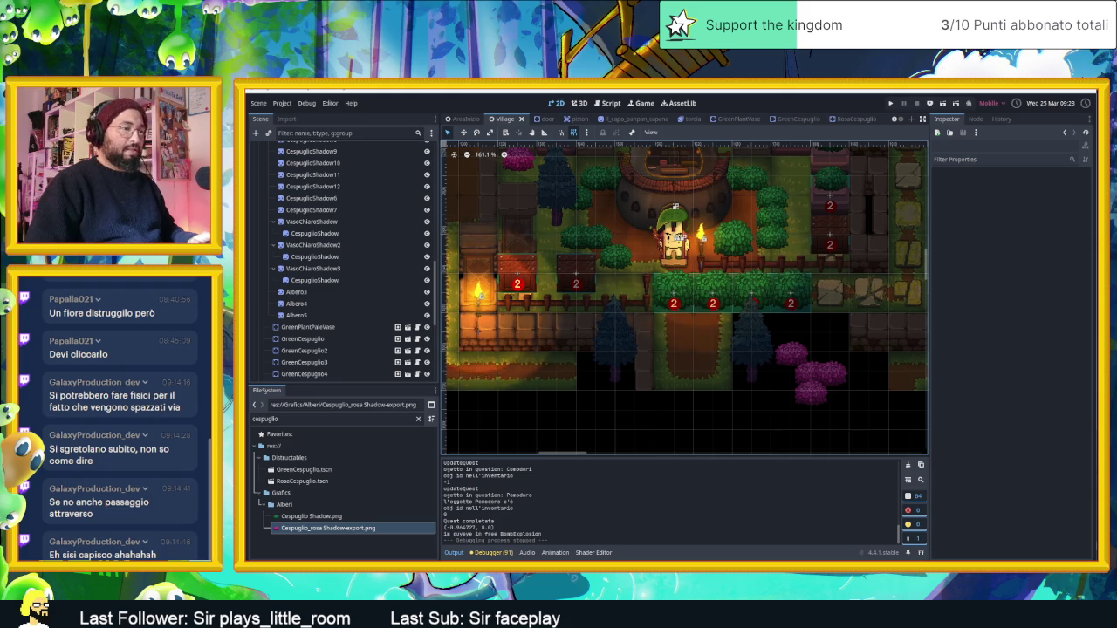
key("alt+Tab")
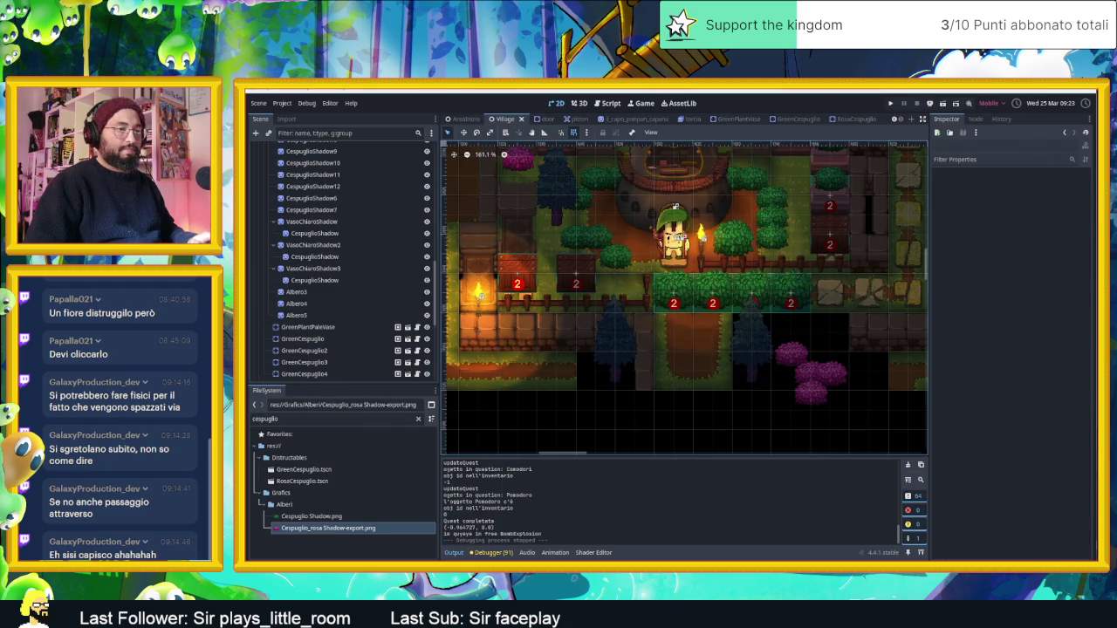
scroll(719, 351, "right", 15)
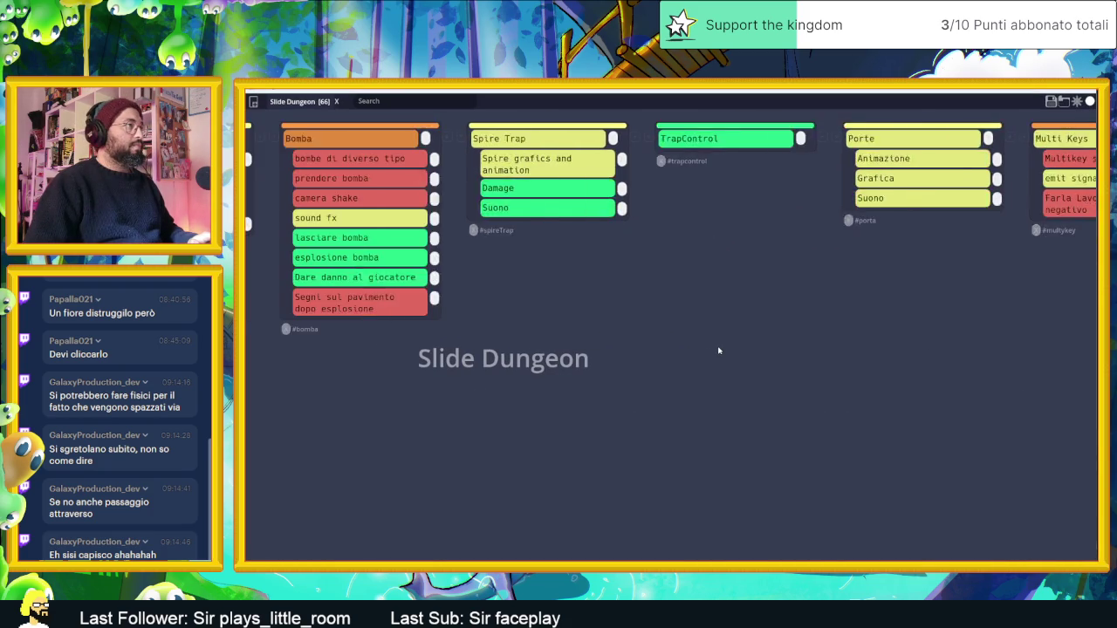
Step: Filter the board by 'bug', then clear the filter to show all columns
scroll(719, 351, "left", 3)
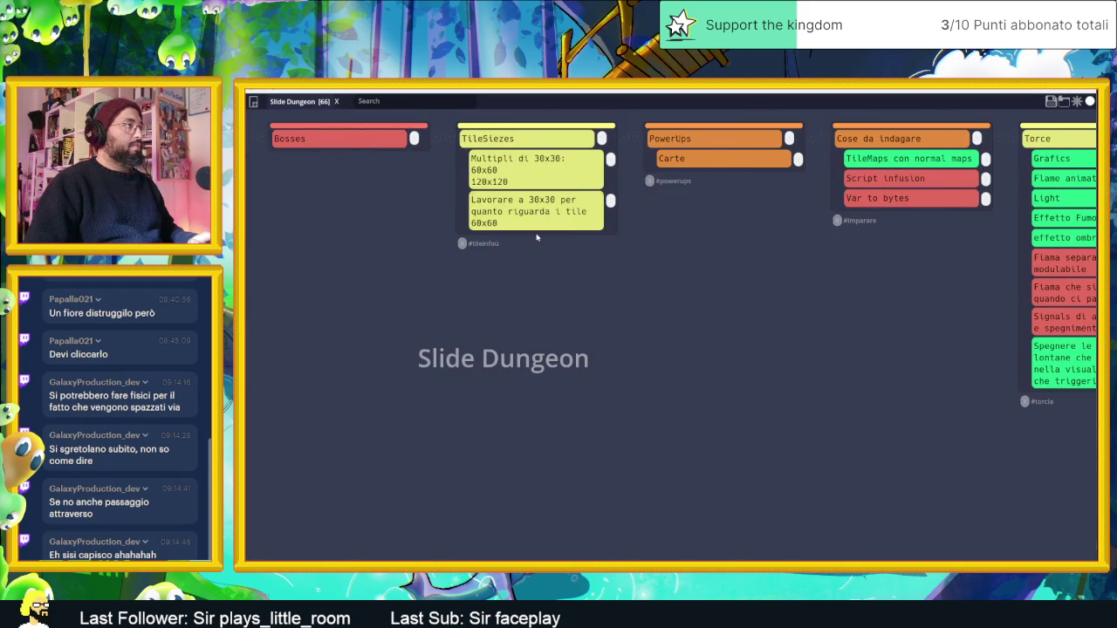
left_click(382, 102)
type("bug")
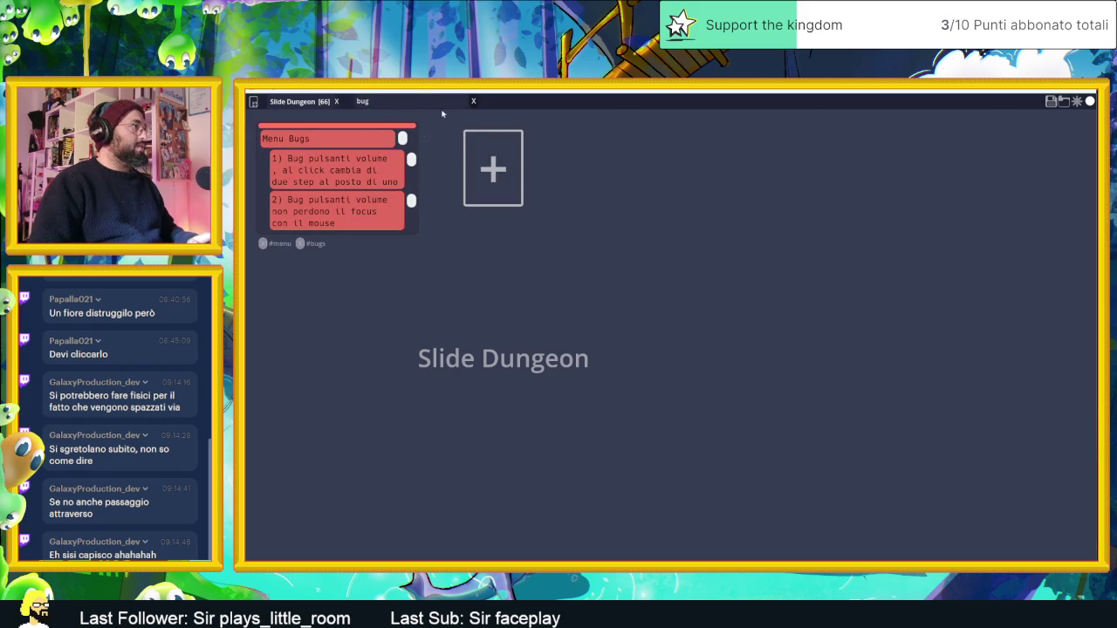
left_click(473, 101)
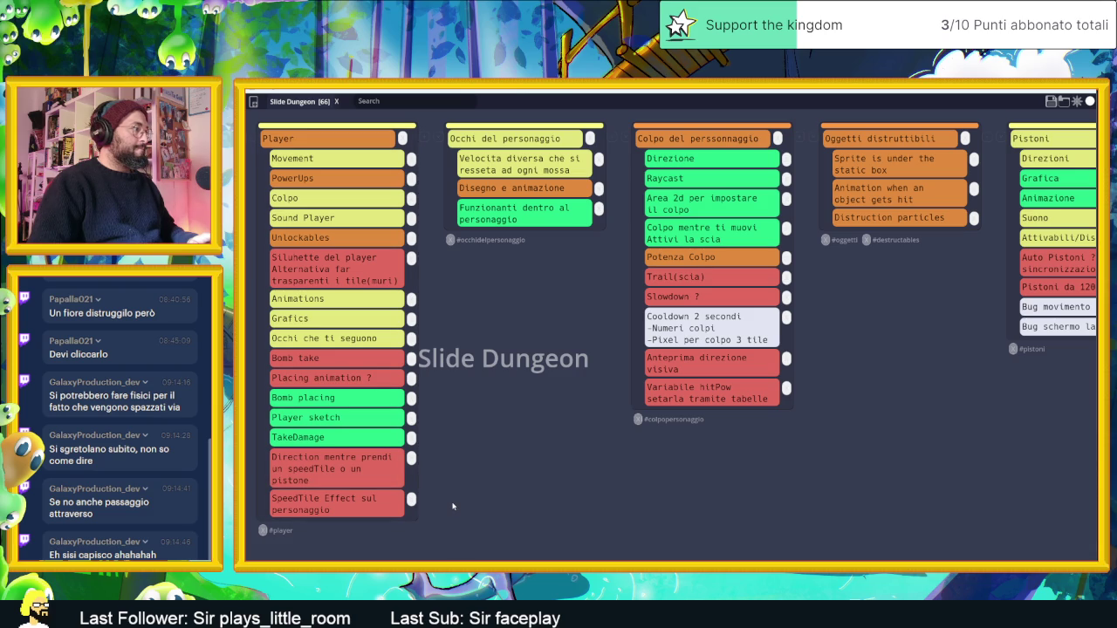
Step: Mark the 'SpeedTile Effect sul personaggio' card green and return to Godot
left_click(370, 506)
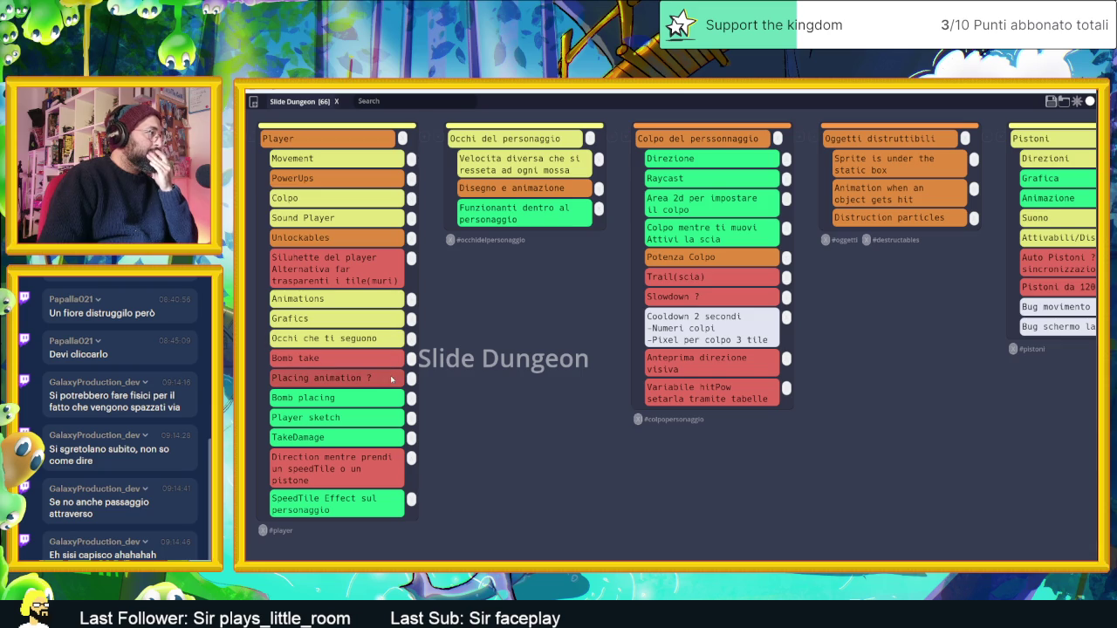
scroll(538, 336, "right", 2)
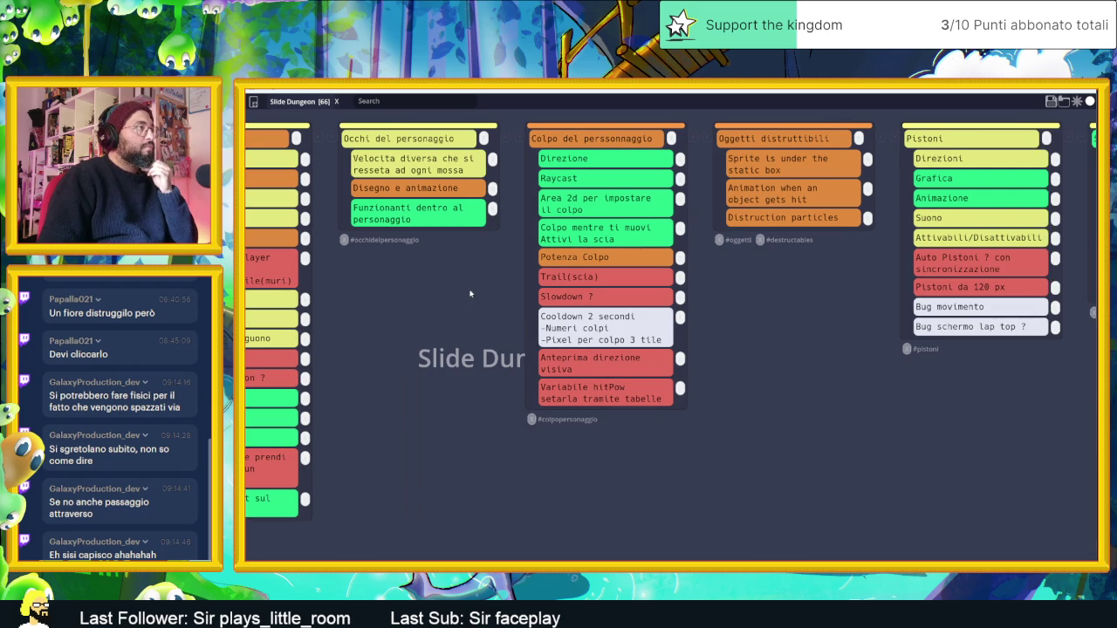
scroll(478, 265, "right", 2)
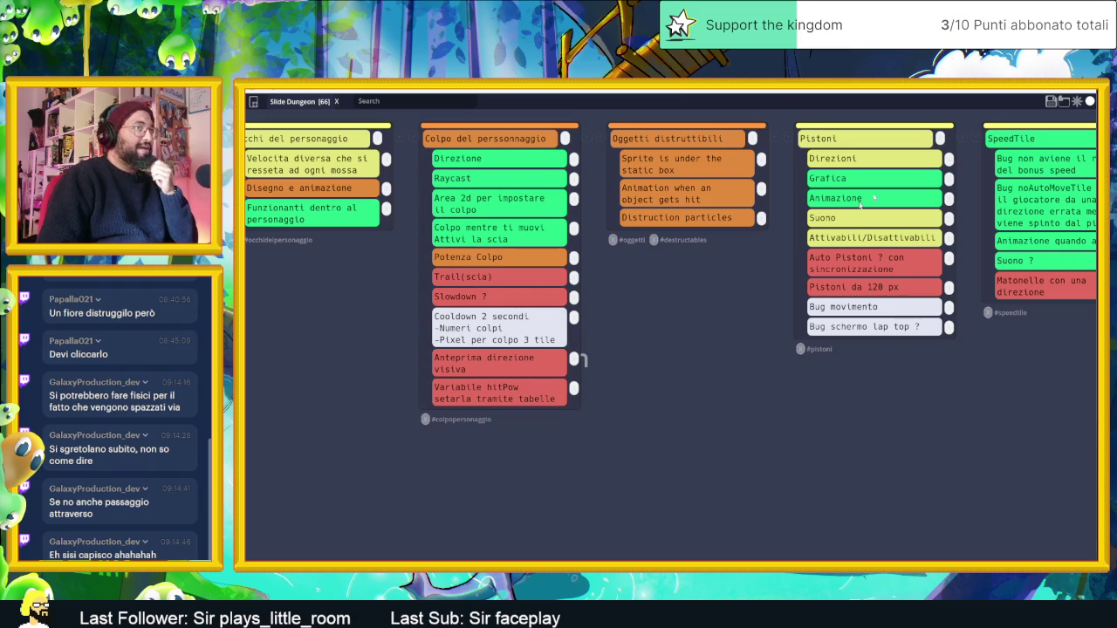
key("alt+Tab")
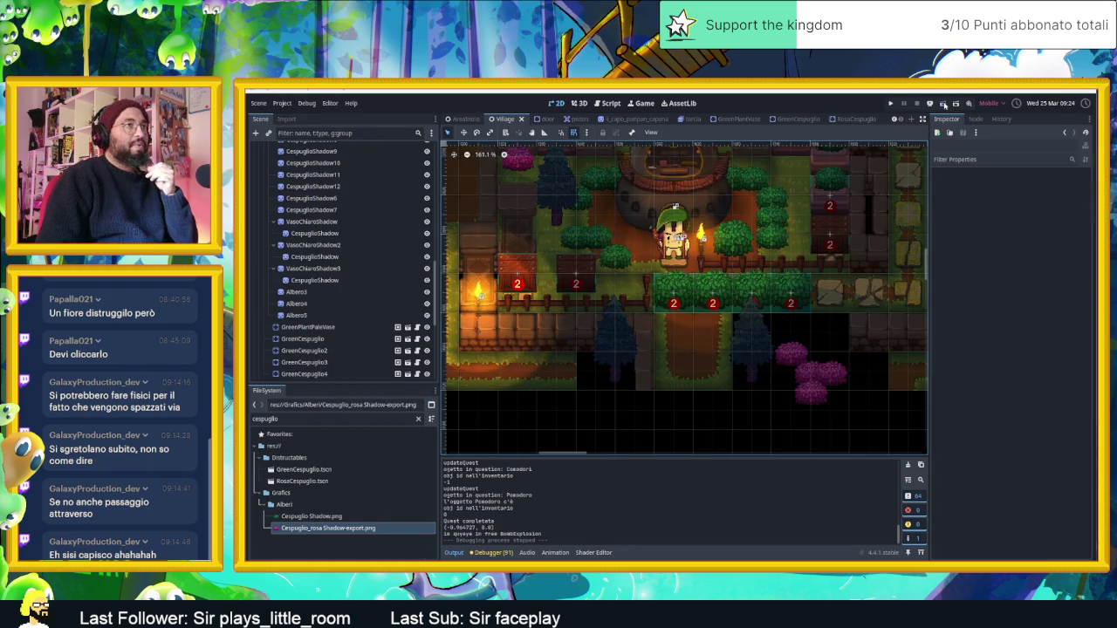
Step: Save the Village scene, stop the test run with F8, and save again
key("ctrl+s")
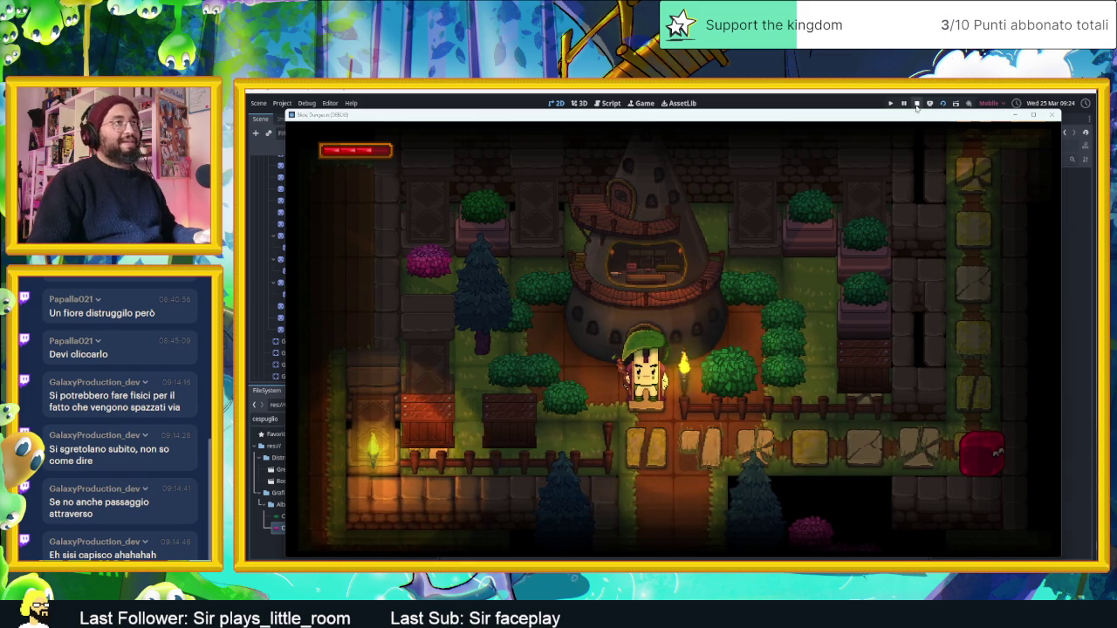
key("F8")
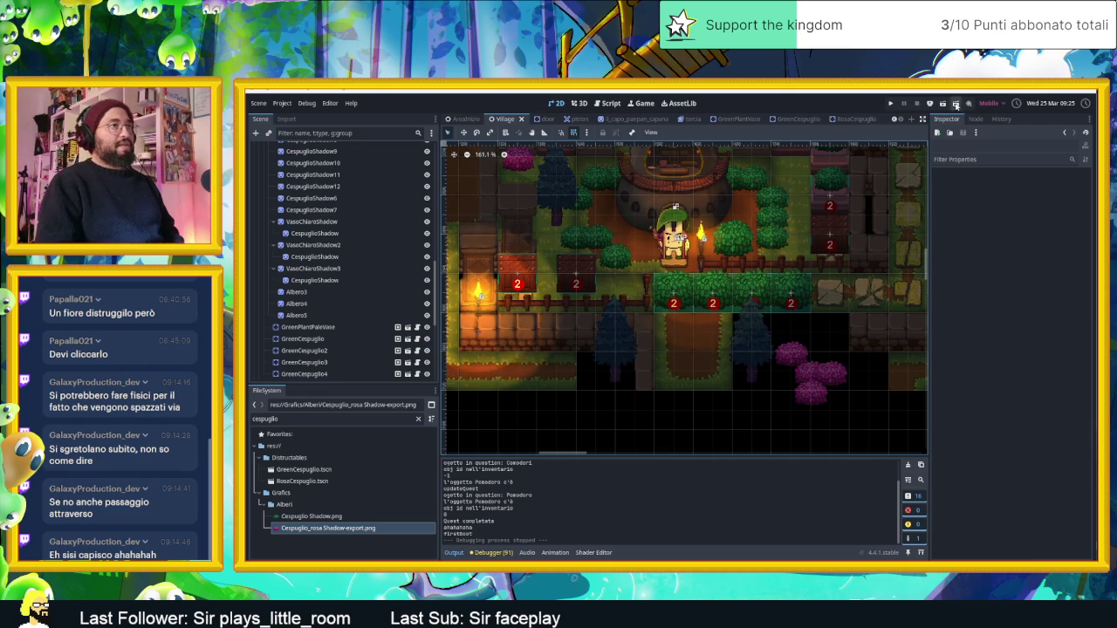
key("ctrl+s")
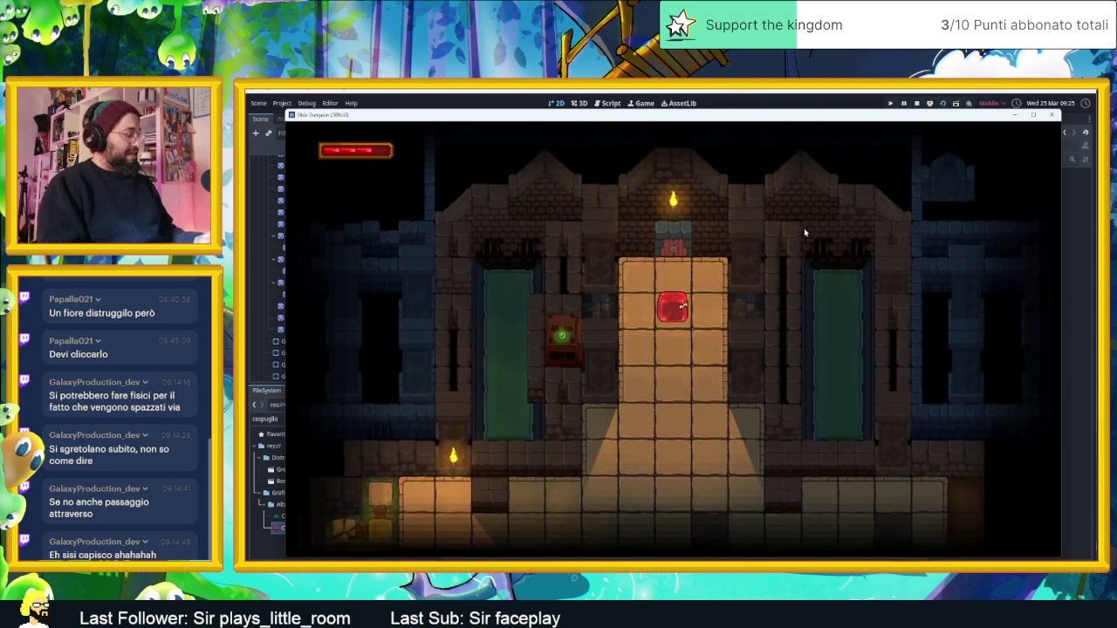
Step: Open the in-game inventory and equip the Heart and Death cards into the first slots
key("i")
key("Down")
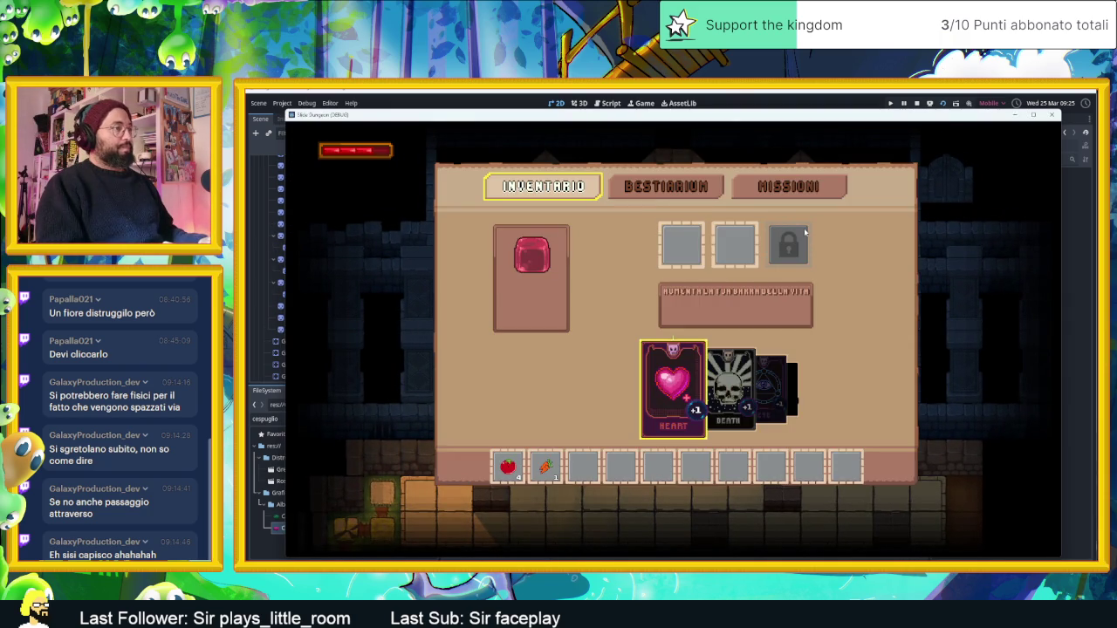
key("Return")
key("Return")
key("Down")
key("Right")
key("Up")
key("Right")
key("Return")
key("Return")
Step: Browse the cards past Eye to Goat, then stop the game
key("Right")
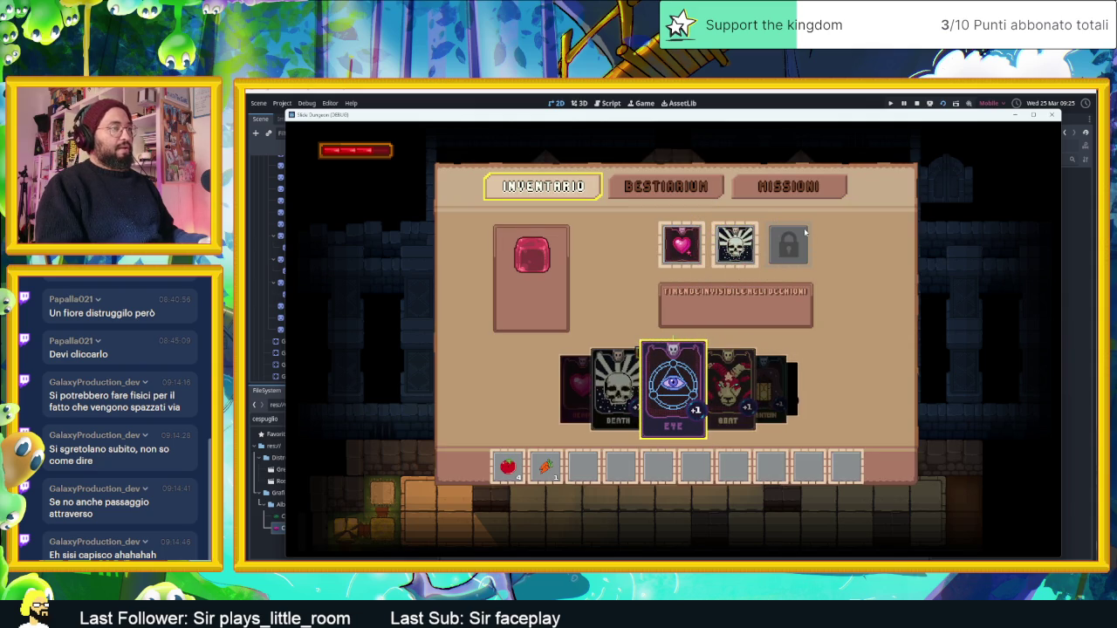
key("Right")
key("Return")
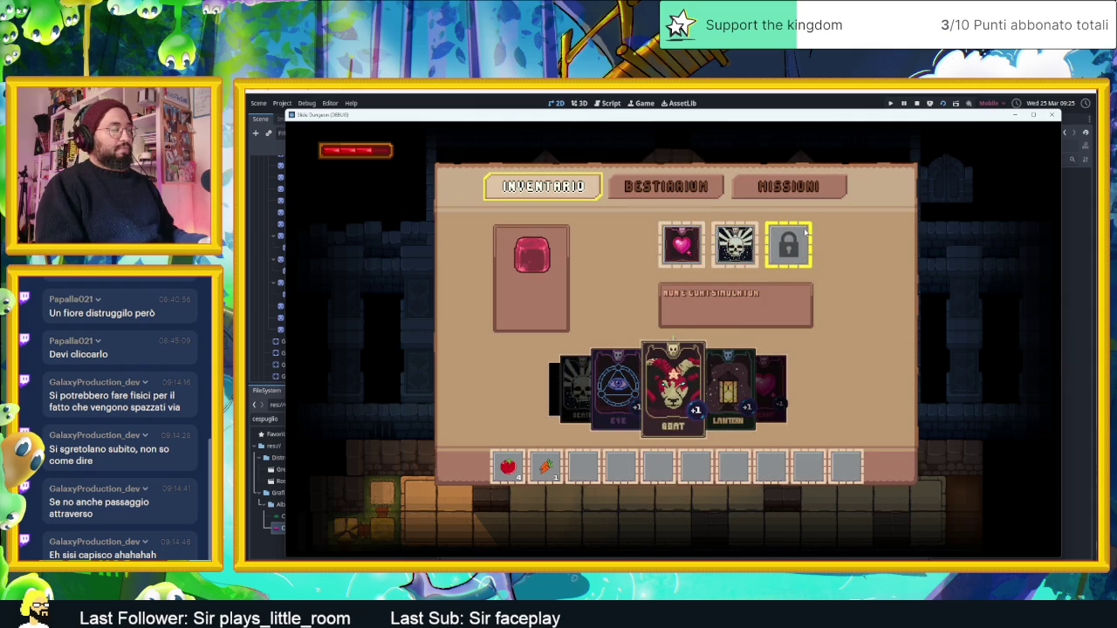
key("Right")
key("Right")
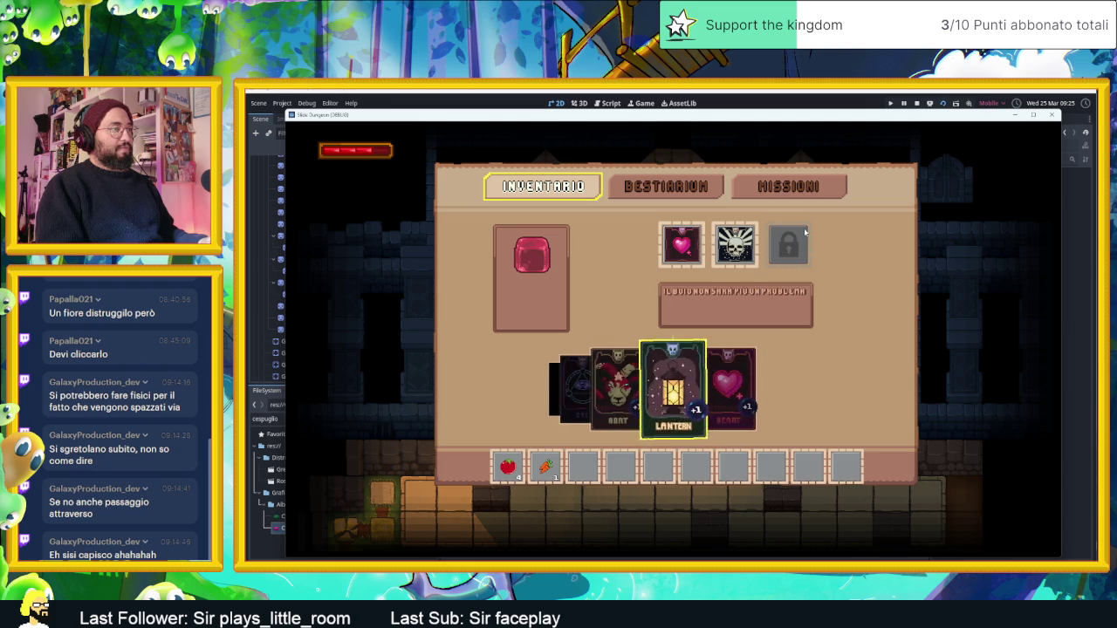
key("Left")
key("Left")
key("Left")
key("Left")
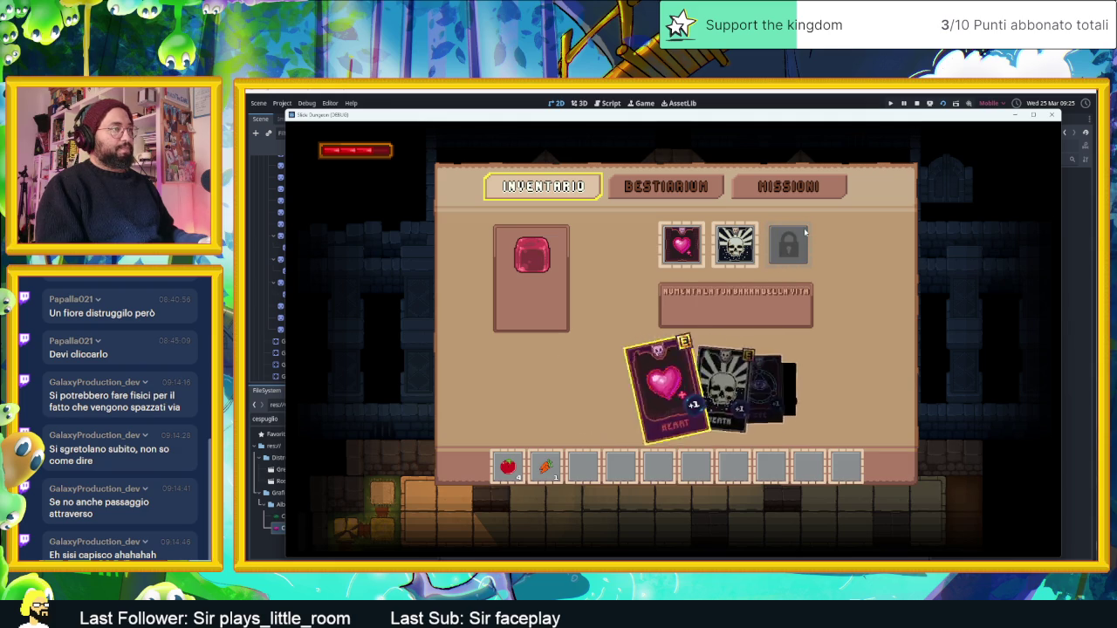
key("Right")
key("Right")
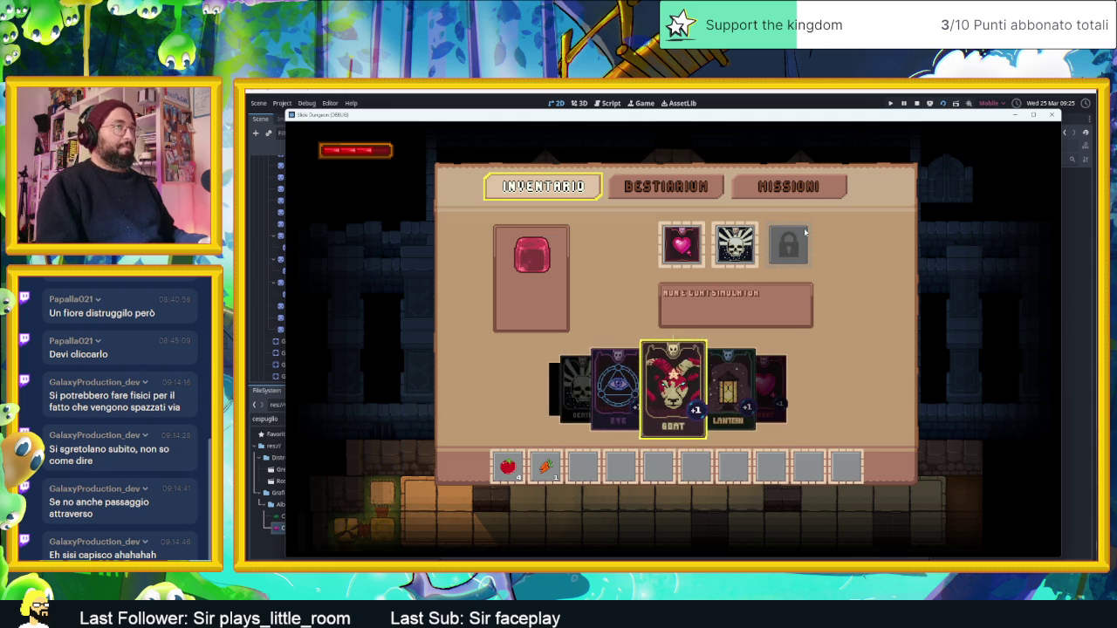
left_click(918, 103)
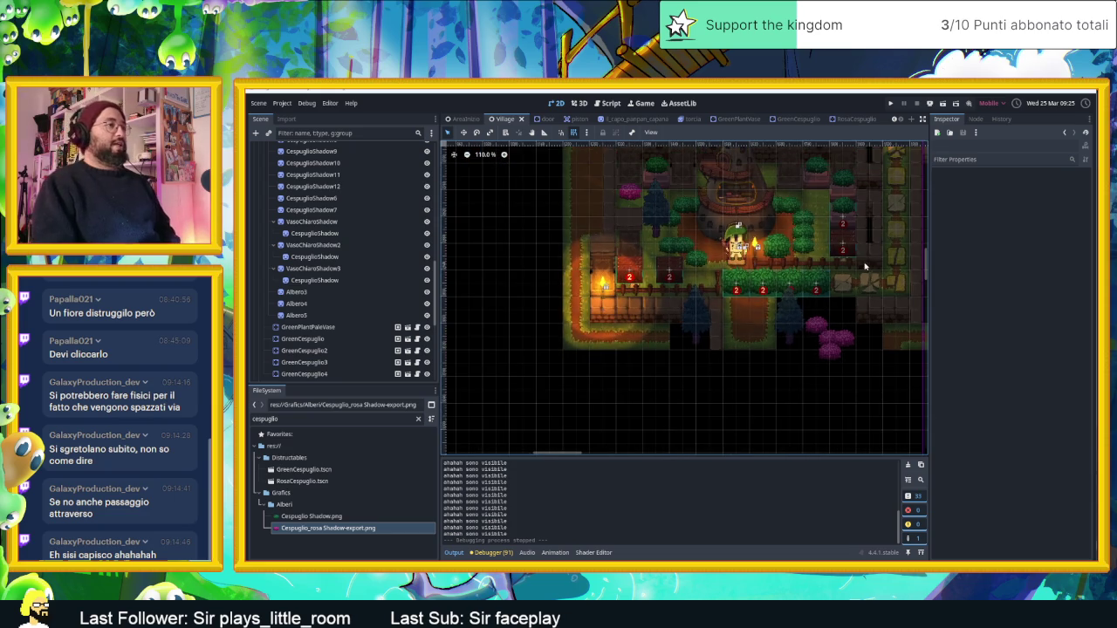
Step: Clear the Output log and look over the Village map around the bushes and vases
scroll(785, 315, "down", 3)
scroll(746, 346, "down", 2)
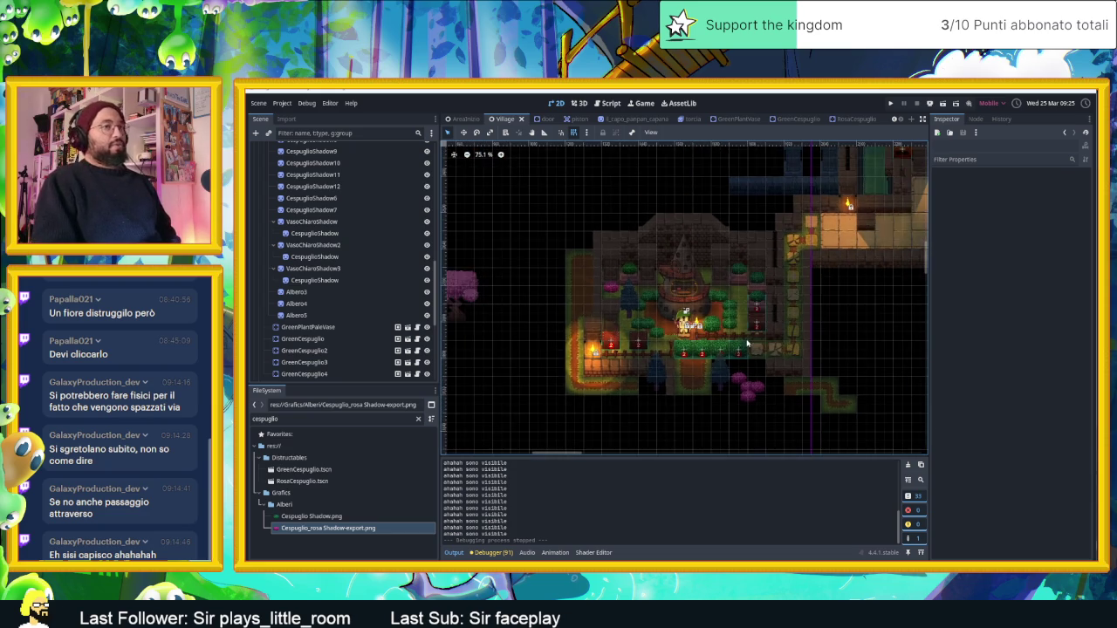
scroll(742, 348, "up", 1)
scroll(742, 349, "up", 1)
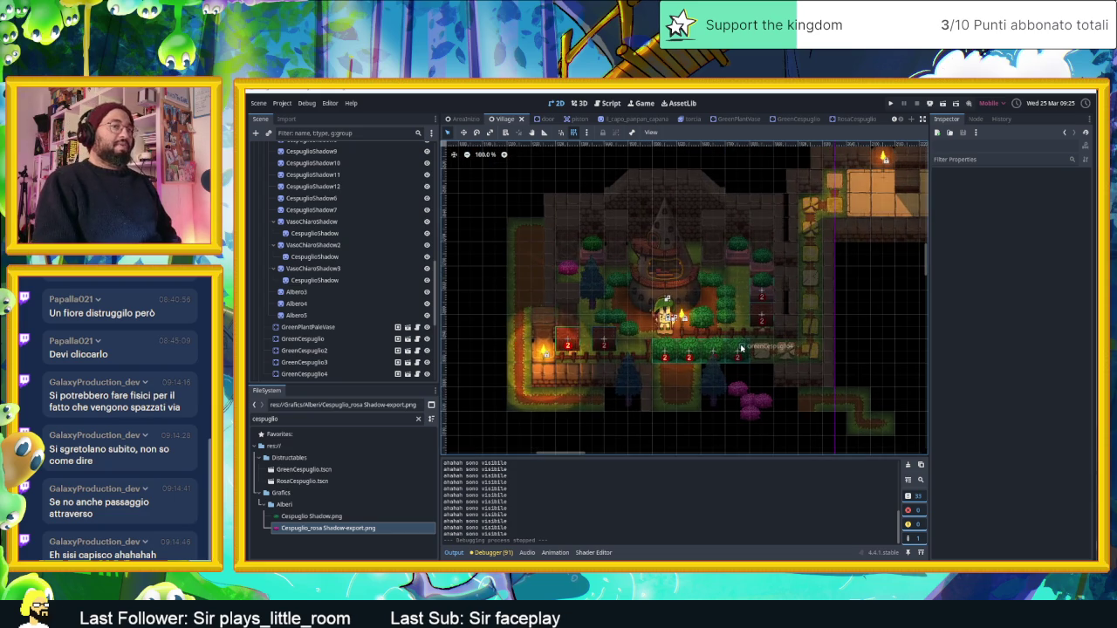
scroll(716, 350, "up", 3)
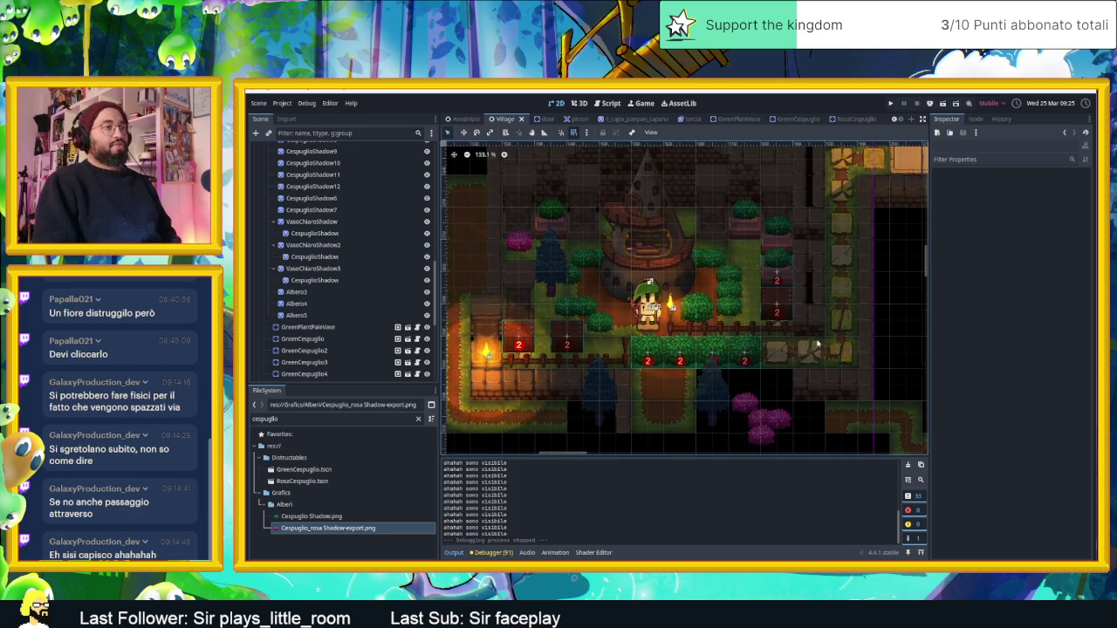
scroll(820, 344, "down", 3)
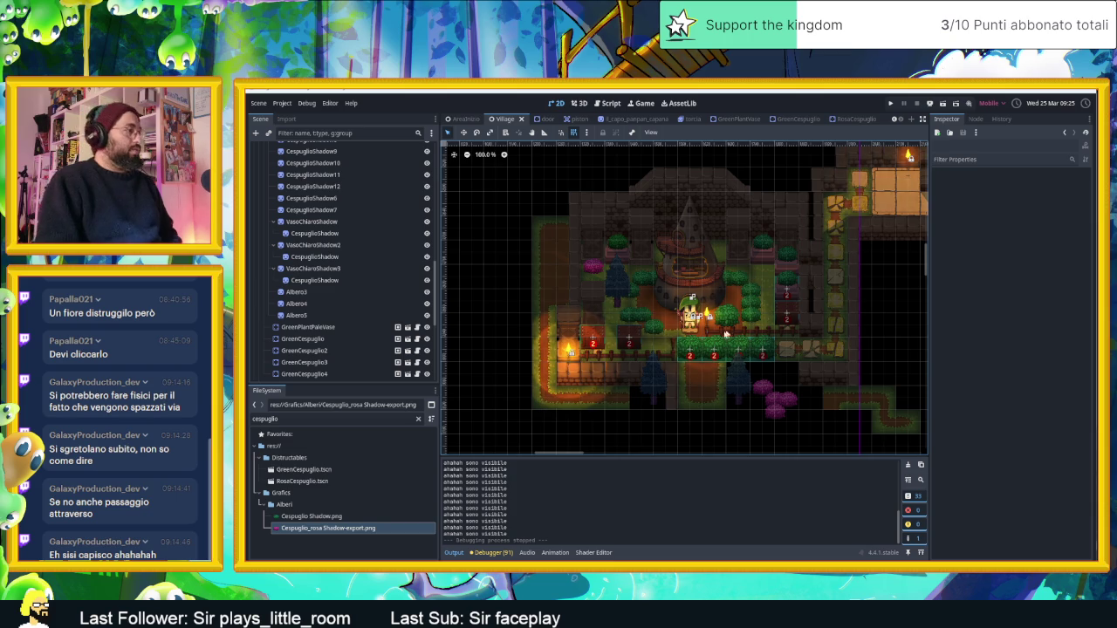
left_click(908, 465)
mouse_move(716, 332)
left_mouse_down()
mouse_move(751, 297)
mouse_move(698, 367)
mouse_move(673, 353)
mouse_move(724, 340)
mouse_move(715, 342)
left_mouse_up()
scroll(672, 354, "down", 1)
scroll(715, 342, "up", 5)
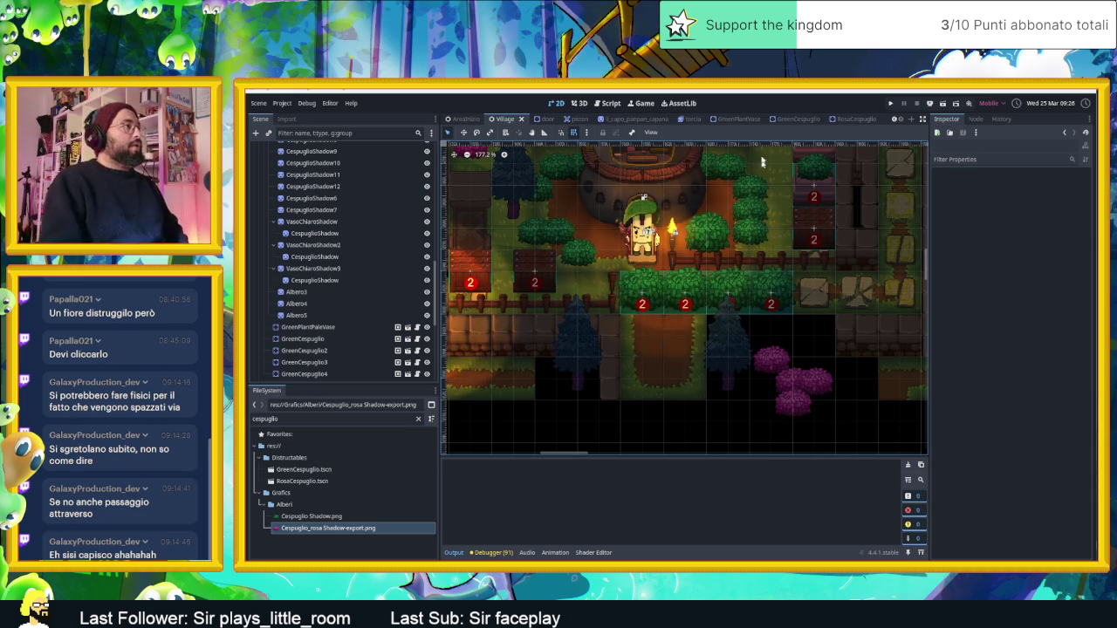
scroll(768, 128, "up", 1)
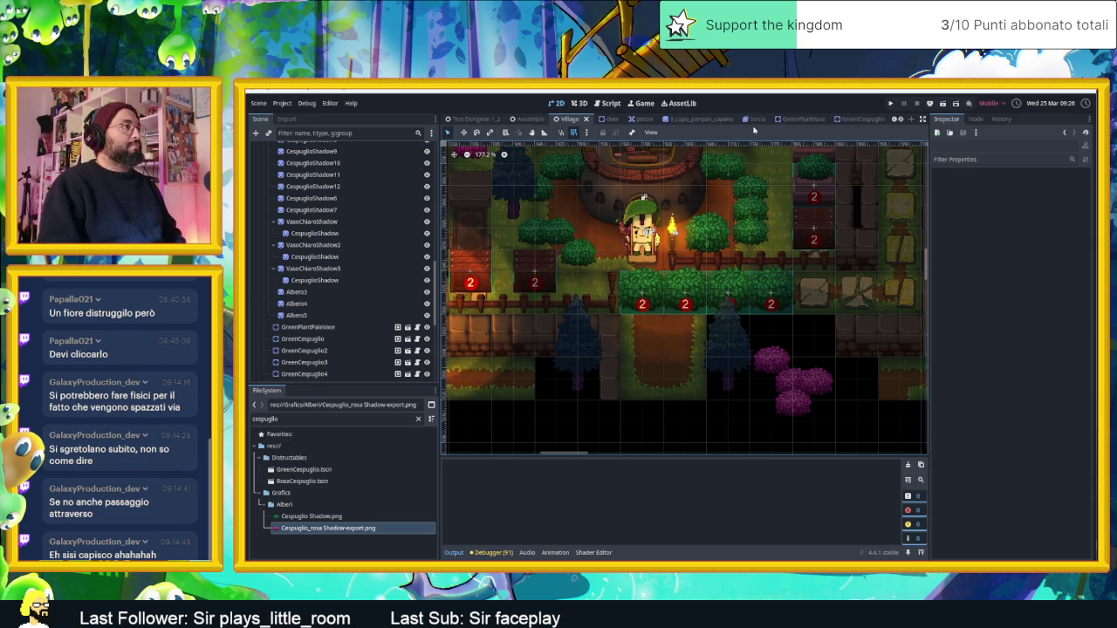
scroll(864, 122, "down", 1)
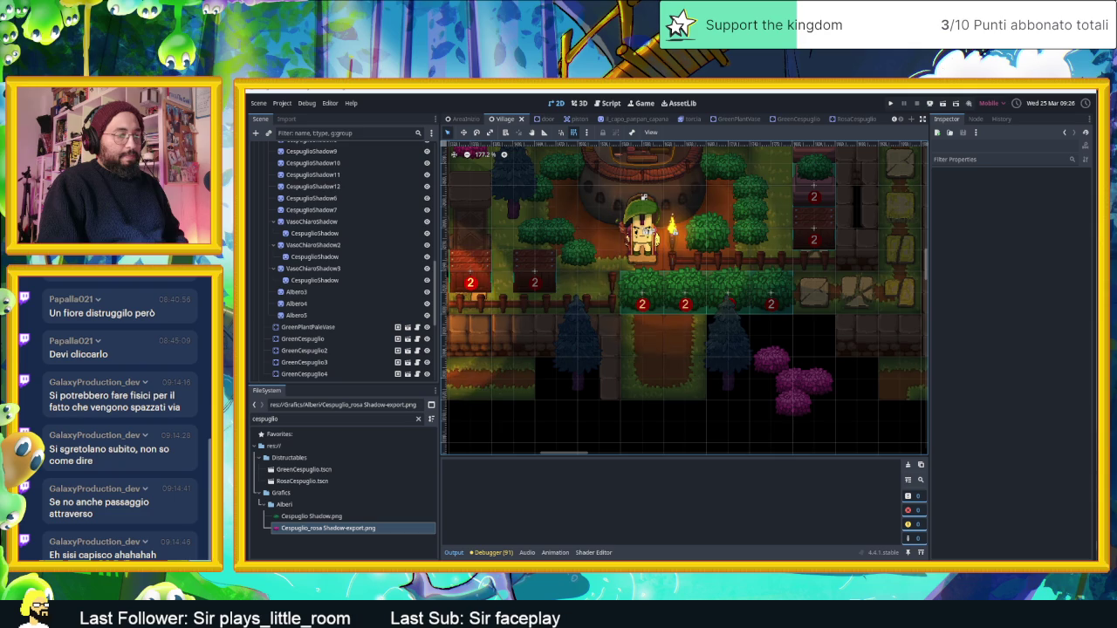
key("super+d")
key("super+d")
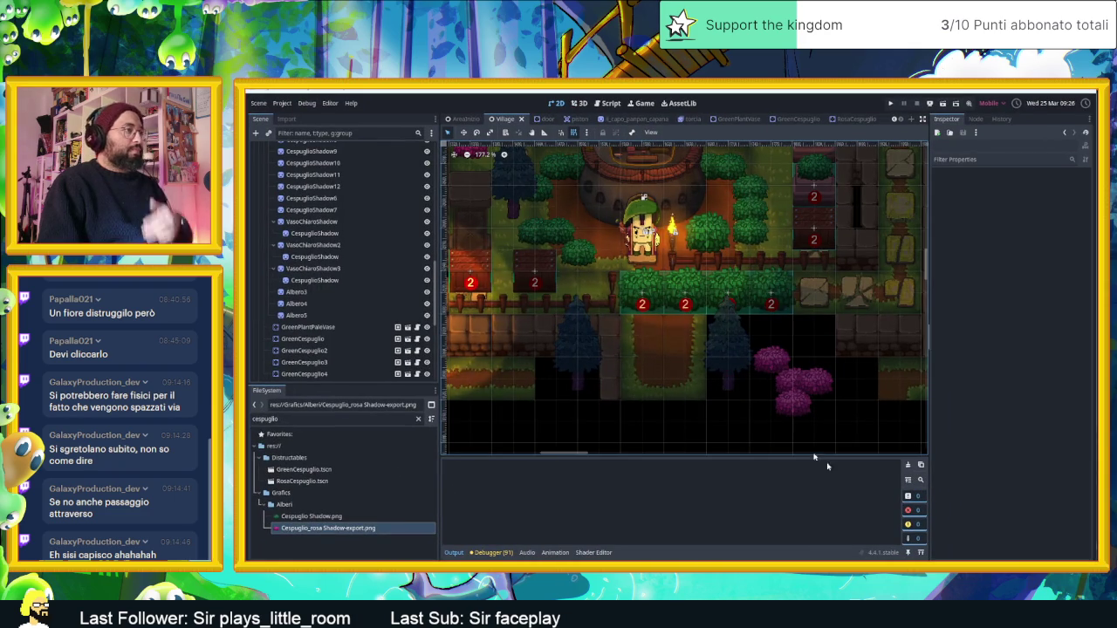
scroll(729, 365, "down", 2)
scroll(726, 357, "down", 1)
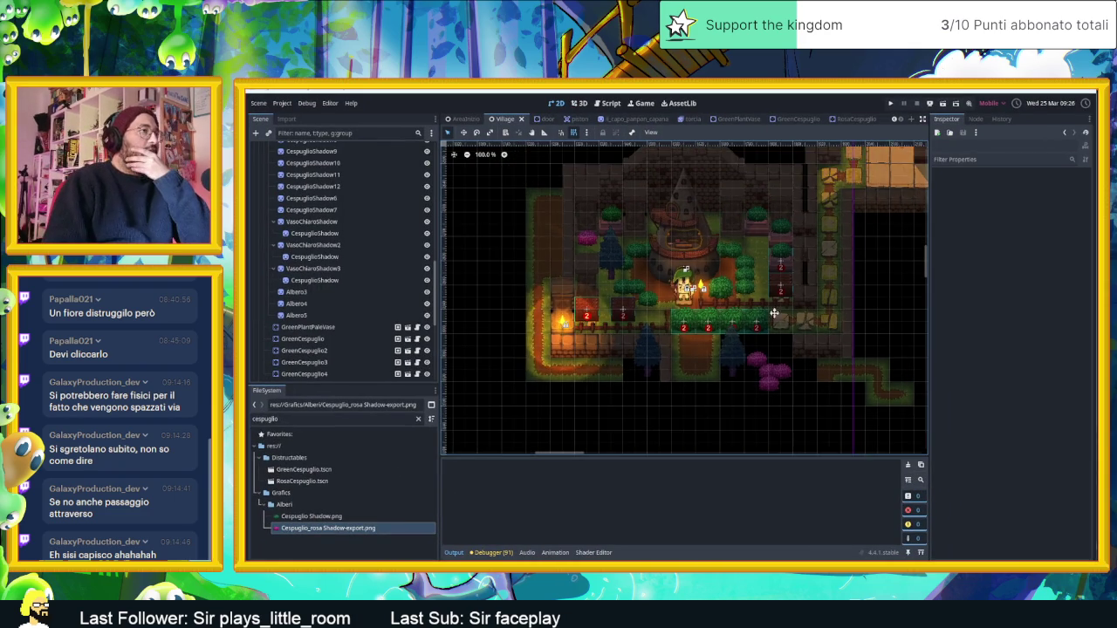
scroll(746, 359, "up", 2)
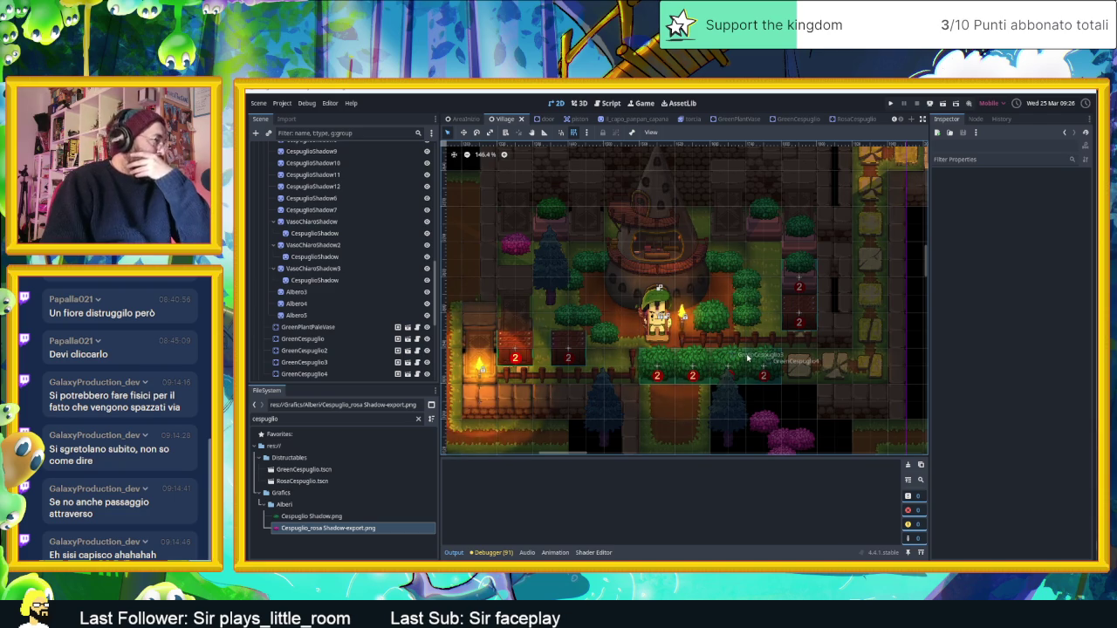
scroll(748, 360, "down", 2)
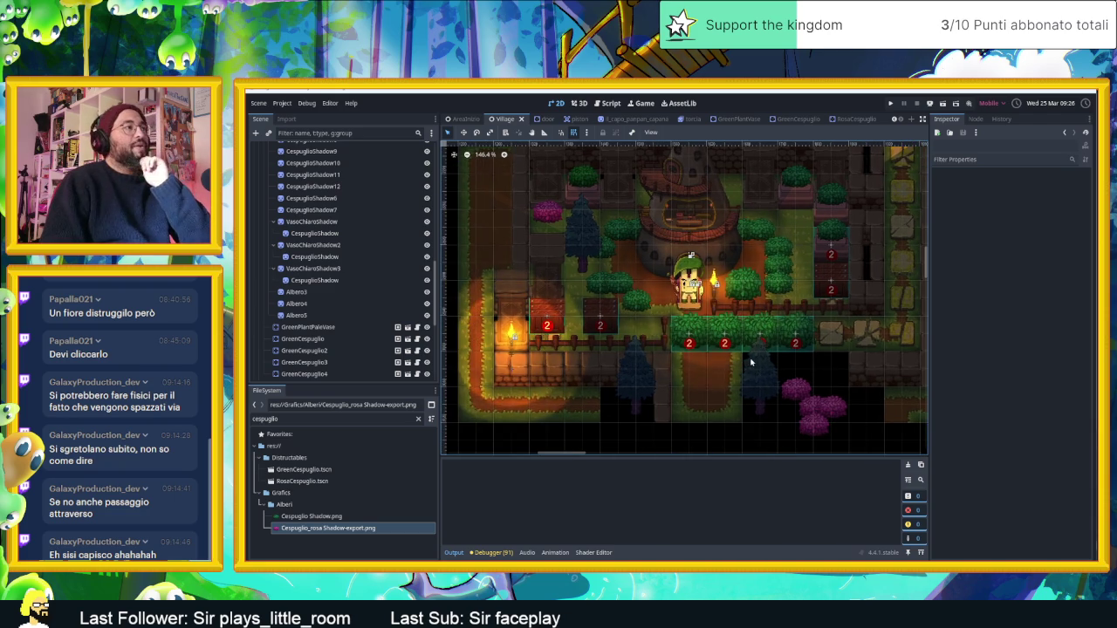
scroll(726, 266, "up", 1)
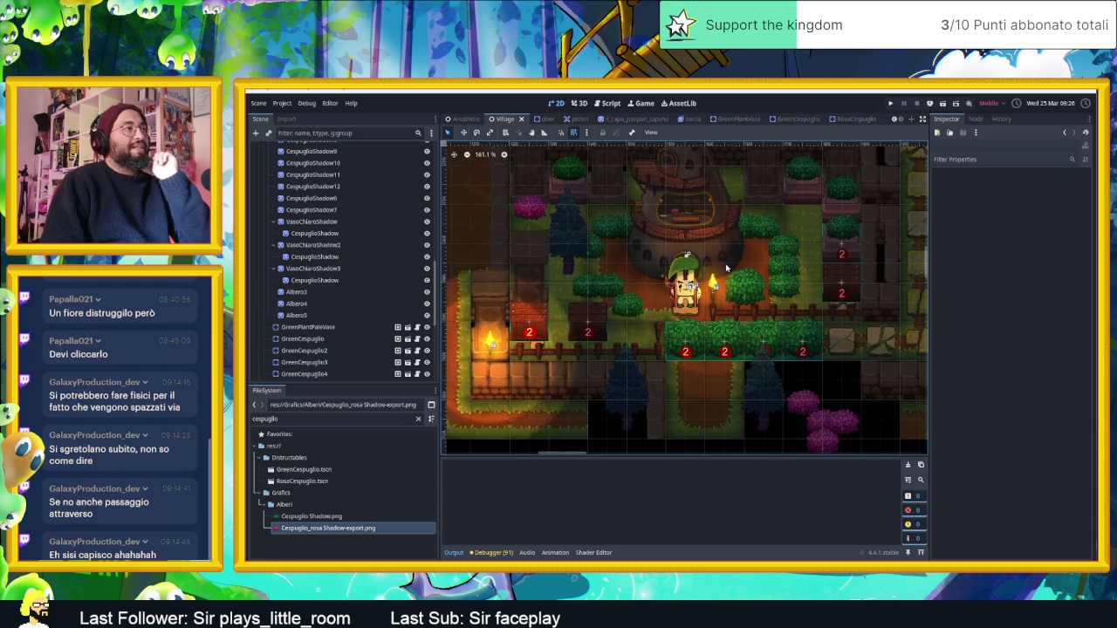
scroll(727, 266, "up", 1)
scroll(726, 281, "down", 2)
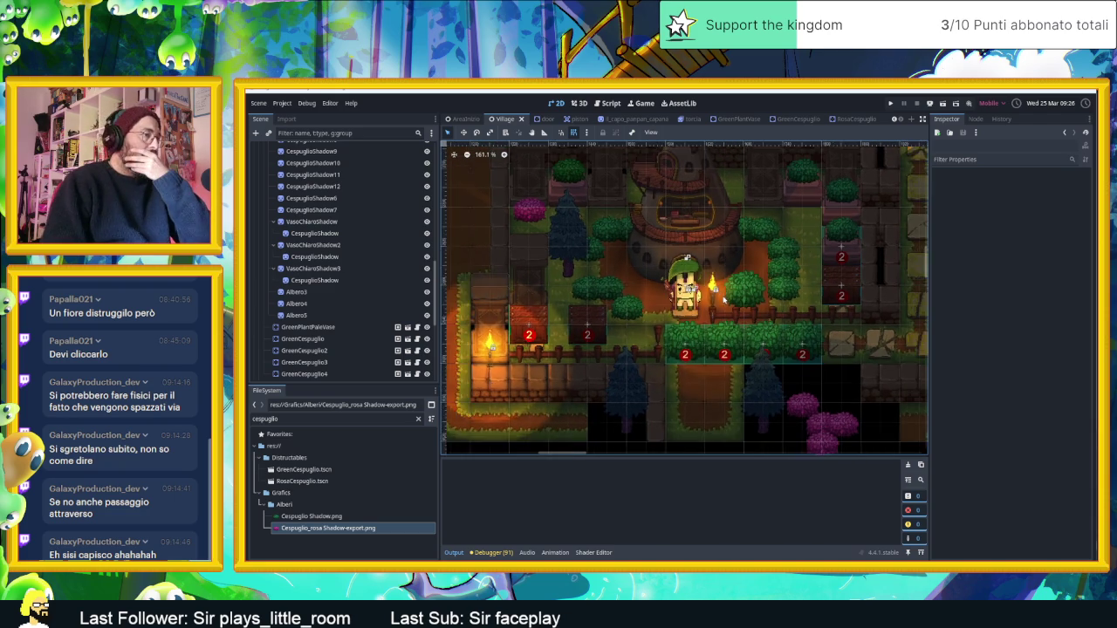
scroll(829, 326, "left", 3)
scroll(829, 326, "left", 2)
scroll(562, 292, "up", 3)
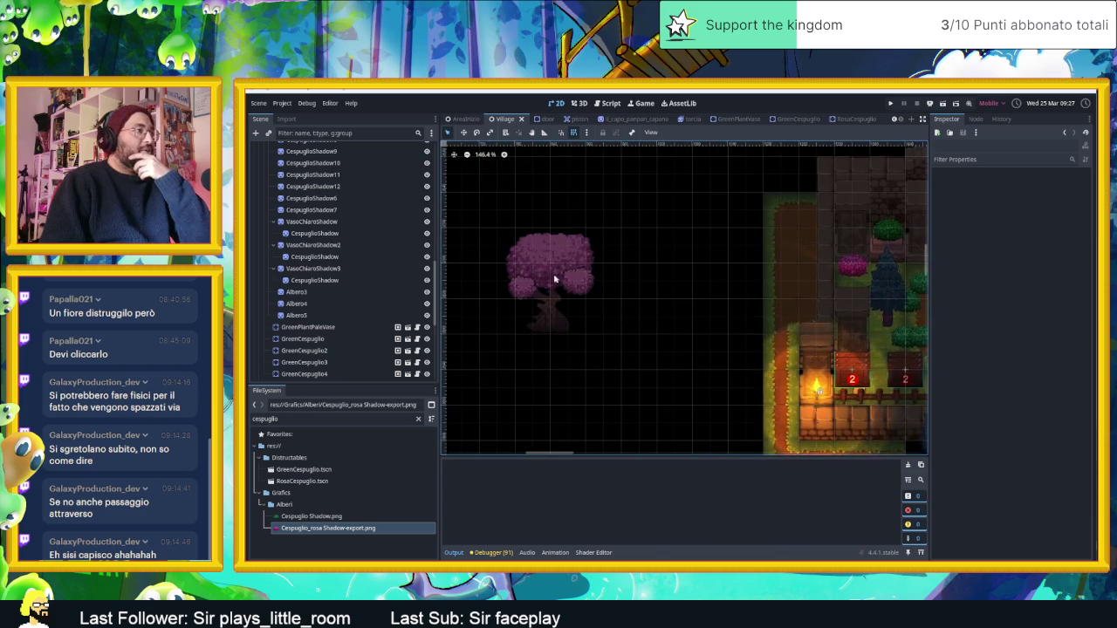
left_click_drag(559, 297, 704, 324)
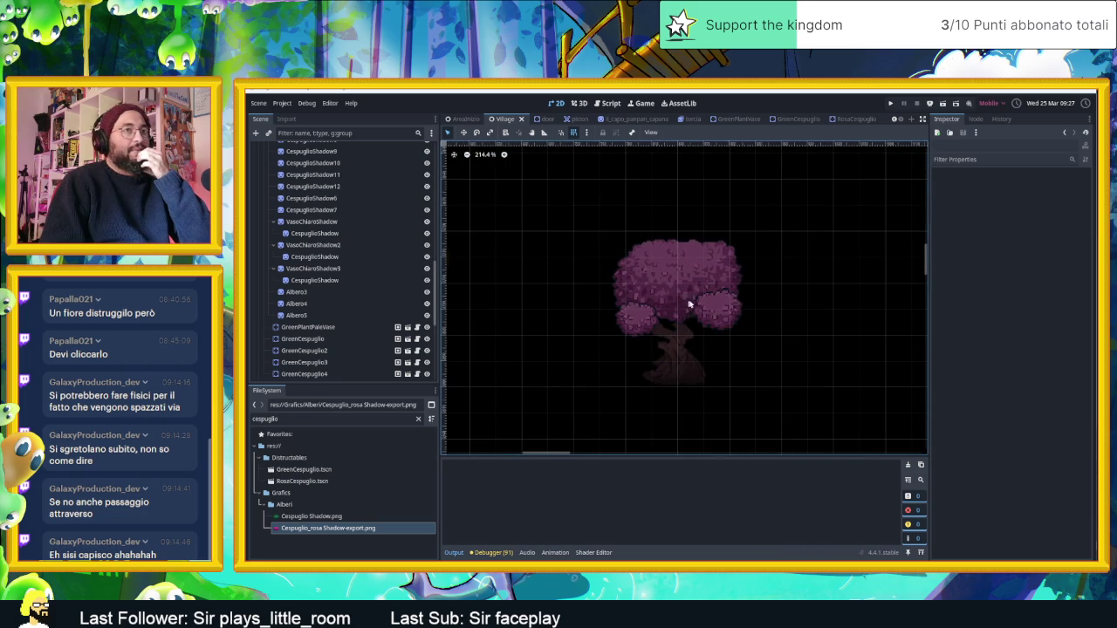
scroll(784, 316, "down", 4)
left_click_drag(810, 323, 562, 294)
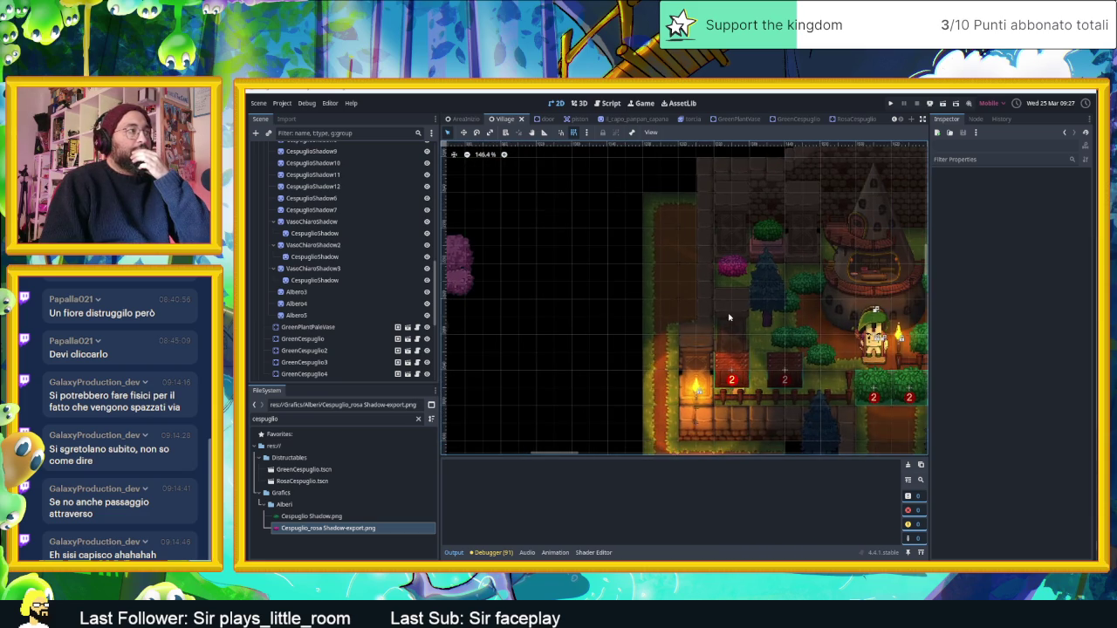
left_click_drag(729, 317, 593, 273)
scroll(679, 304, "up", 2)
scroll(679, 304, "down", 2)
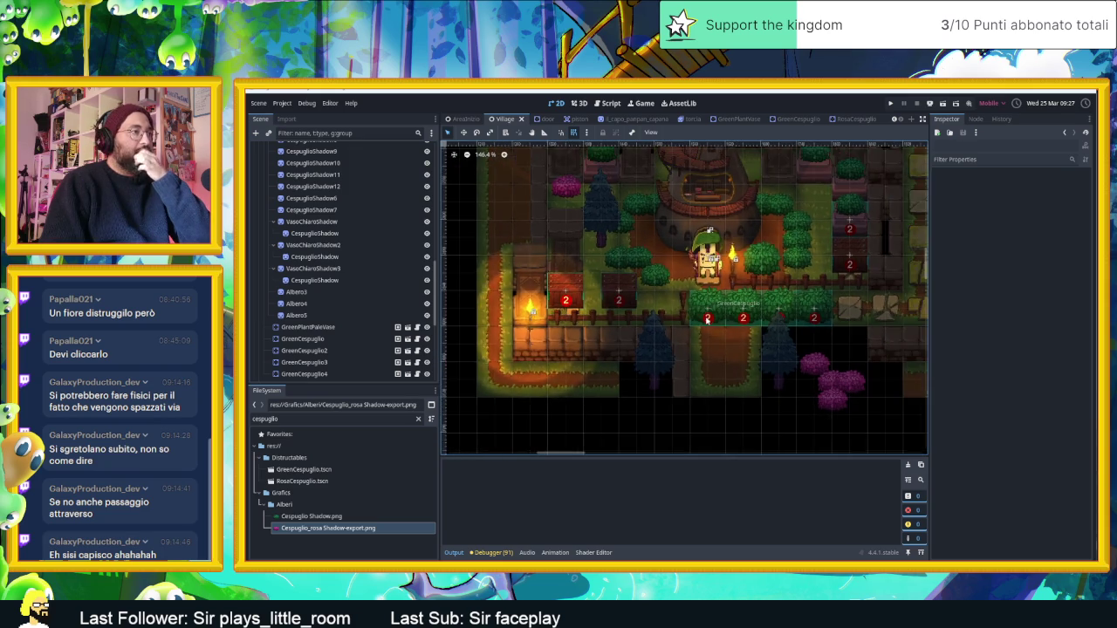
scroll(707, 320, "down", 2)
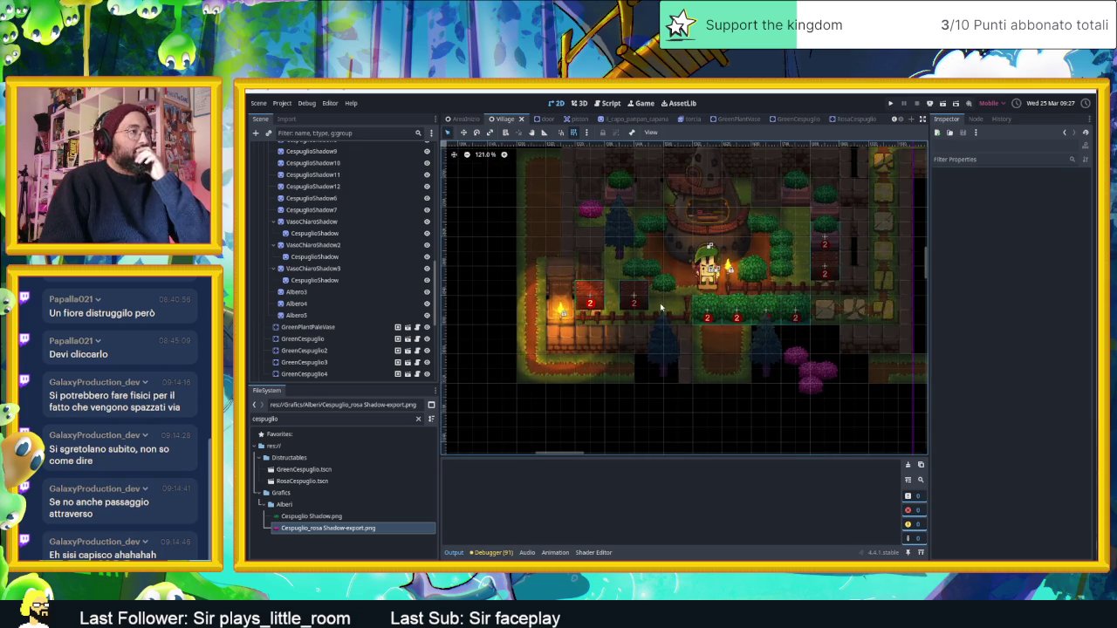
scroll(660, 307, "down", 1)
left_click_drag(685, 307, 767, 316)
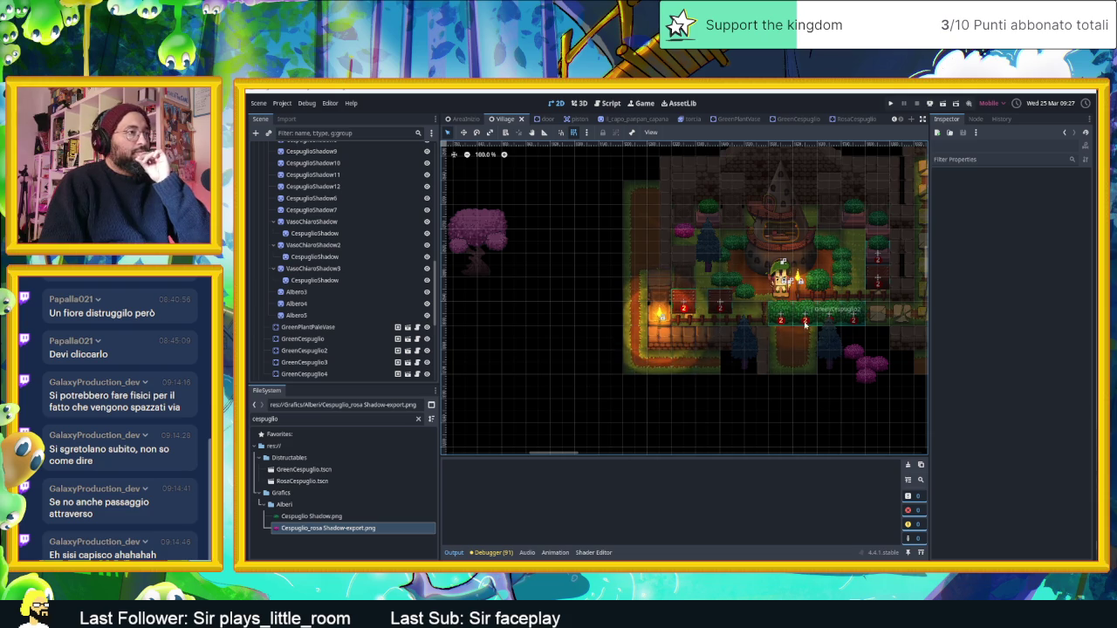
scroll(763, 310, "down", 2)
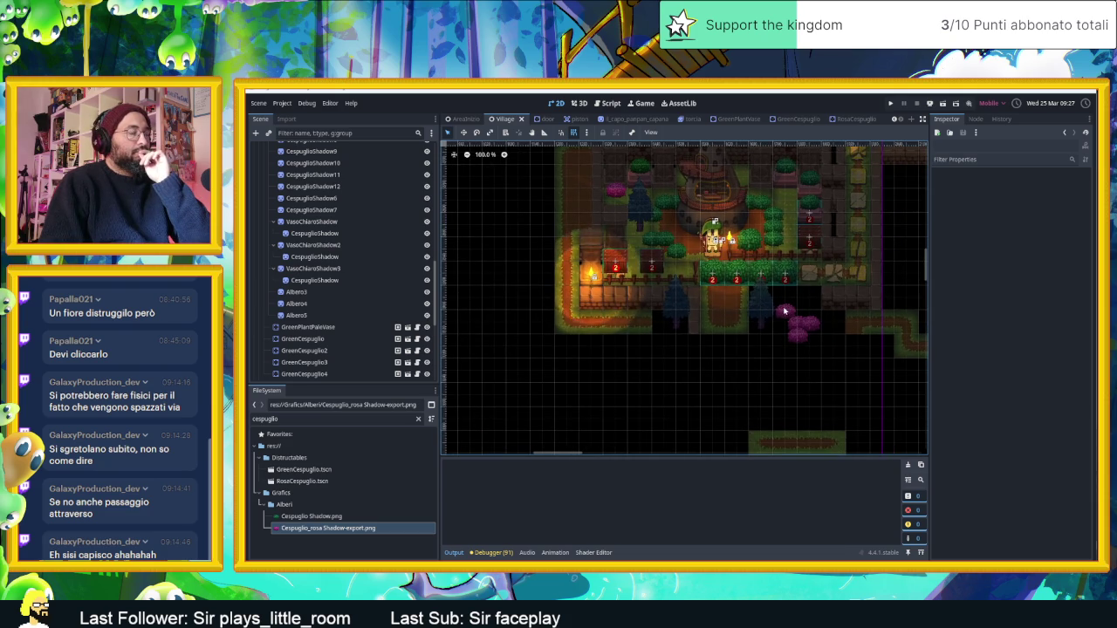
scroll(780, 309, "up", 1)
scroll(779, 309, "up", 1)
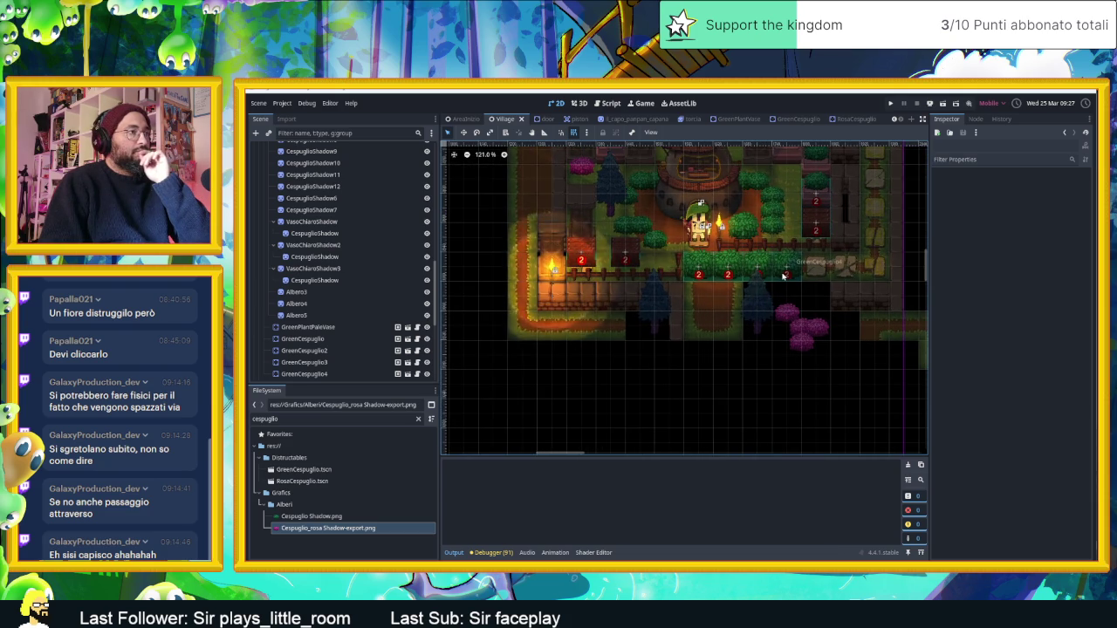
scroll(795, 314, "up", 2)
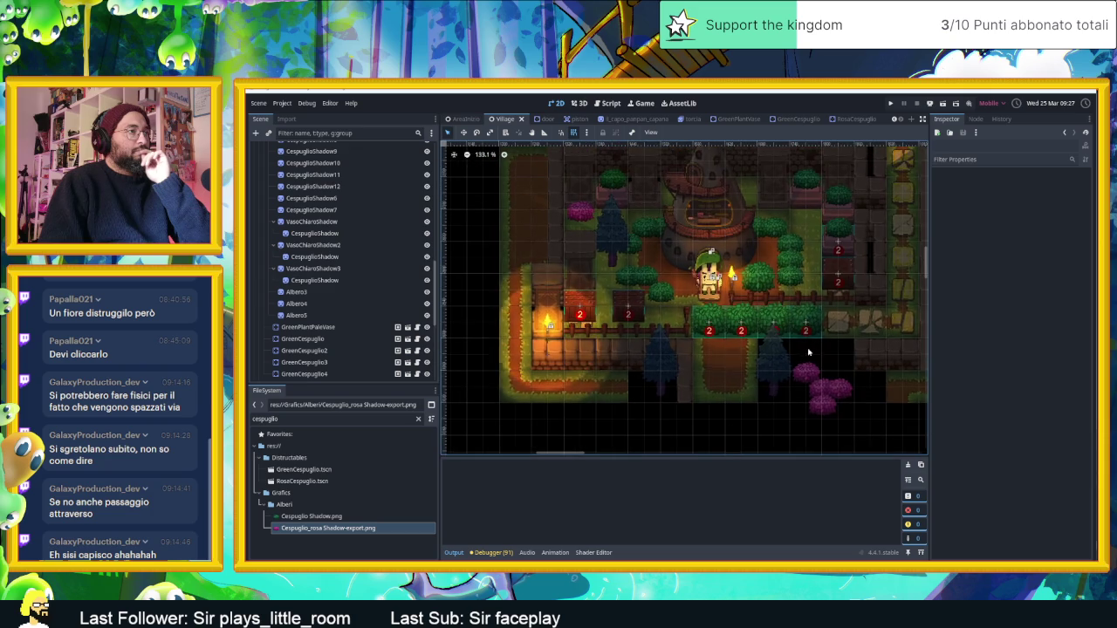
scroll(806, 338, "up", 1)
scroll(795, 323, "up", 2)
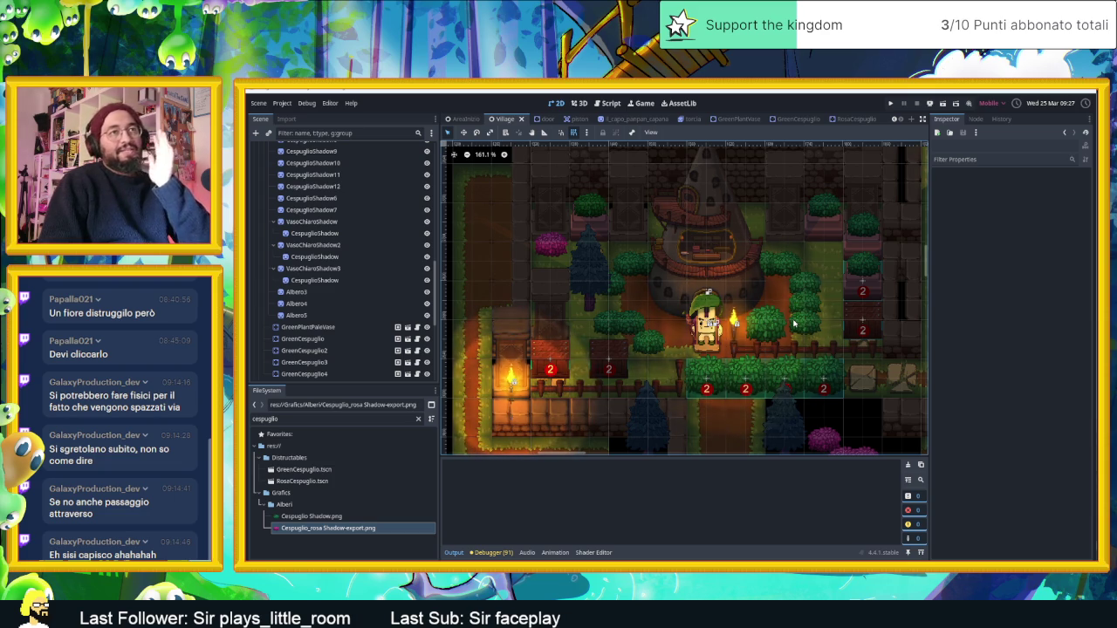
scroll(805, 333, "down", 4)
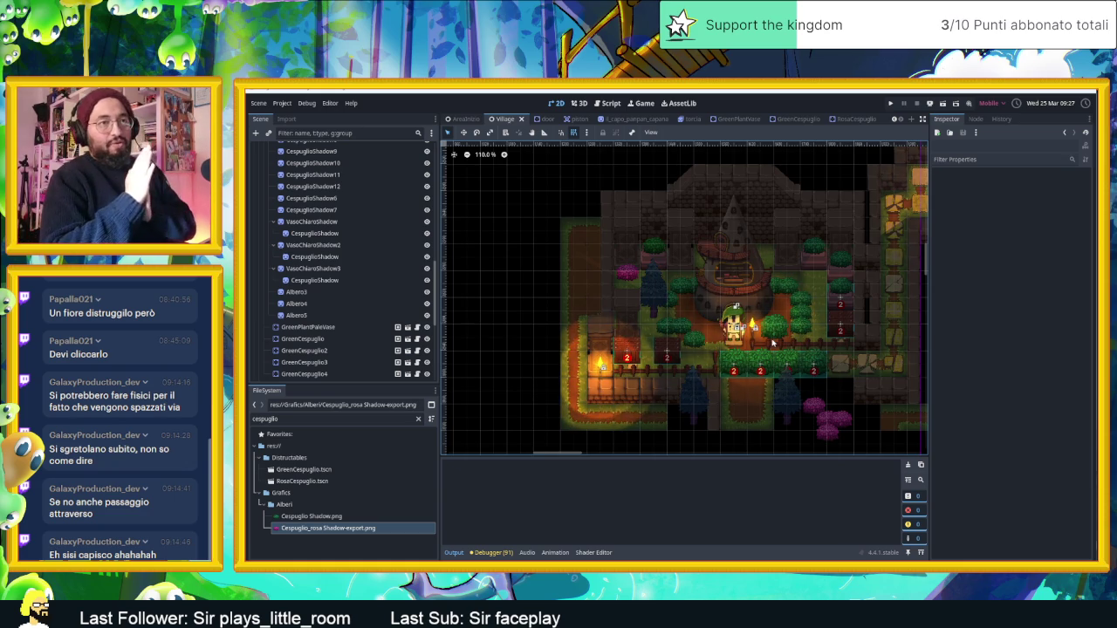
scroll(772, 343, "down", 3)
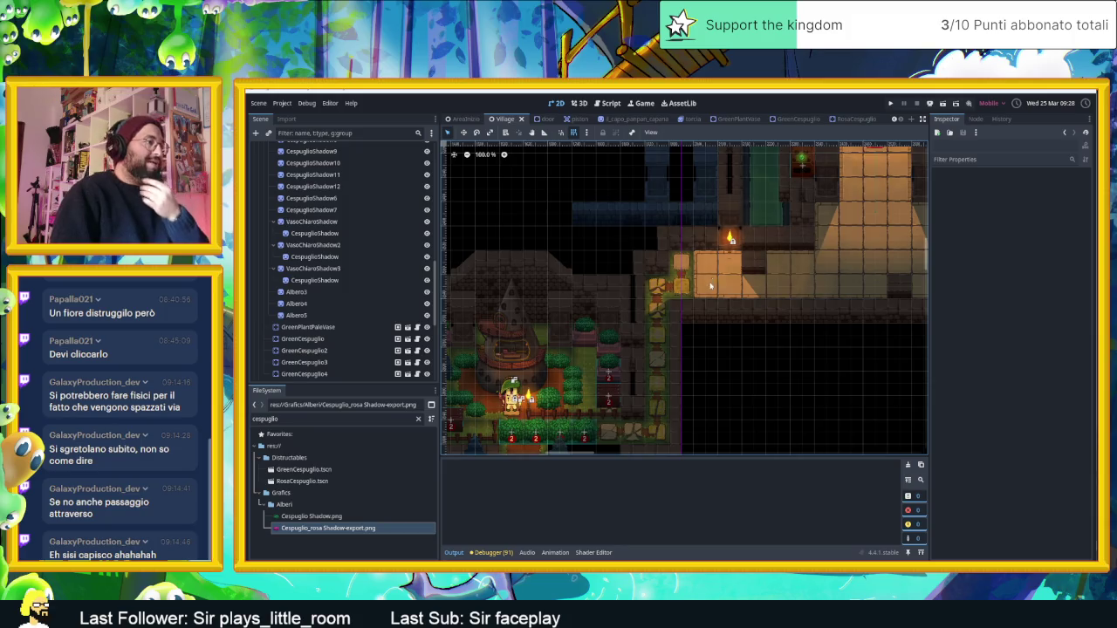
left_click_drag(698, 291, 736, 286)
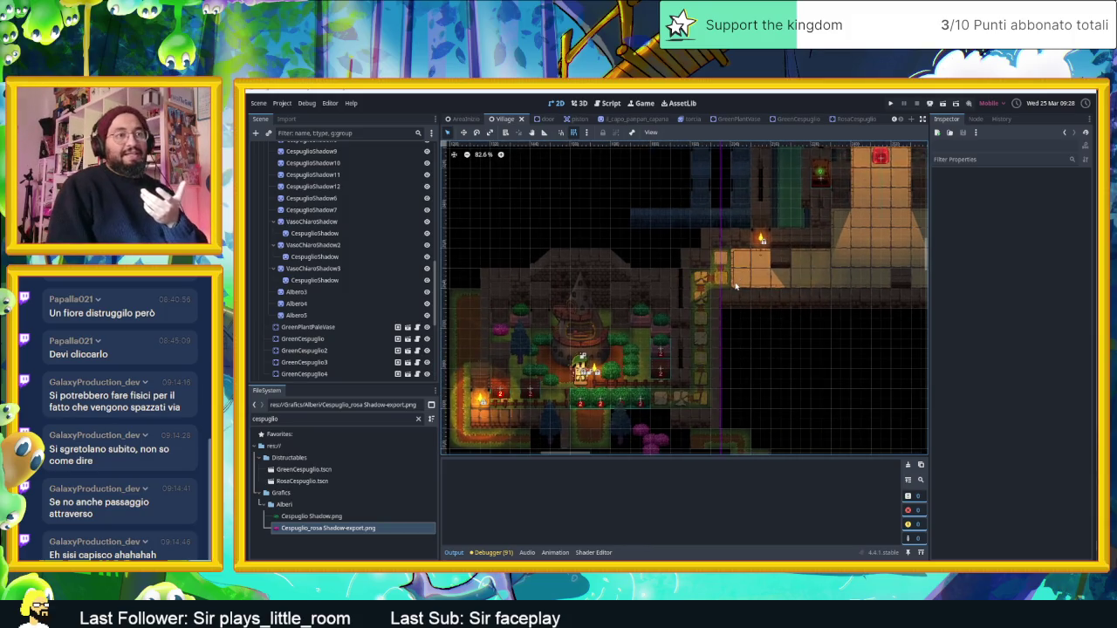
left_click_drag(651, 303, 703, 292)
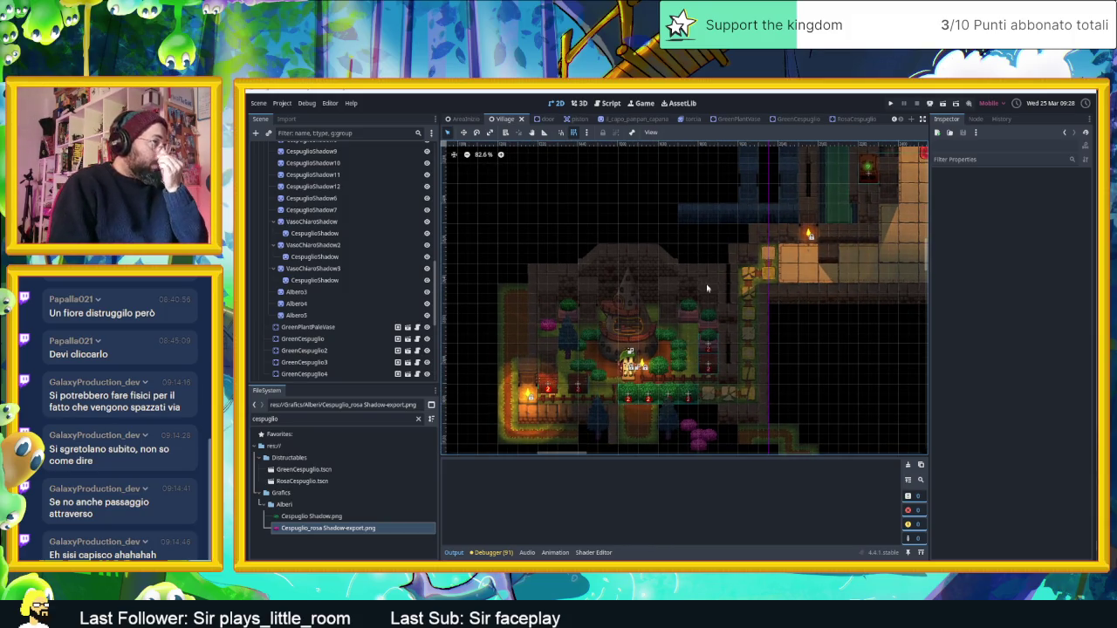
scroll(705, 291, "down", 2)
left_click_drag(701, 294, 788, 307)
scroll(789, 305, "up", 5)
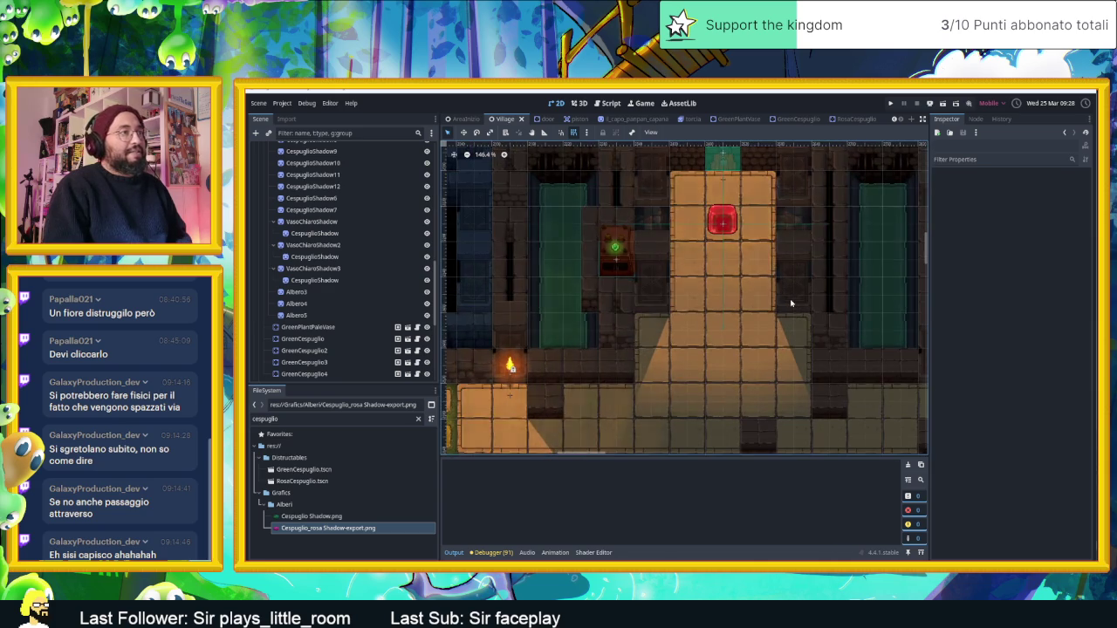
scroll(790, 303, "down", 6)
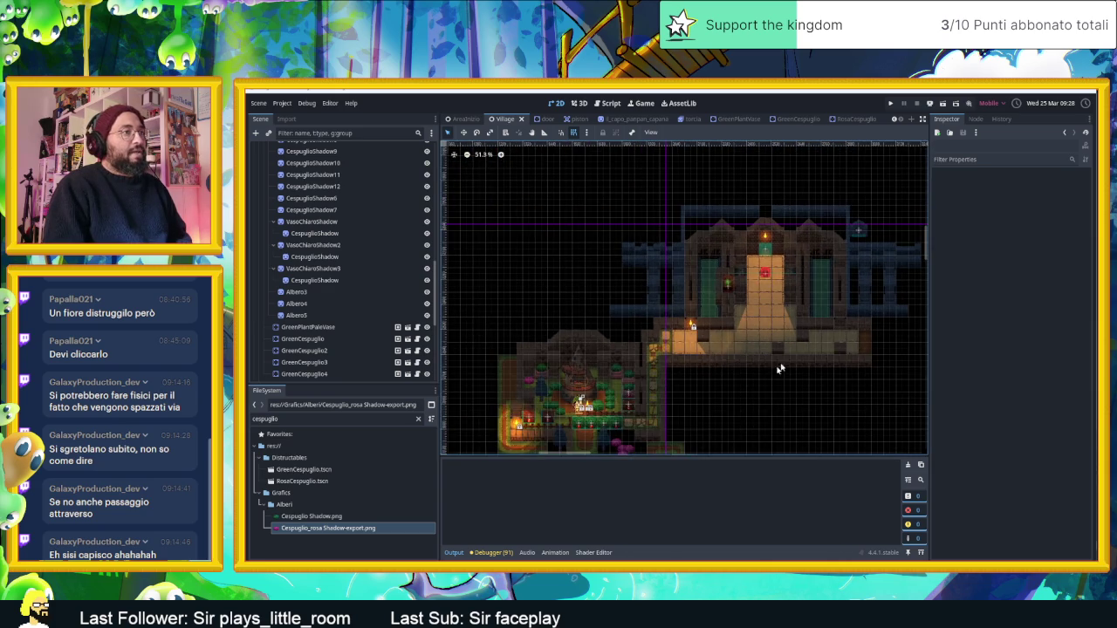
scroll(788, 359, "down", 4)
scroll(788, 359, "left", 3)
scroll(756, 326, "up", 6)
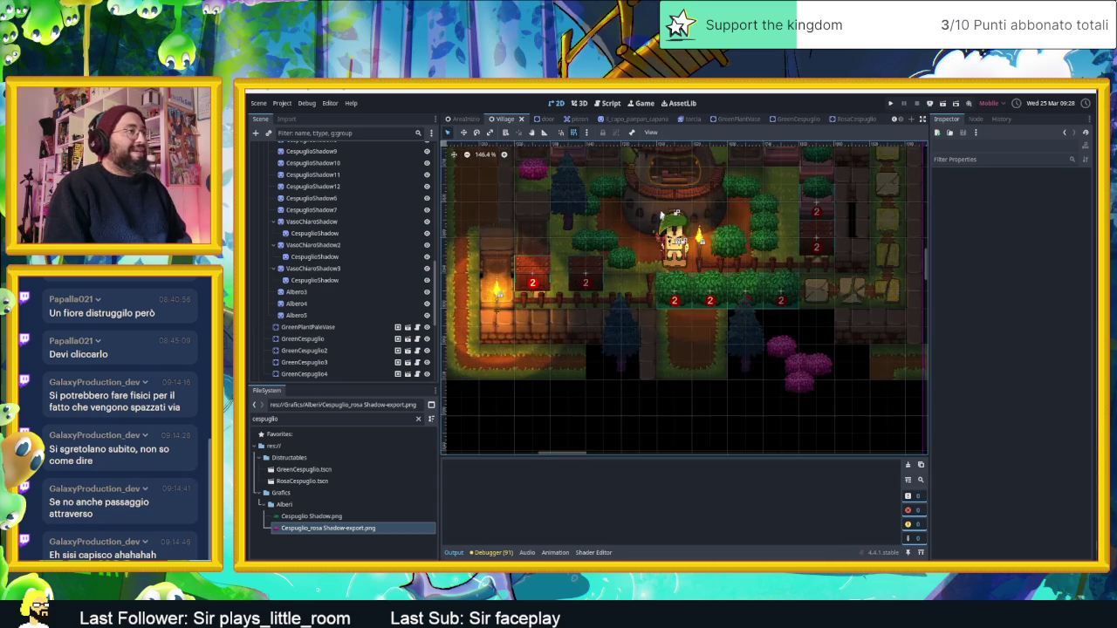
scroll(702, 223, "up", 2)
scroll(711, 262, "left", 1)
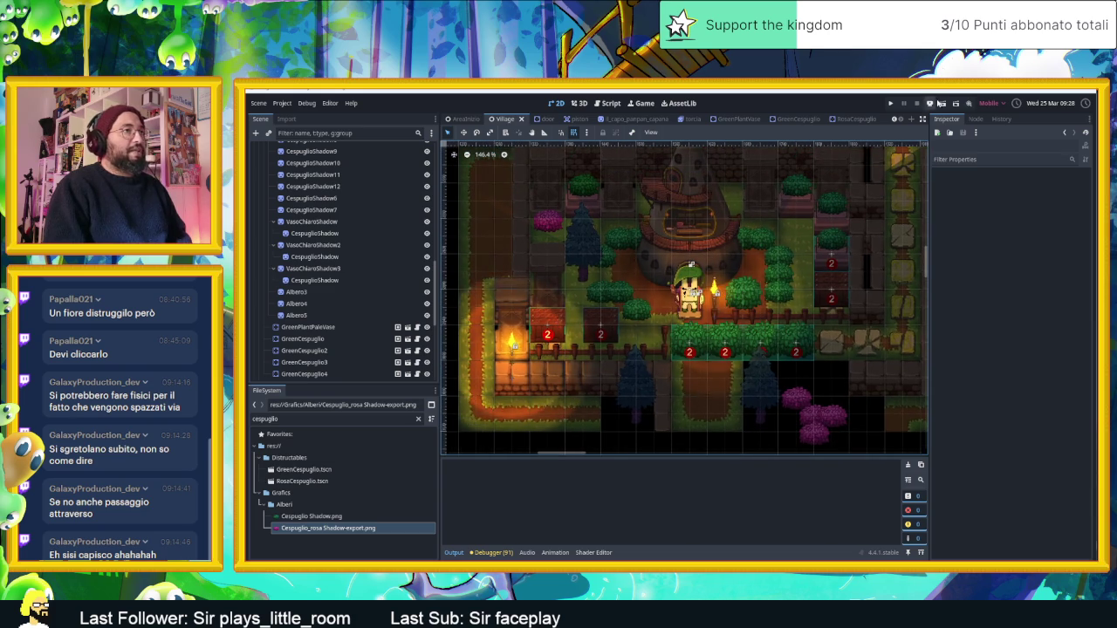
key("ctrl+s")
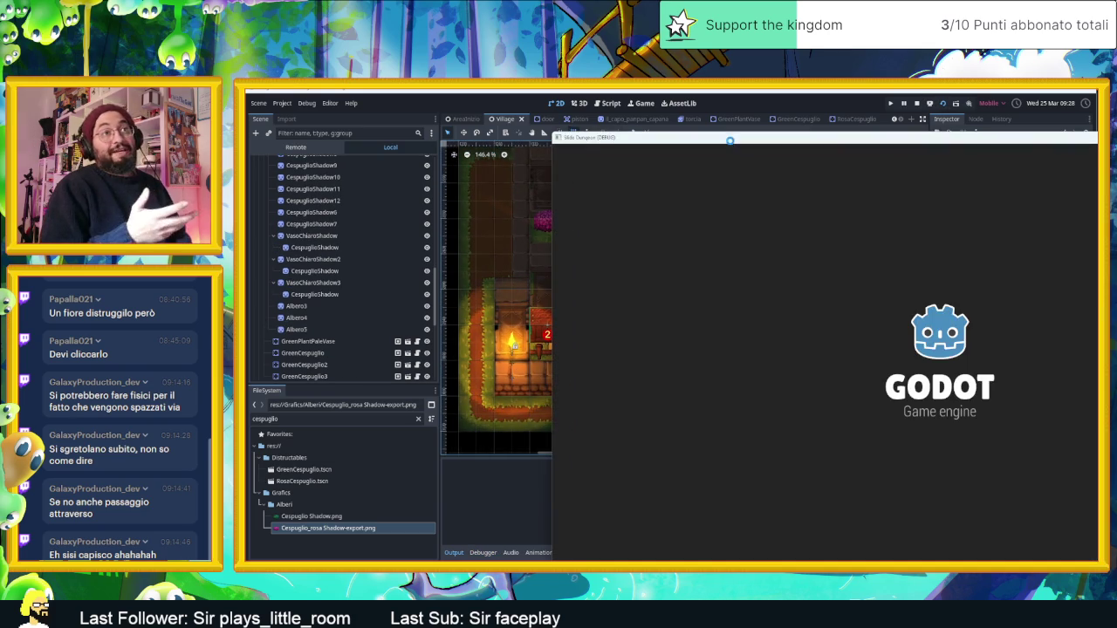
Step: Move the slime down, up, and left along the lower hall, then stop the playtest
key("Down")
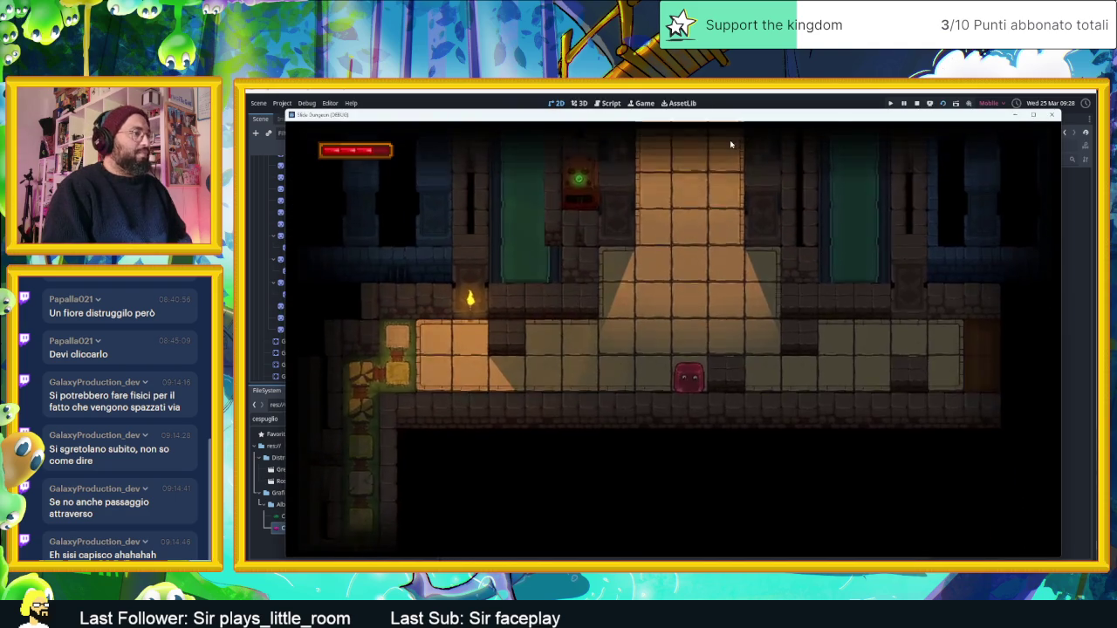
key("Up")
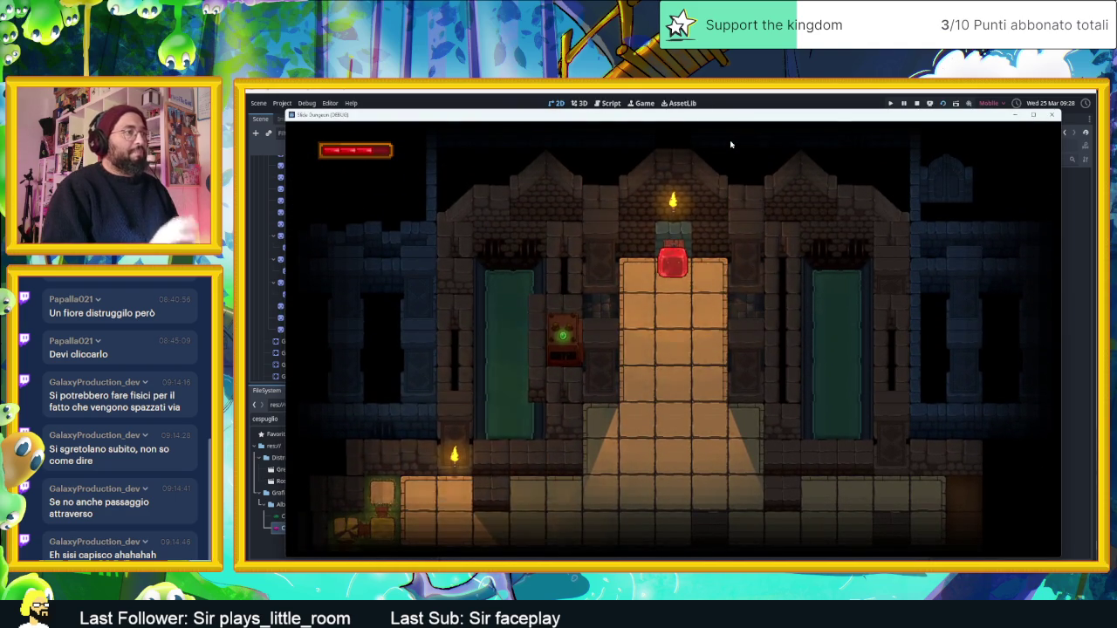
key("Left")
key("Down")
key("Left")
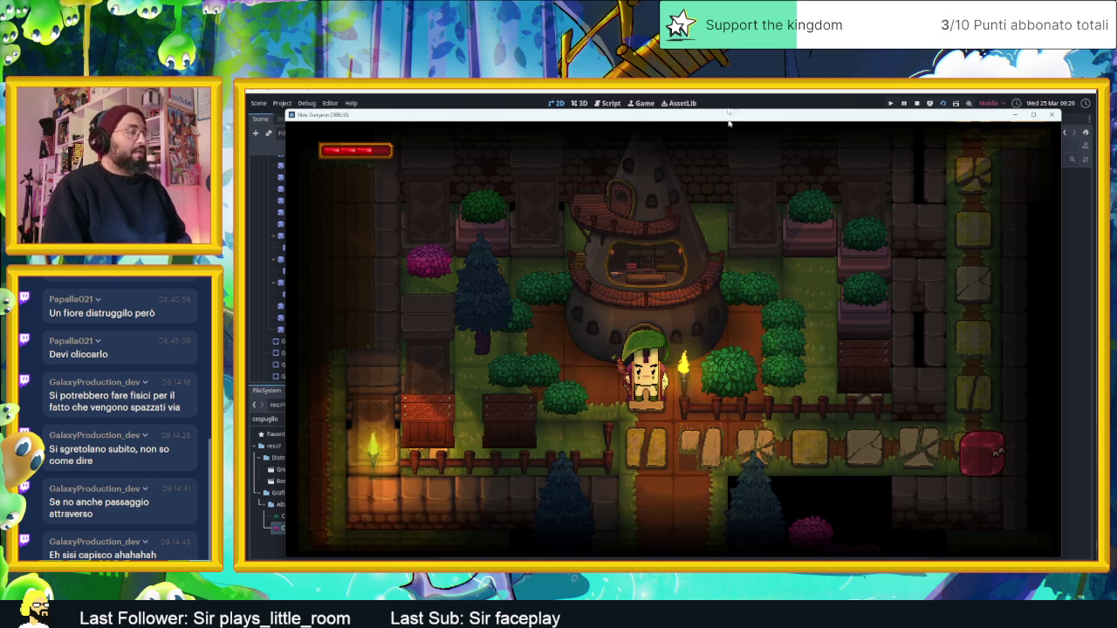
left_click(916, 103)
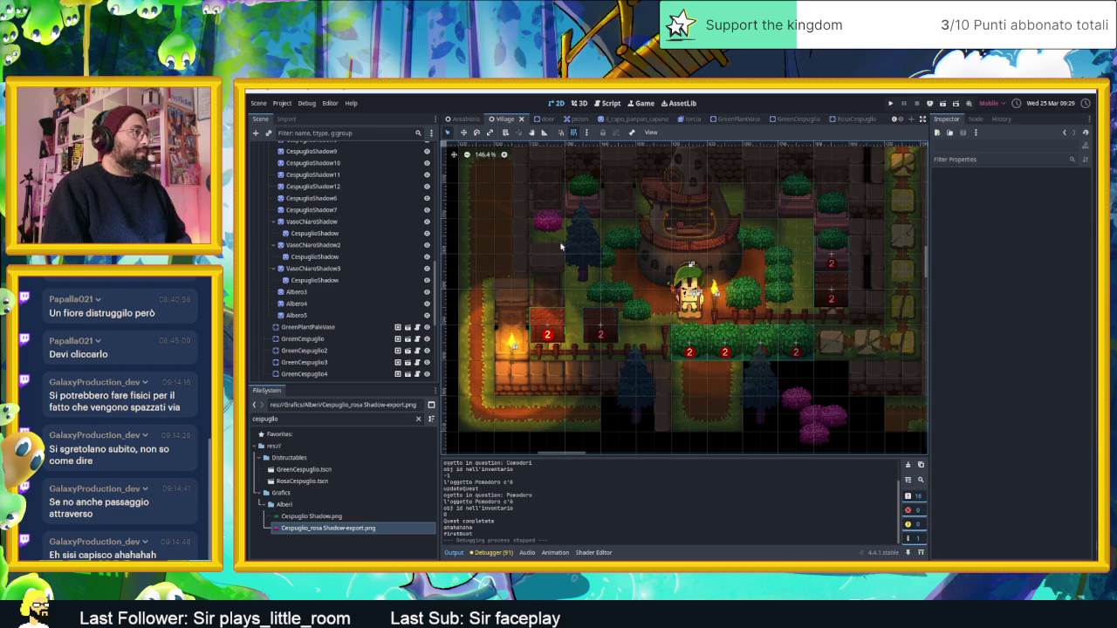
Step: Erase the path tiles along the village's left edge on the Pavimento layer
scroll(600, 254, "down", 3)
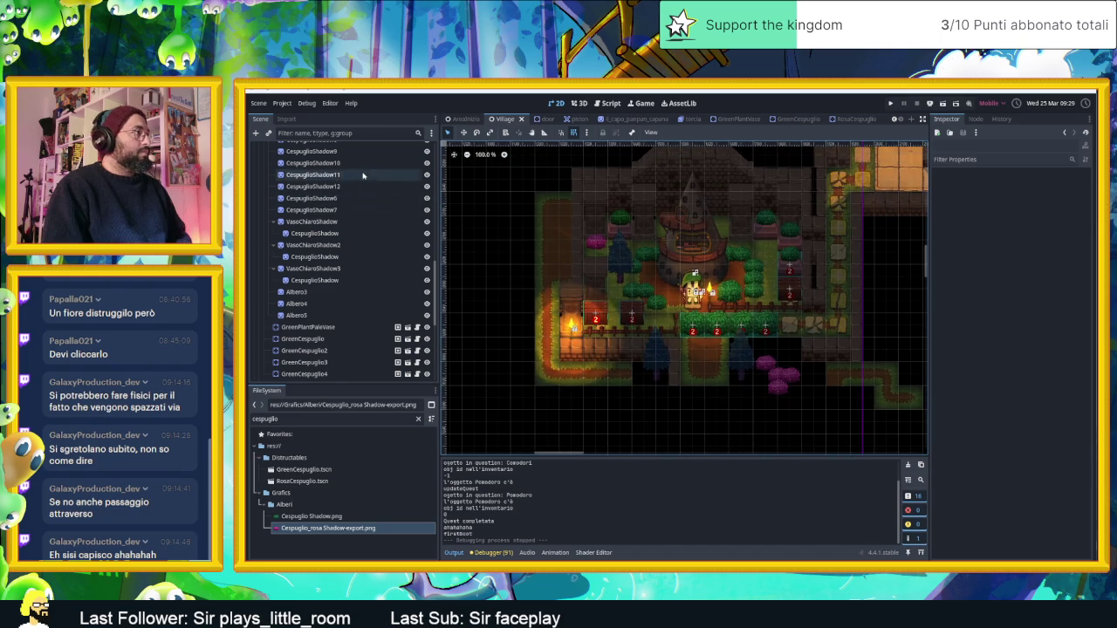
left_click(558, 218)
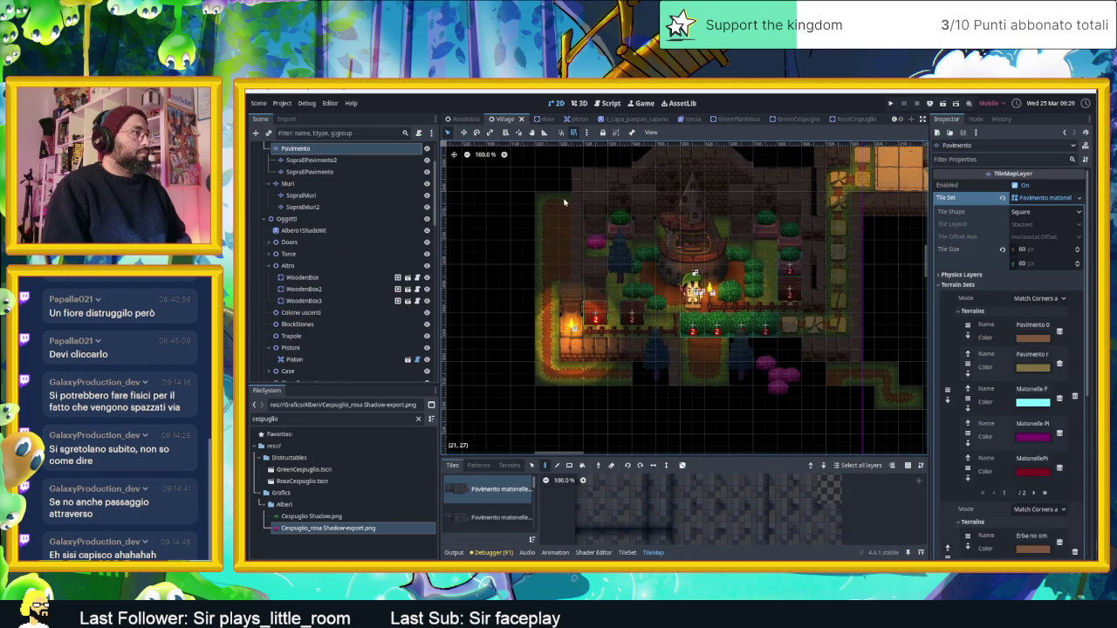
mouse_move(560, 286)
left_mouse_down()
mouse_move(548, 218)
mouse_move(550, 382)
mouse_move(617, 379)
left_mouse_up()
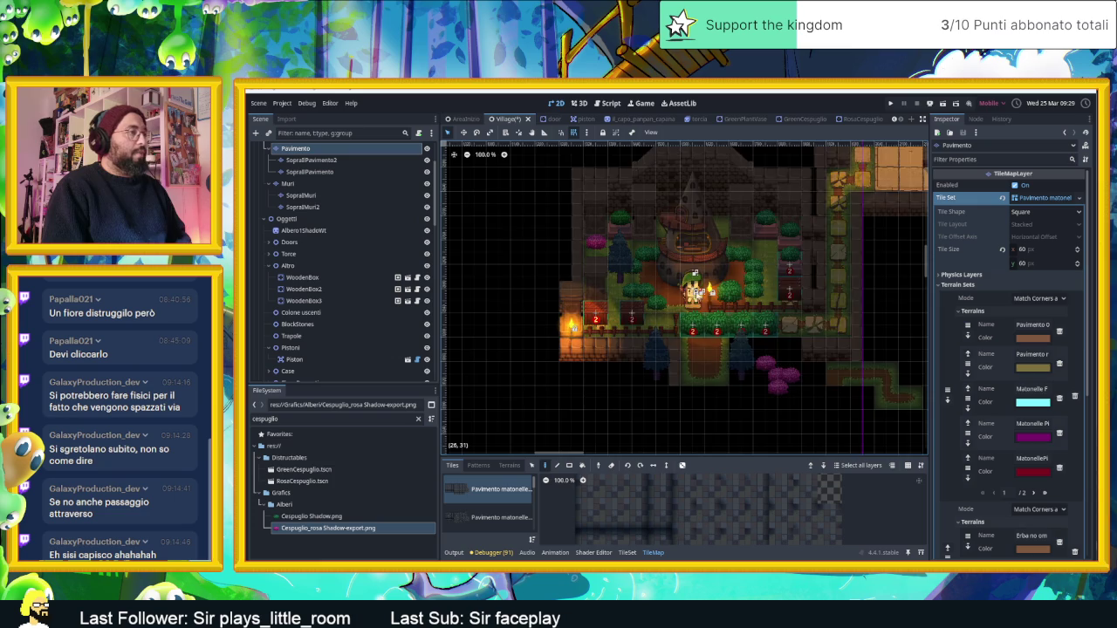
scroll(757, 310, "up", 4)
scroll(756, 310, "up", 1)
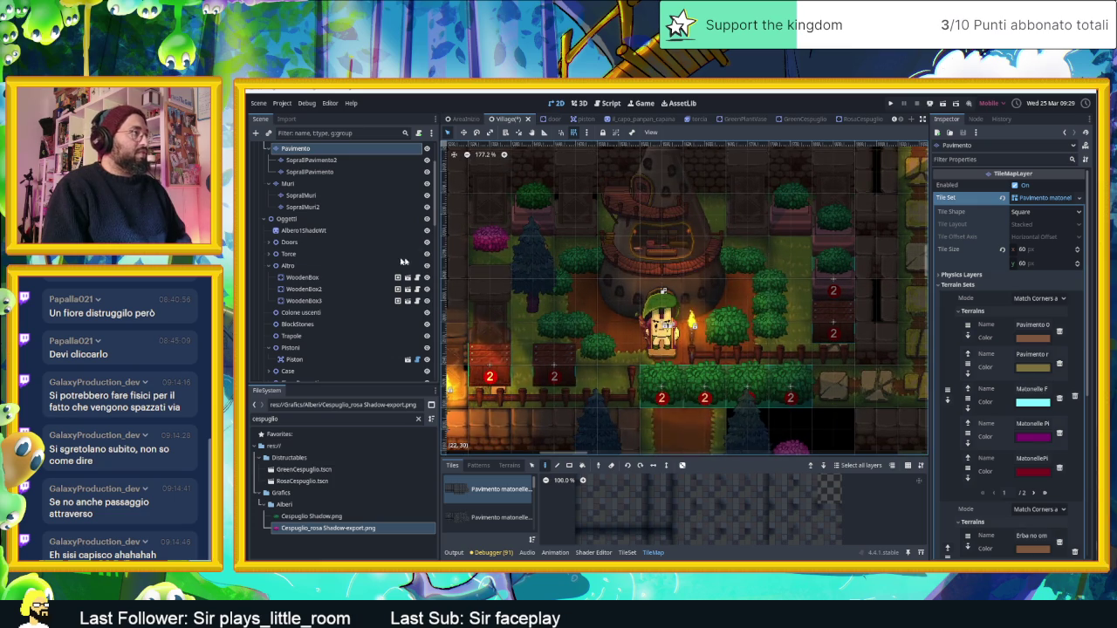
Step: Move the Albero3 tree left into the dark area and place a duplicate up-left of it
left_click(519, 279)
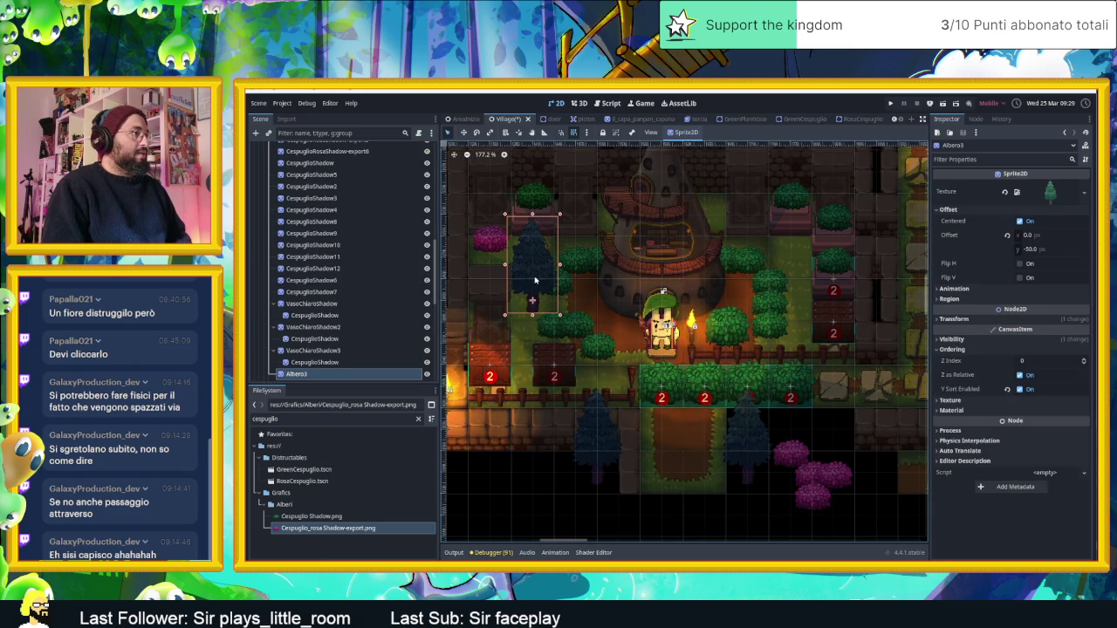
mouse_move(537, 279)
left_mouse_down()
mouse_move(702, 280)
mouse_move(520, 278)
left_mouse_up()
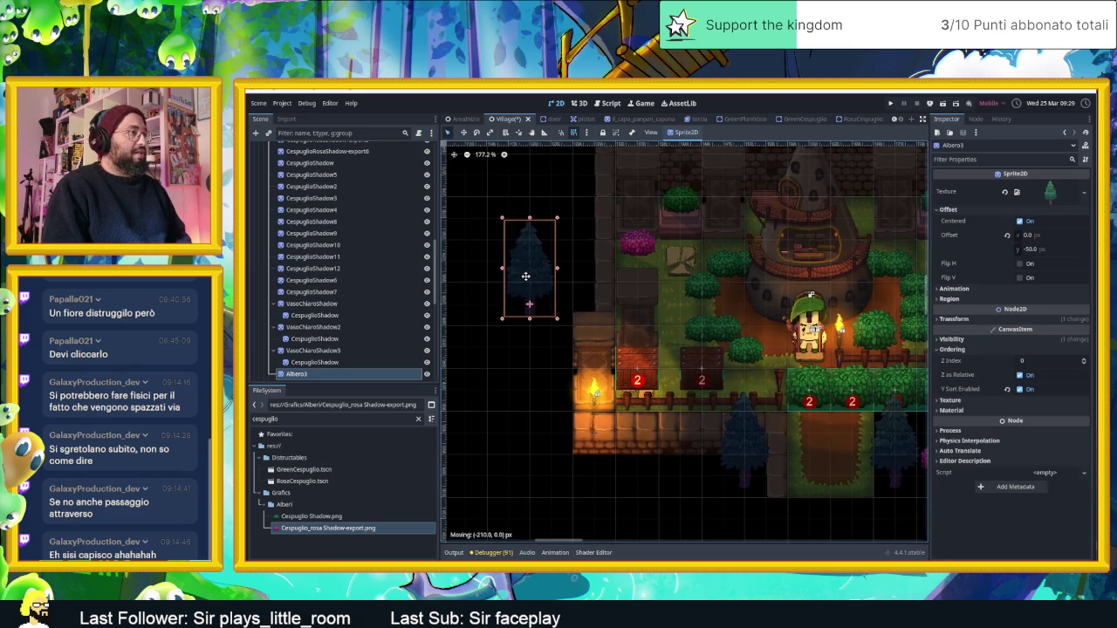
left_click_drag(733, 369, 648, 277)
key("ctrl+d")
mouse_move(661, 353)
left_mouse_down()
mouse_move(487, 352)
mouse_move(465, 285)
left_mouse_up()
Step: Move Albero4 into the dark area and place a new copy, Albero5, below the torch wall
mouse_move(548, 295)
left_mouse_down()
mouse_move(603, 313)
mouse_move(500, 264)
left_mouse_up()
left_click_drag(902, 452, 756, 476)
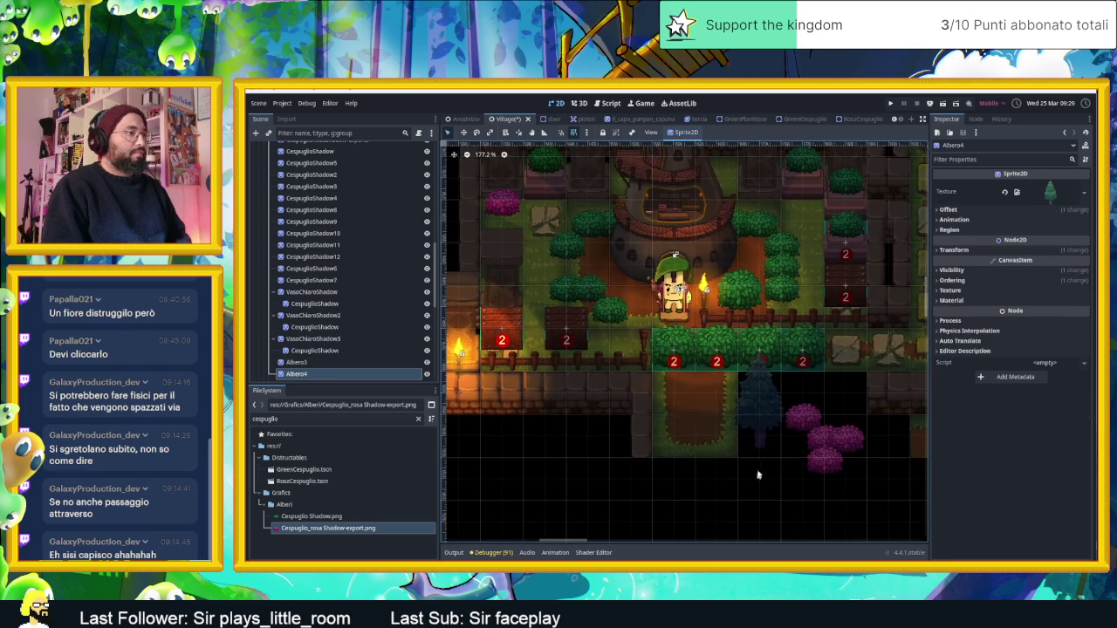
key("ctrl+d")
left_click_drag(756, 410, 502, 441)
mouse_move(613, 452)
left_mouse_down()
mouse_move(754, 450)
mouse_move(545, 379)
mouse_move(523, 354)
left_mouse_up()
left_click_drag(719, 409, 570, 465)
scroll(709, 334, "up", 3)
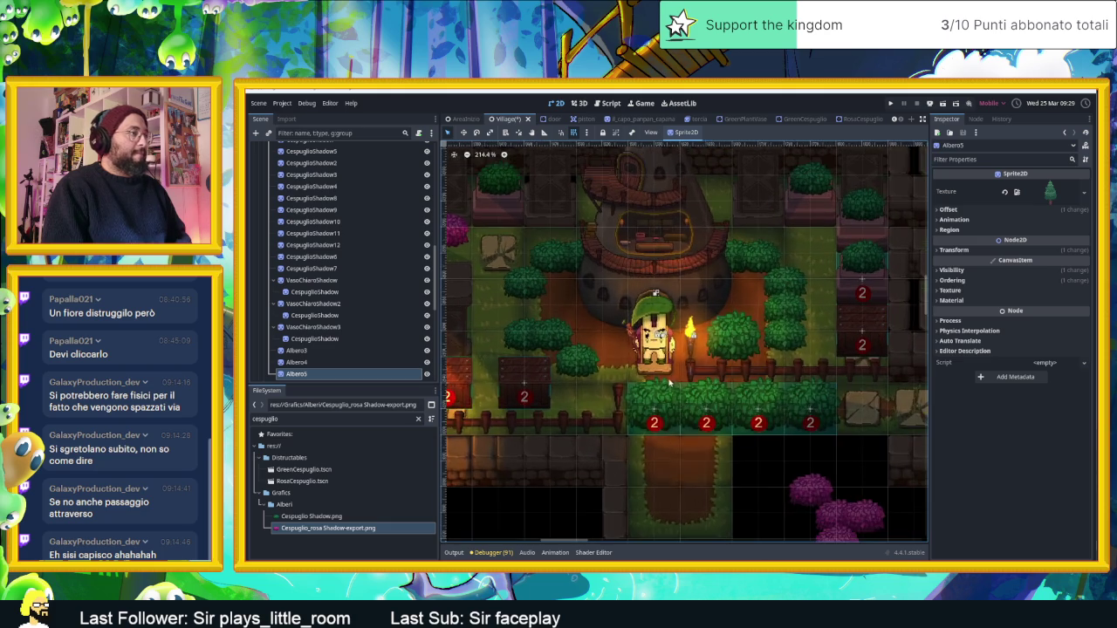
left_click(539, 250)
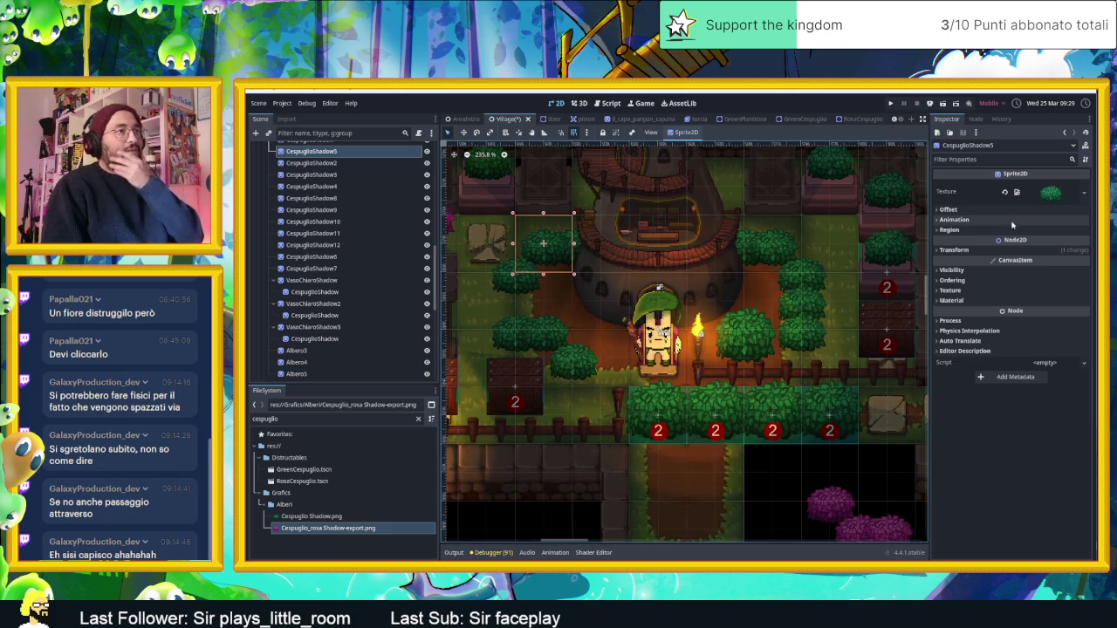
Step: Select CespuglioShadow through CespuglioShadow7 and set their Transform Scale to 0.5 on x and y
scroll(323, 233, "up", 3)
left_click(323, 201)
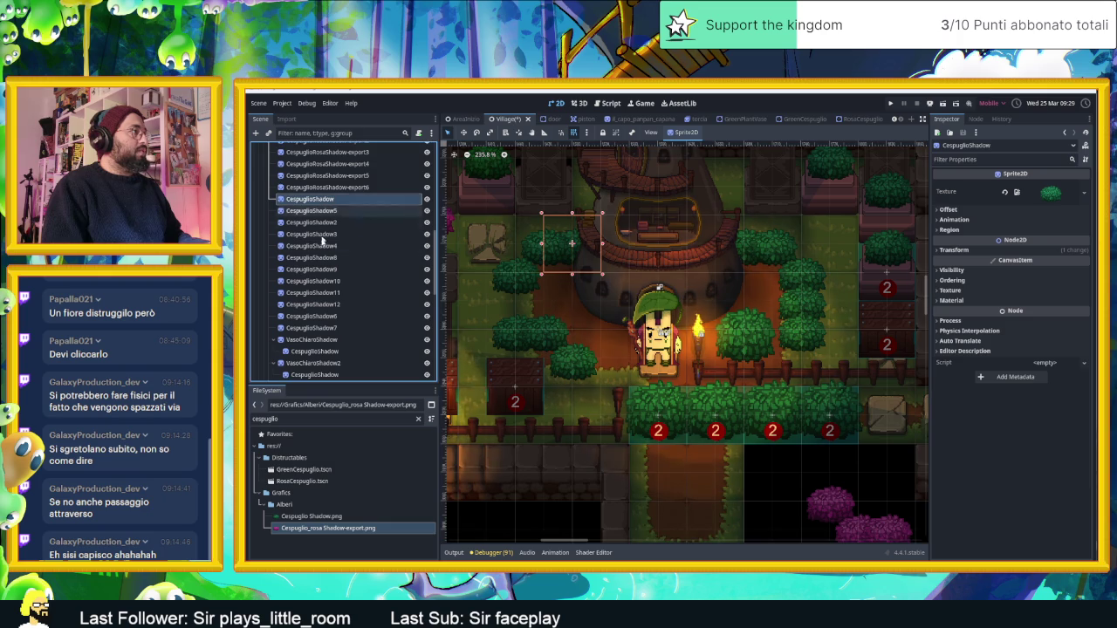
left_click(324, 186)
left_click(330, 199)
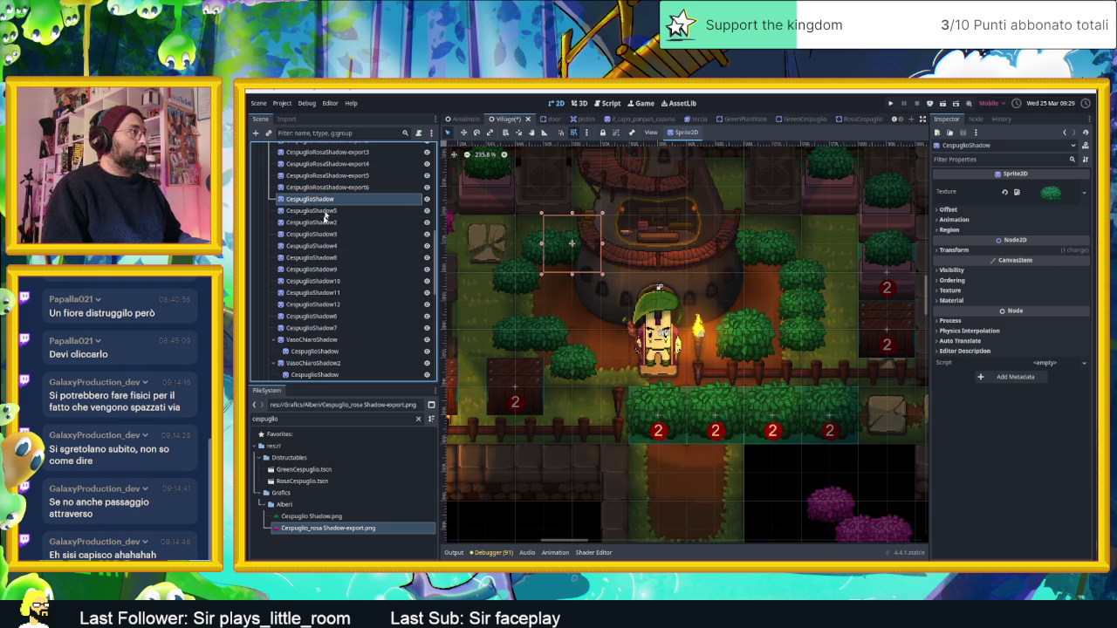
left_click(332, 328, "shift")
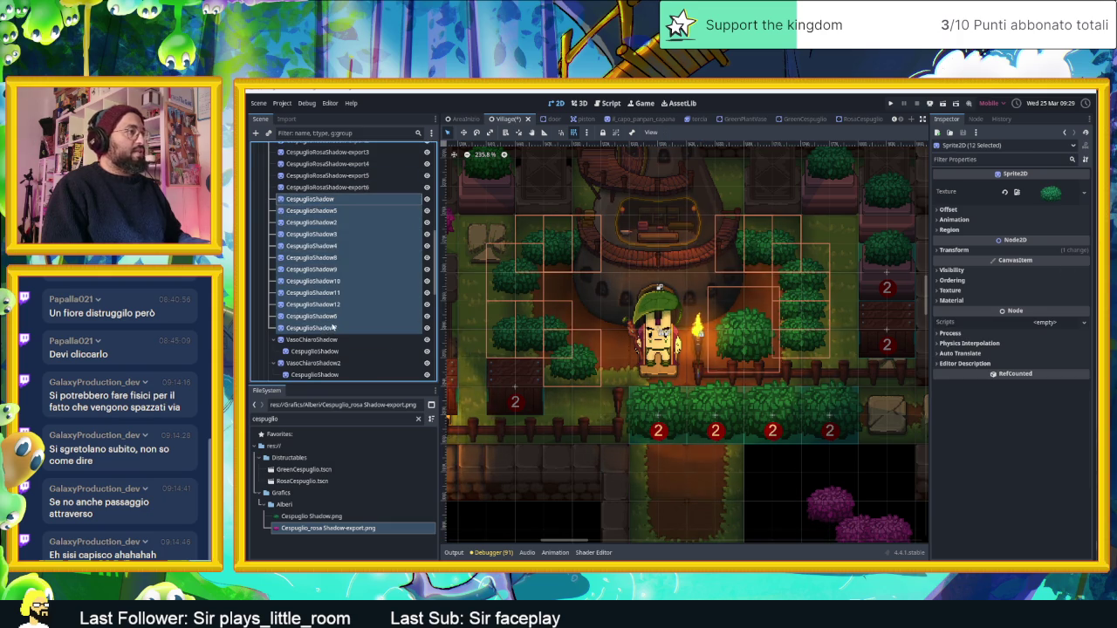
left_click(974, 252)
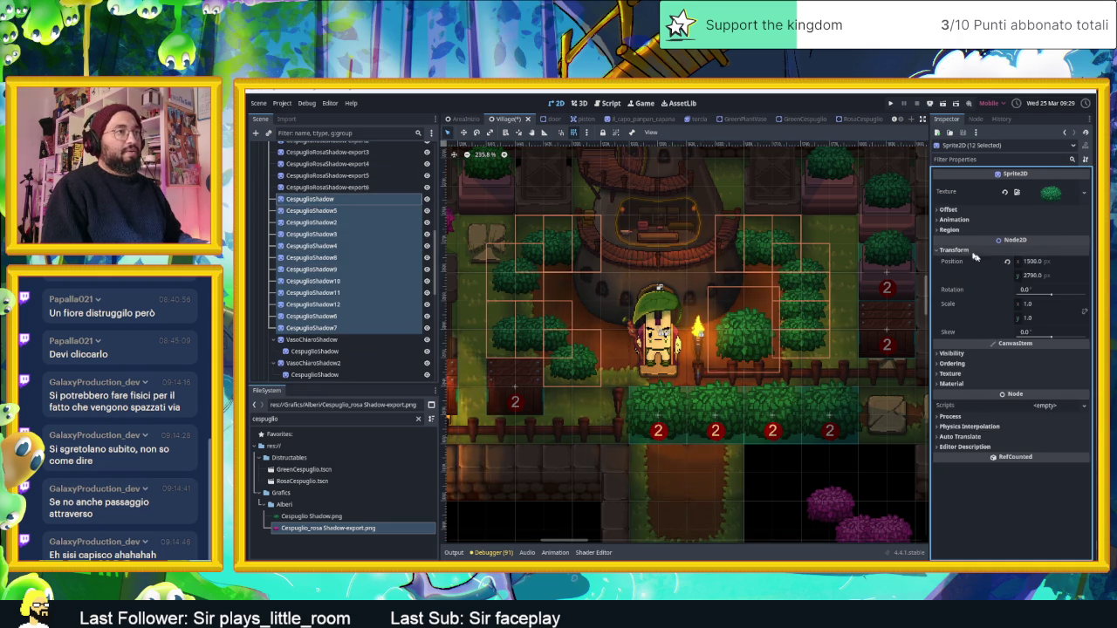
left_click(1042, 304)
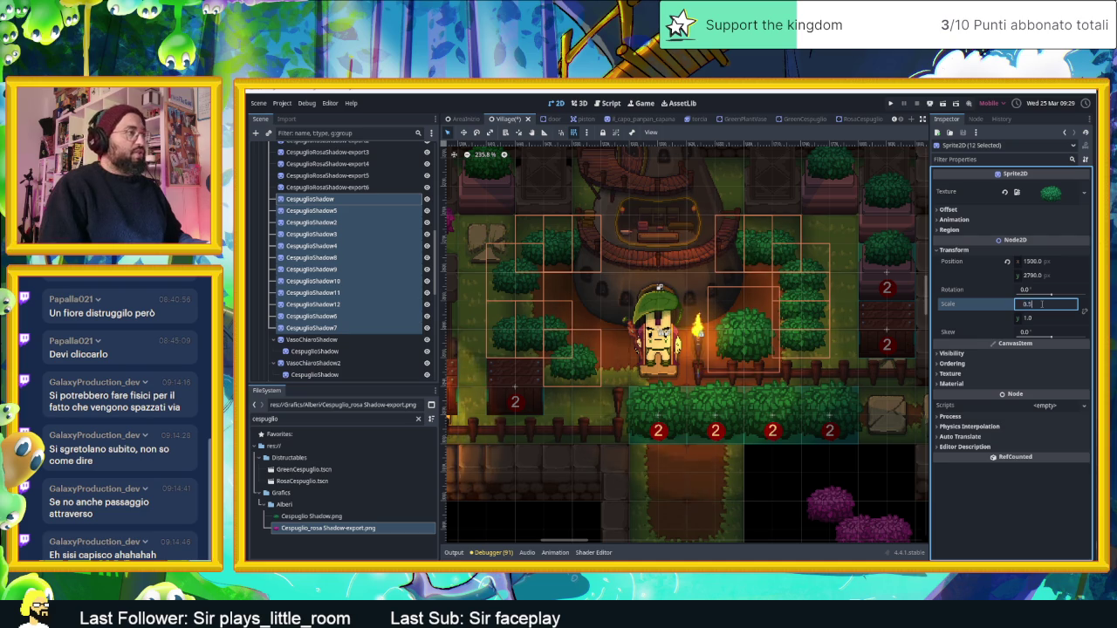
type("0.5")
key("Return")
left_click(1046, 317)
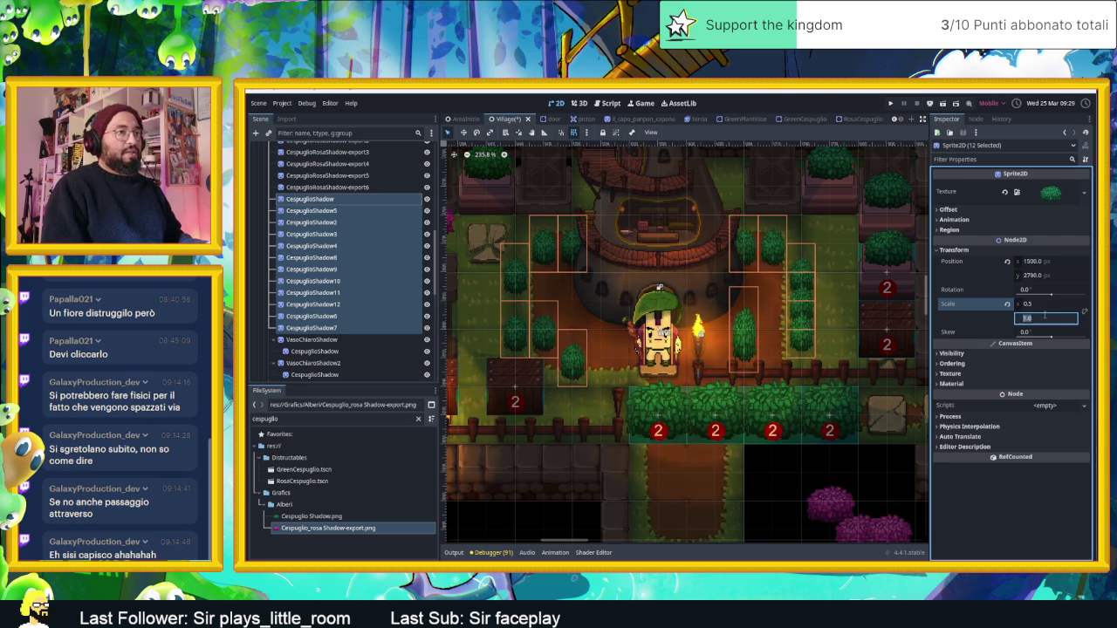
type("0.5")
key("Return")
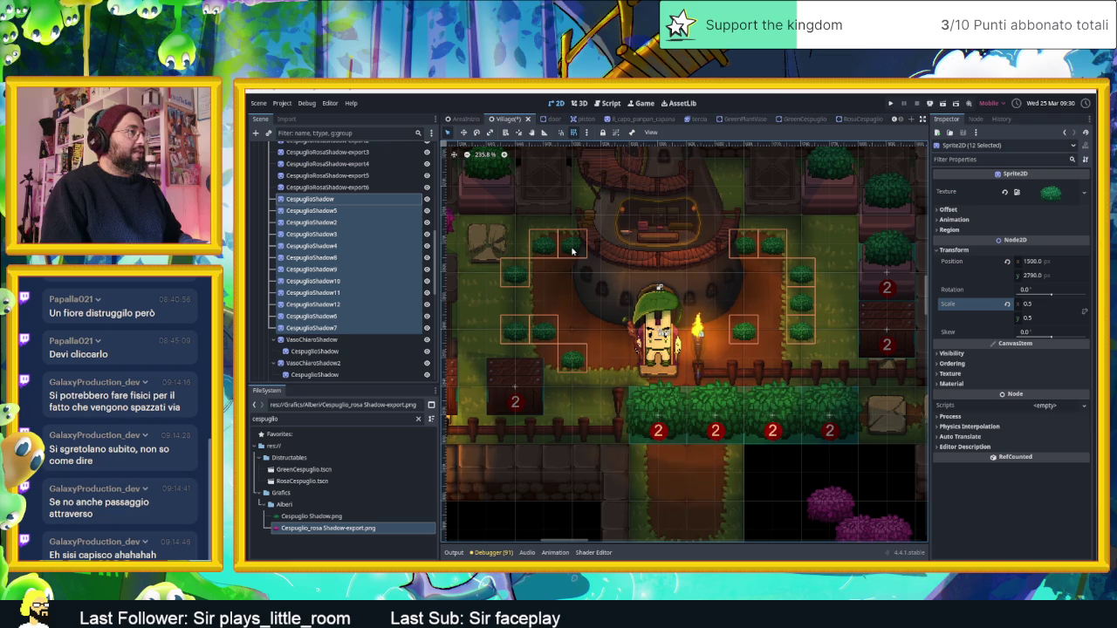
Step: Shift CespuglioShadow5, 7, 8 and 12 by 30–60 px so they line the path in rows
left_click_drag(725, 312, 807, 318)
left_click(843, 468)
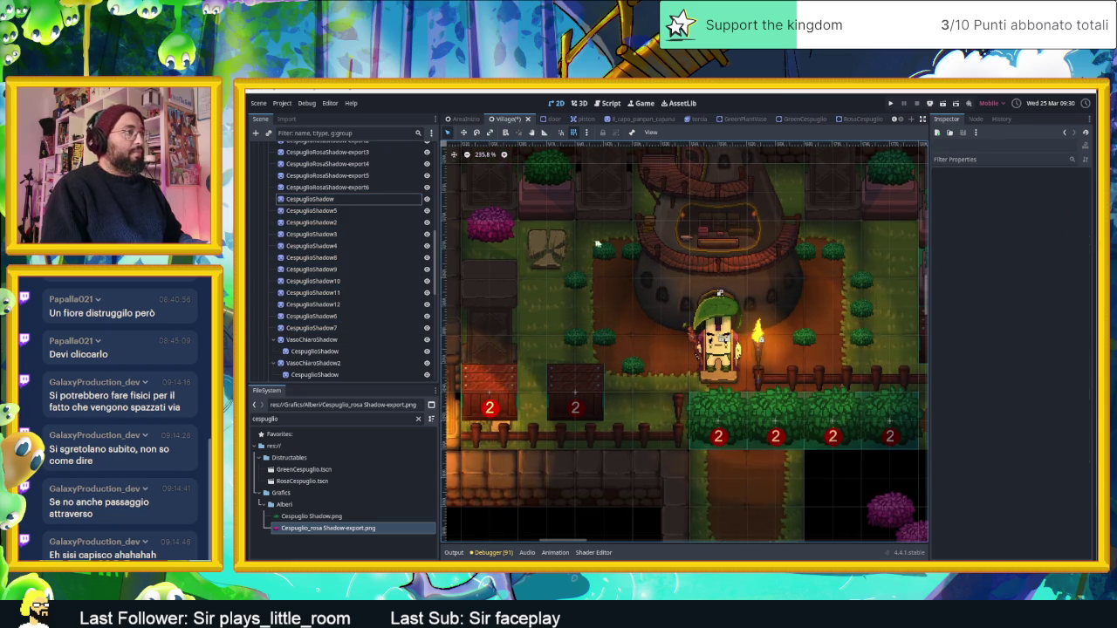
left_click(609, 253)
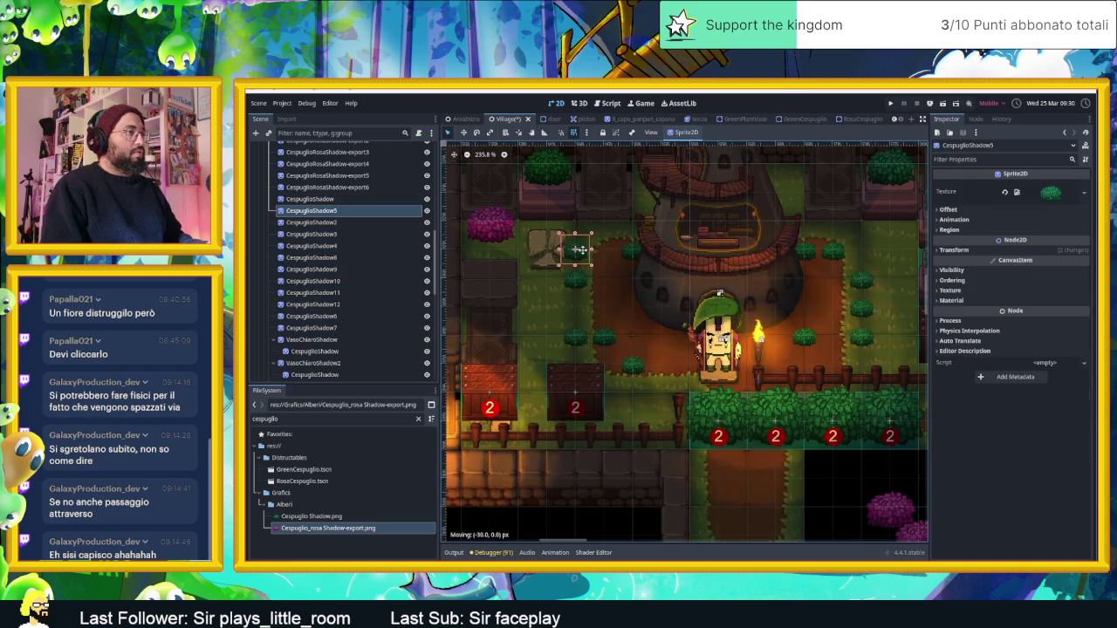
left_click(576, 284)
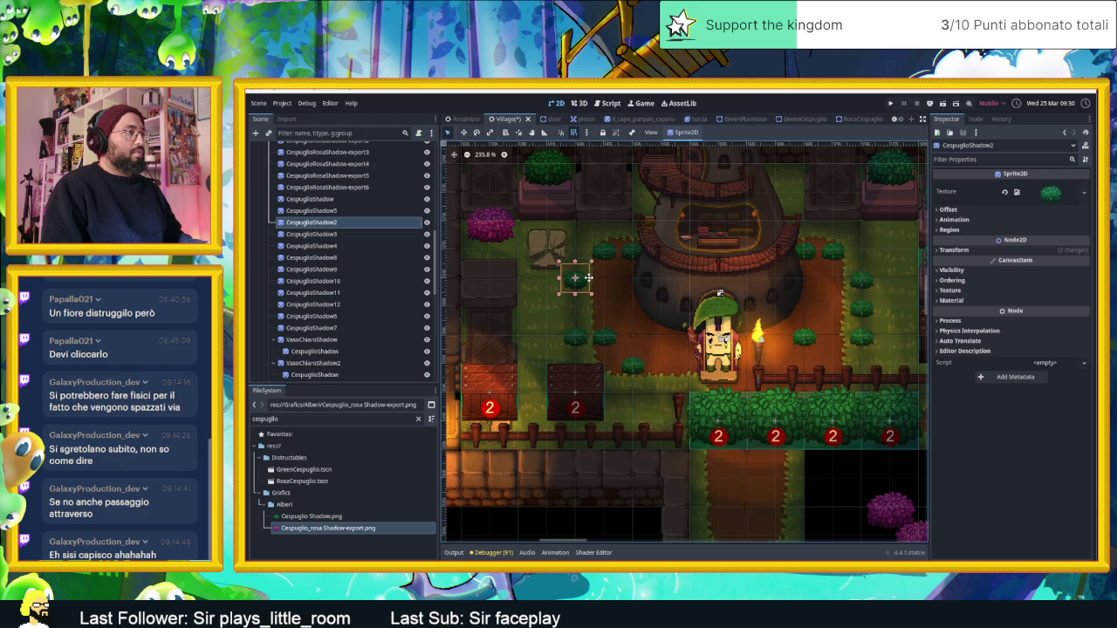
left_click(602, 254)
mouse_move(602, 252)
left_mouse_down()
mouse_move(578, 251)
mouse_move(609, 249)
left_mouse_up()
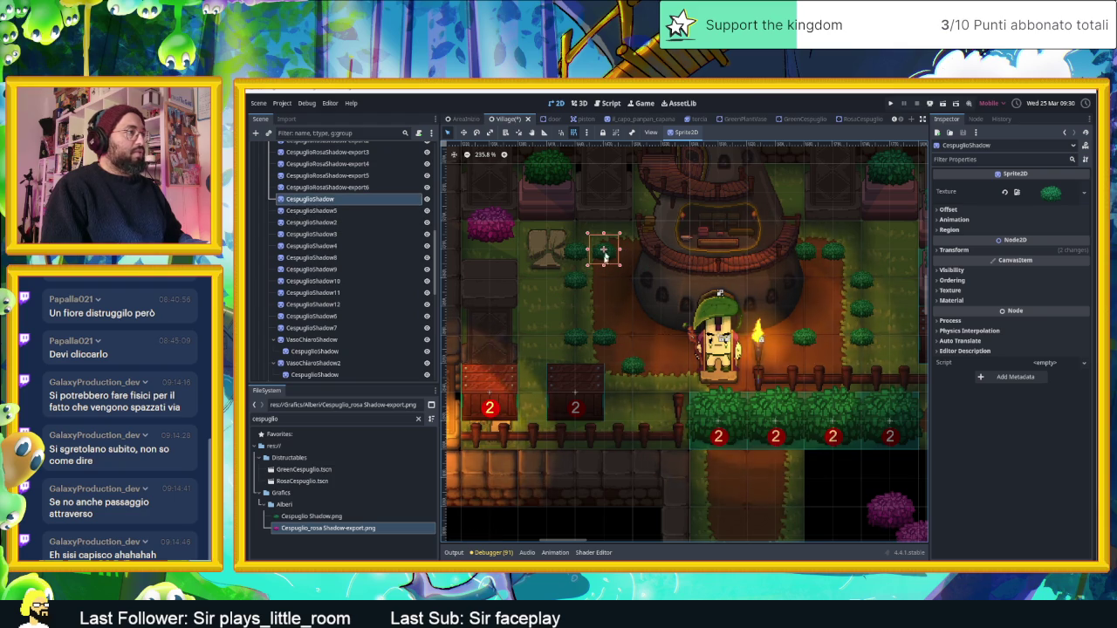
left_click(575, 336)
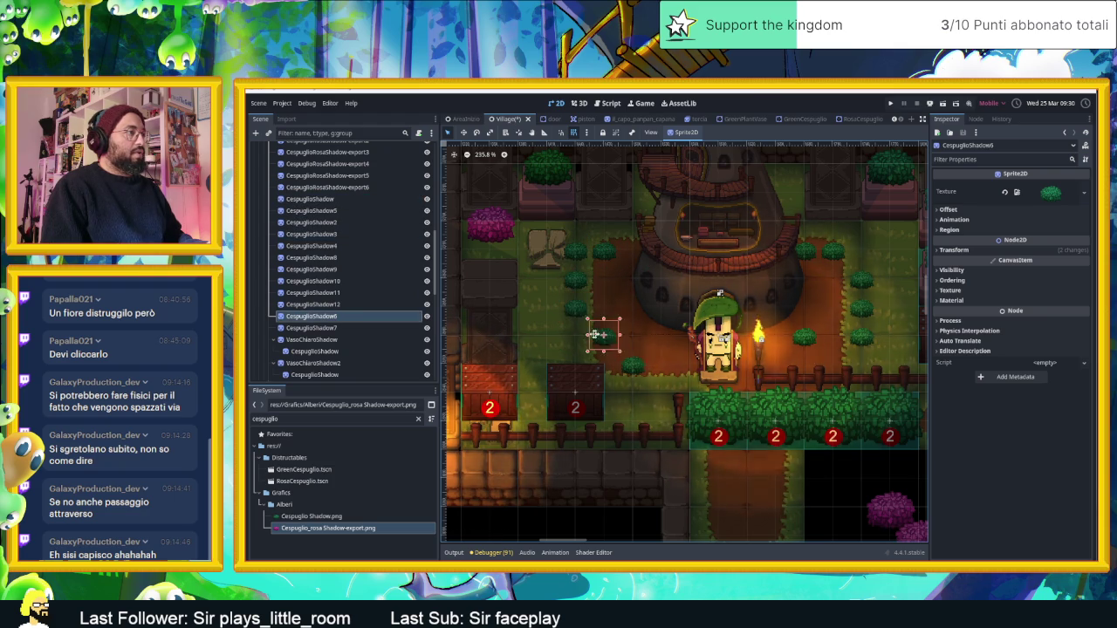
left_click_drag(628, 368, 586, 371)
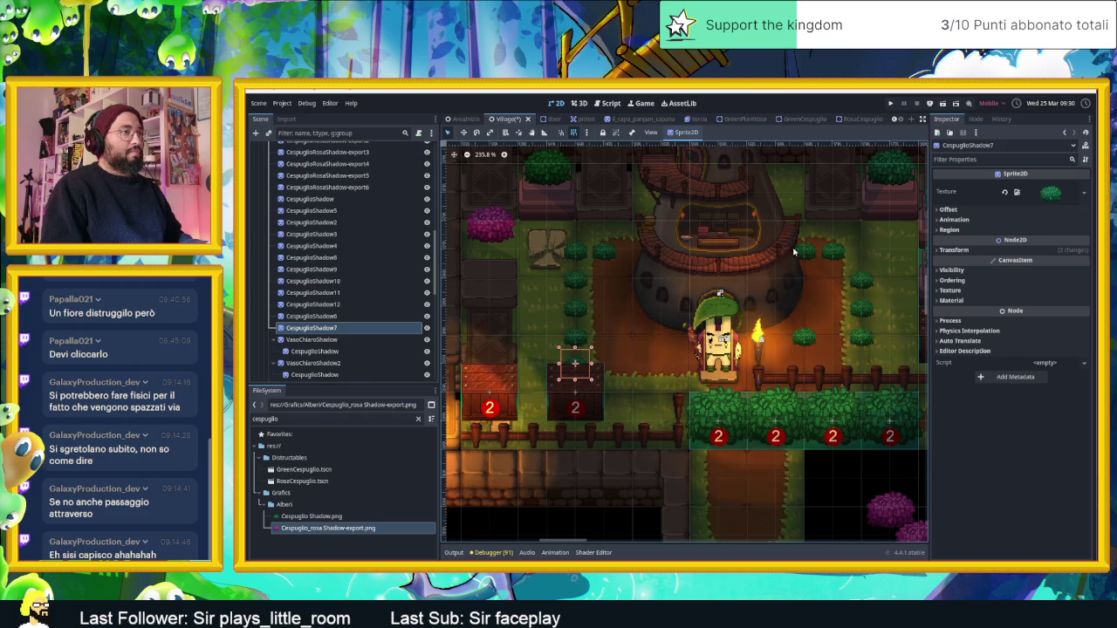
mouse_move(822, 252)
left_mouse_down()
mouse_move(858, 249)
mouse_move(821, 254)
mouse_move(829, 251)
left_mouse_up()
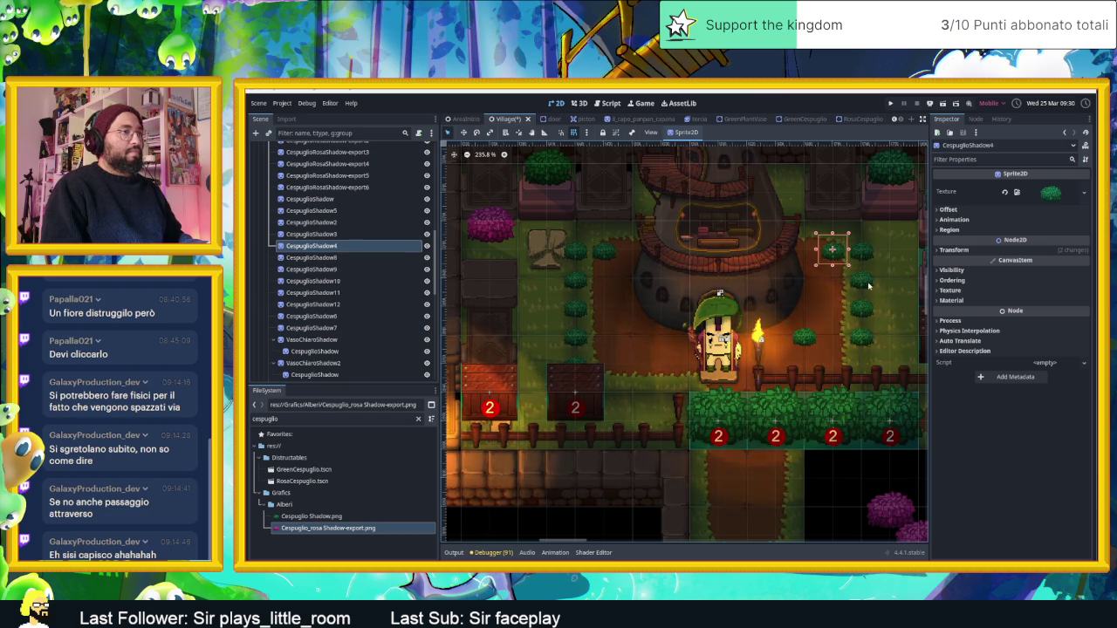
mouse_move(804, 337)
left_mouse_down()
mouse_move(864, 367)
mouse_move(845, 293)
left_mouse_up()
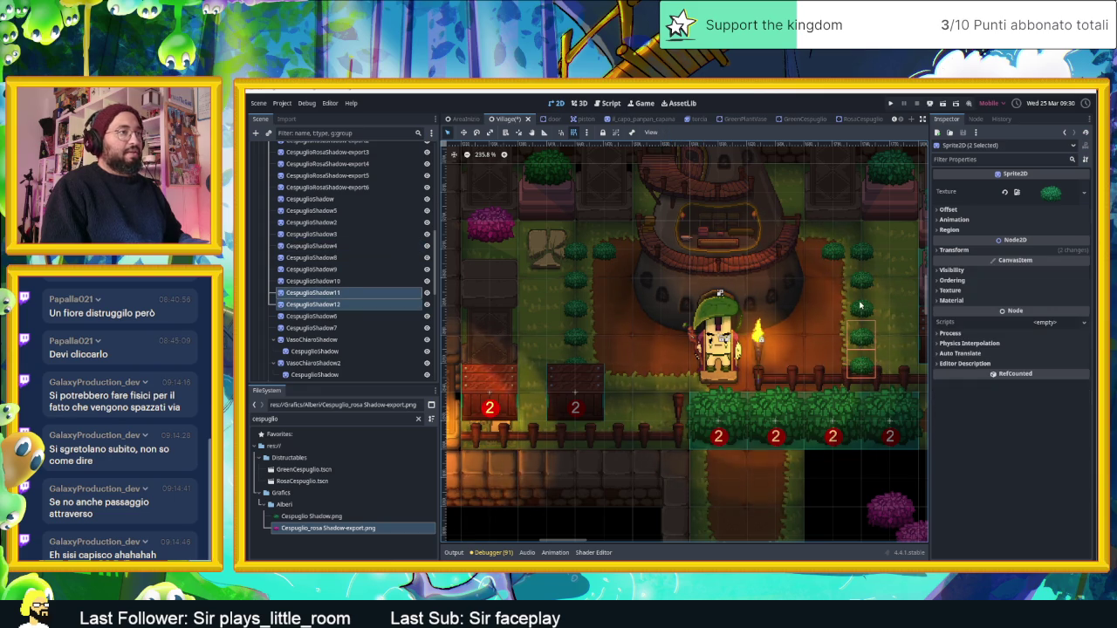
left_click(862, 278, "shift")
Step: Select all twelve CespuglioShadow bushes lining the path
left_click(861, 251, "shift")
left_click(833, 250, "shift")
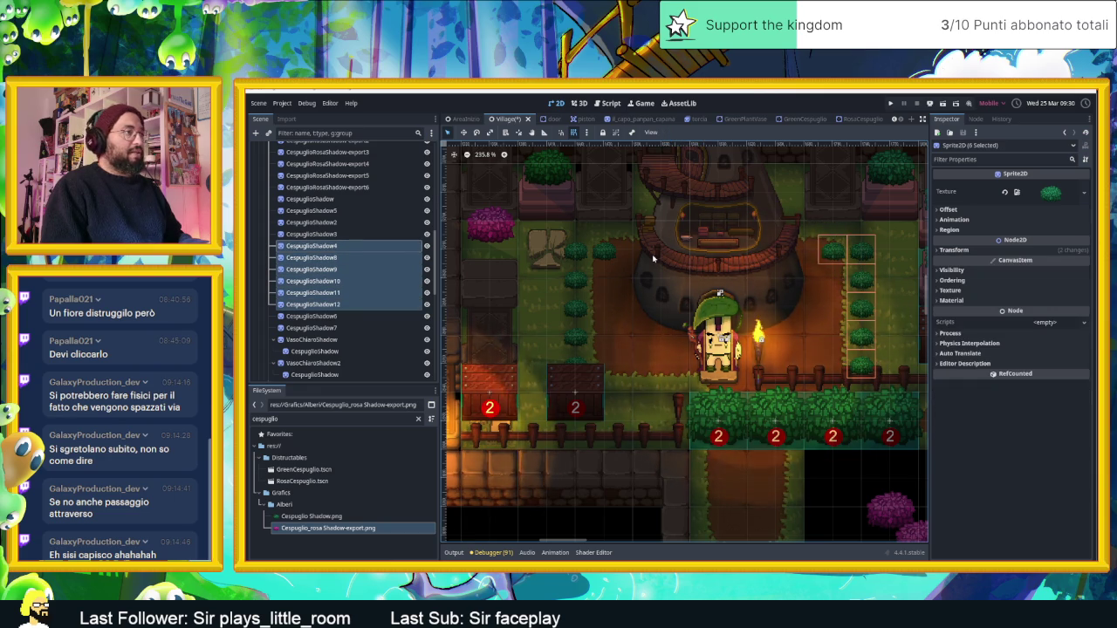
left_click(603, 250, "shift")
left_click(576, 250, "shift")
left_click(575, 279, "shift")
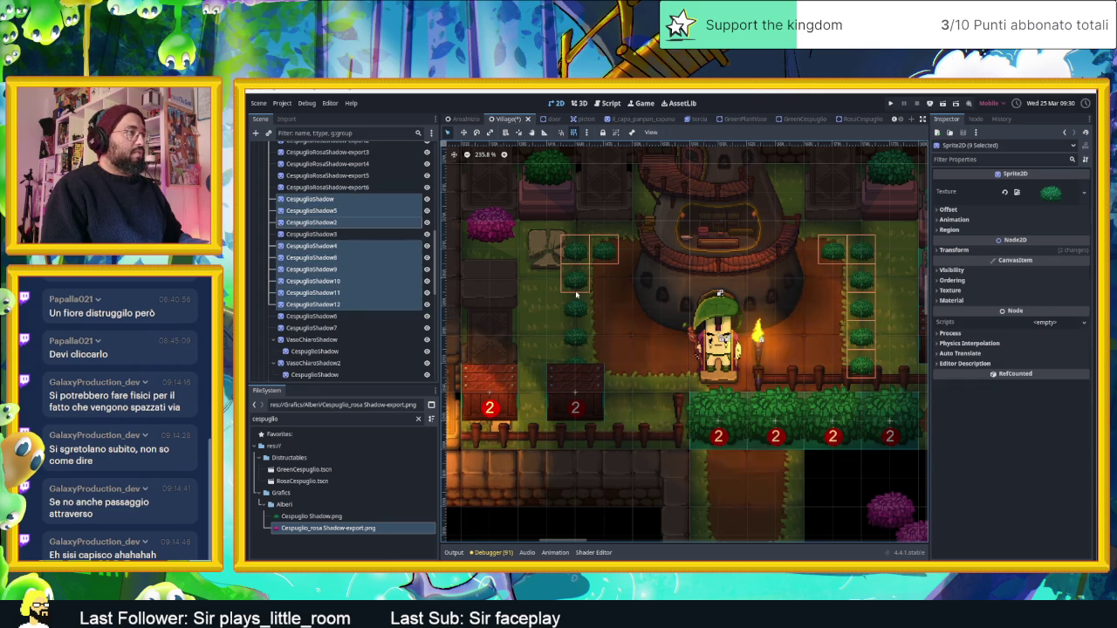
left_click(575, 307, "shift")
left_click(575, 336, "shift")
left_click(575, 364, "shift")
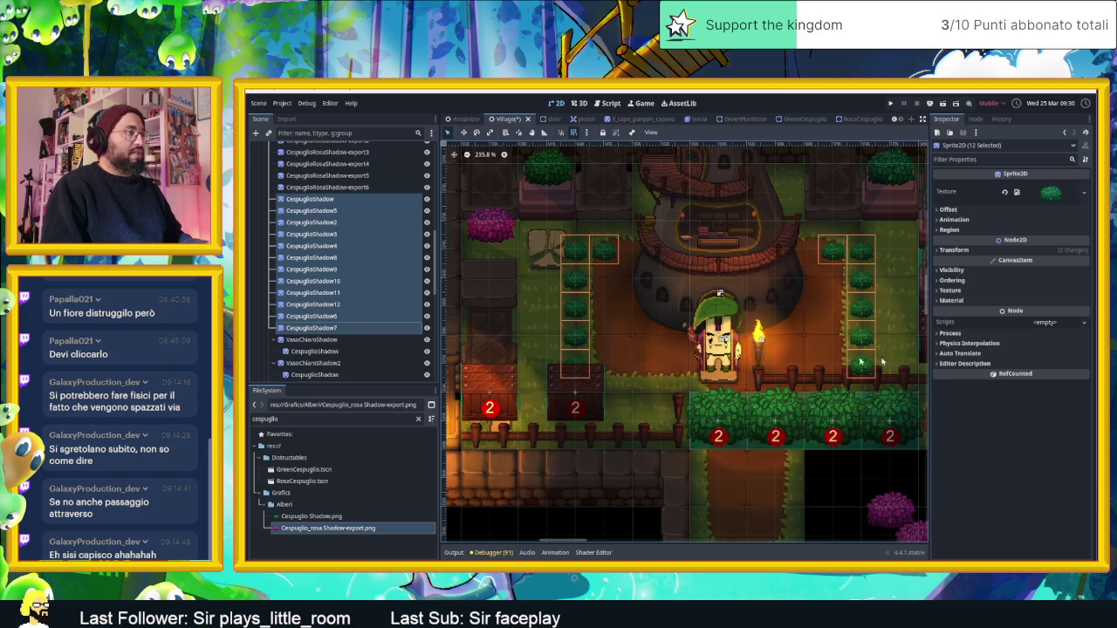
Step: Set their linked Scale to 0.62, after trying 0.6, 0.645 and 0.605, then deselect
left_click(953, 250)
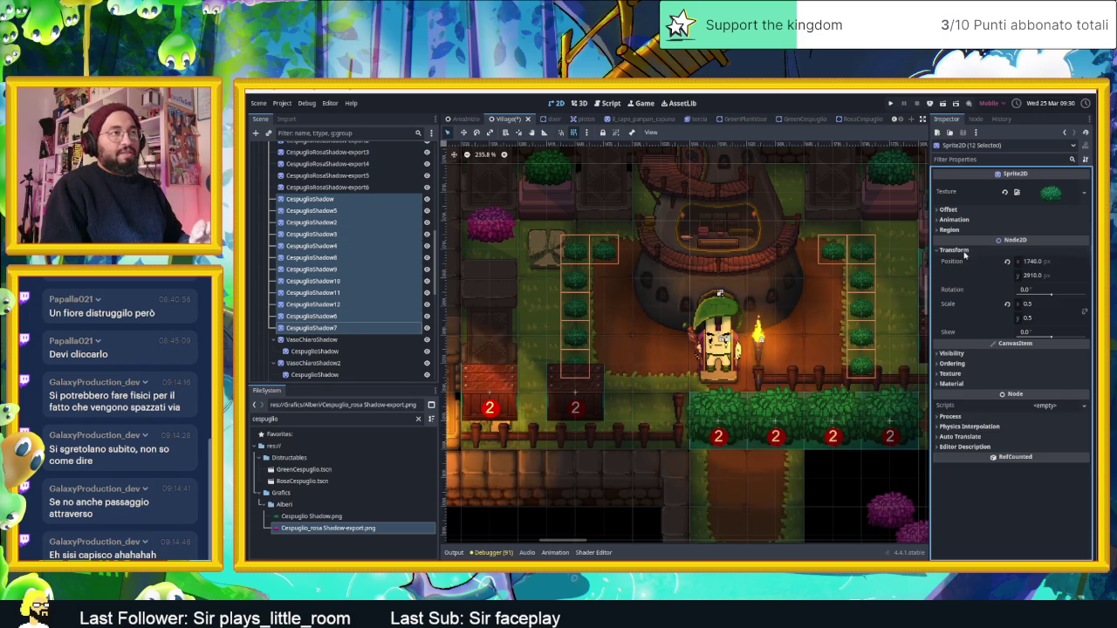
left_click(1048, 304)
type("0.6")
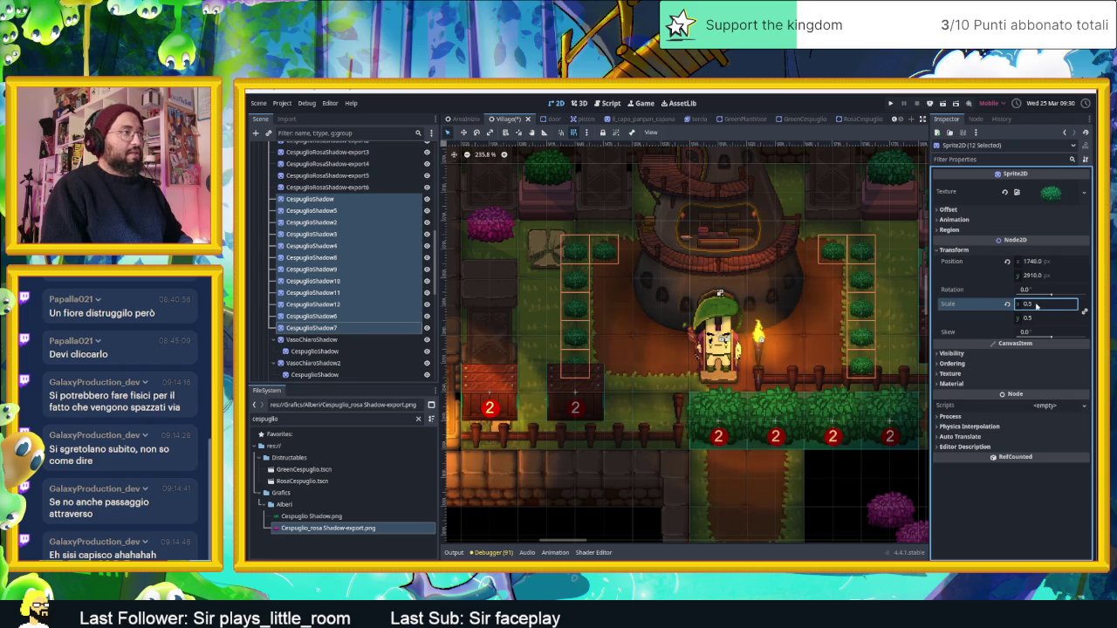
key("Return")
type("45")
key("Return")
key("BackSpace")
key("BackSpace")
type("05")
key("Return")
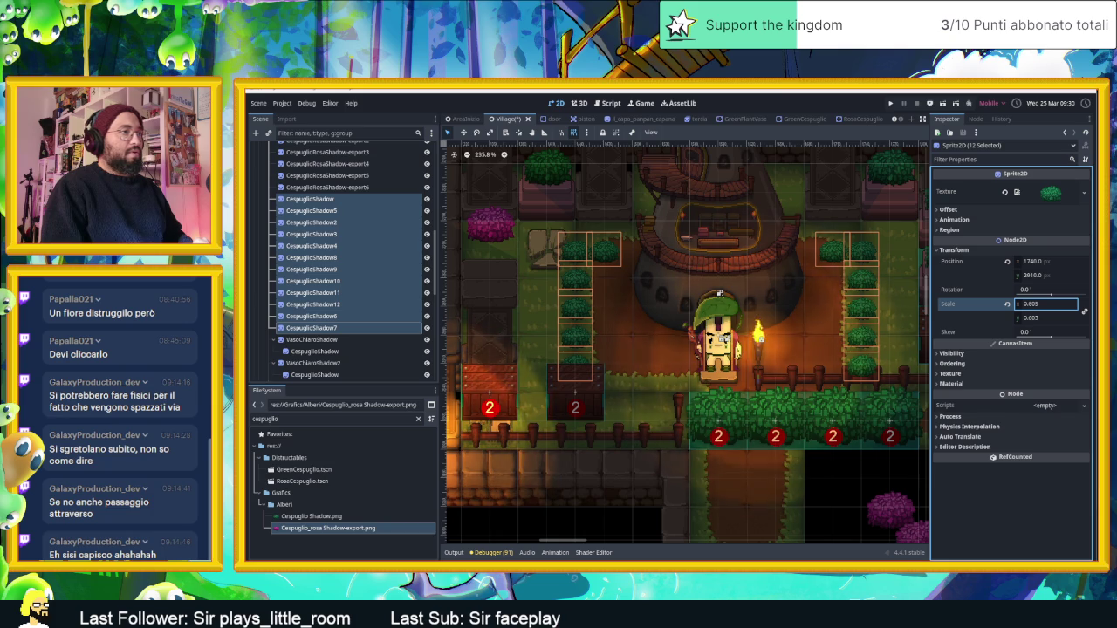
key("BackSpace")
key("BackSpace")
type("2")
key("Return")
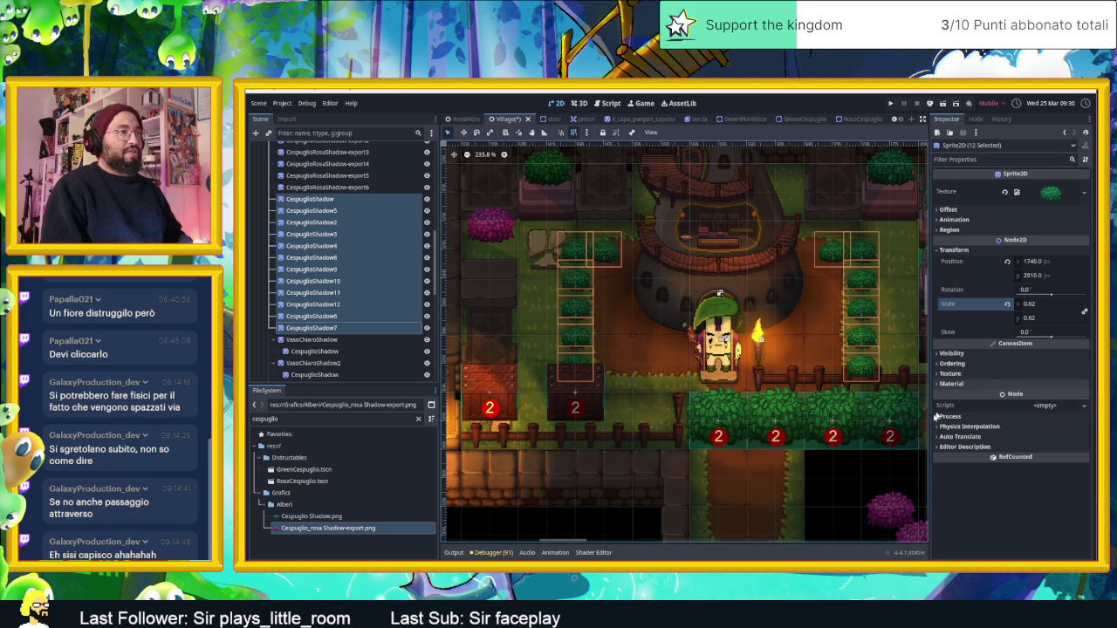
left_click(876, 470)
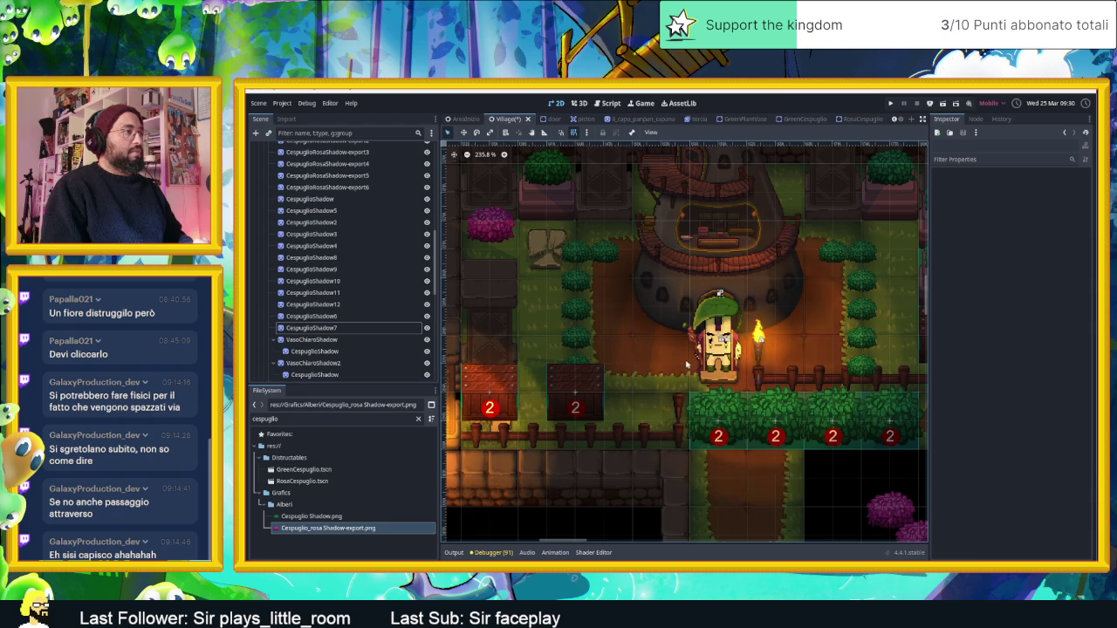
Step: Delete the extra CespuglioShadow12 bush near the house
scroll(656, 341, "down", 3)
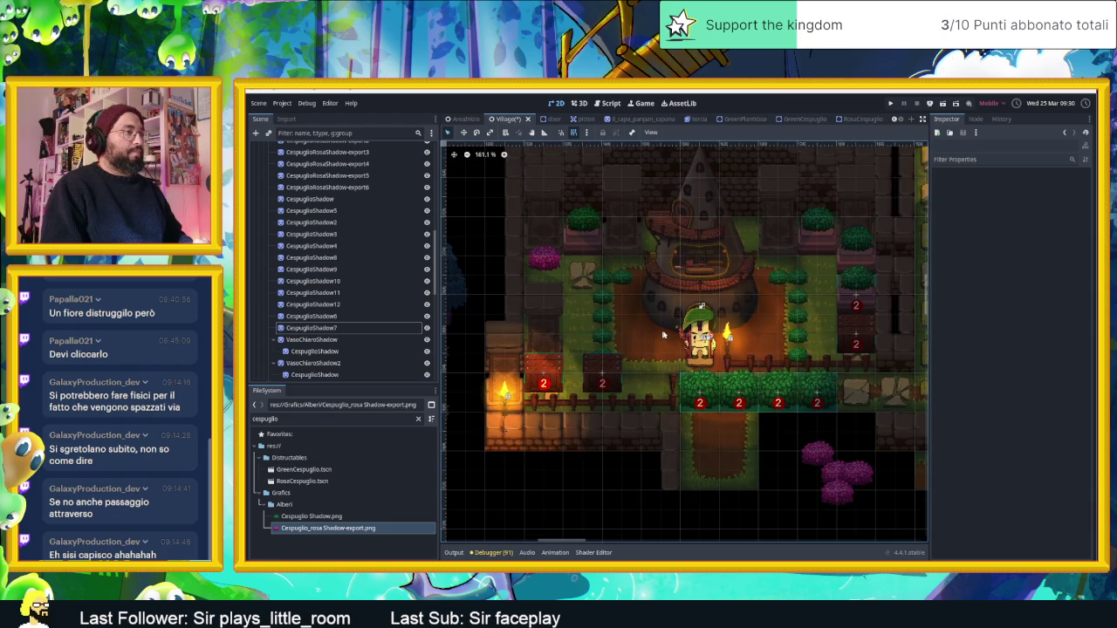
scroll(733, 339, "up", 2)
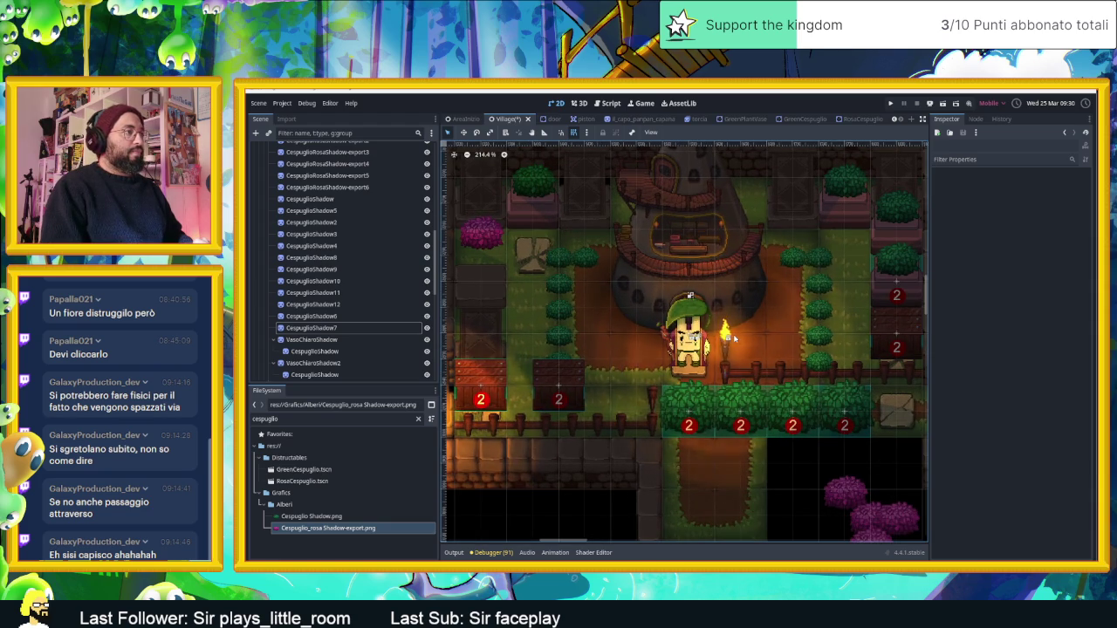
left_click(584, 245)
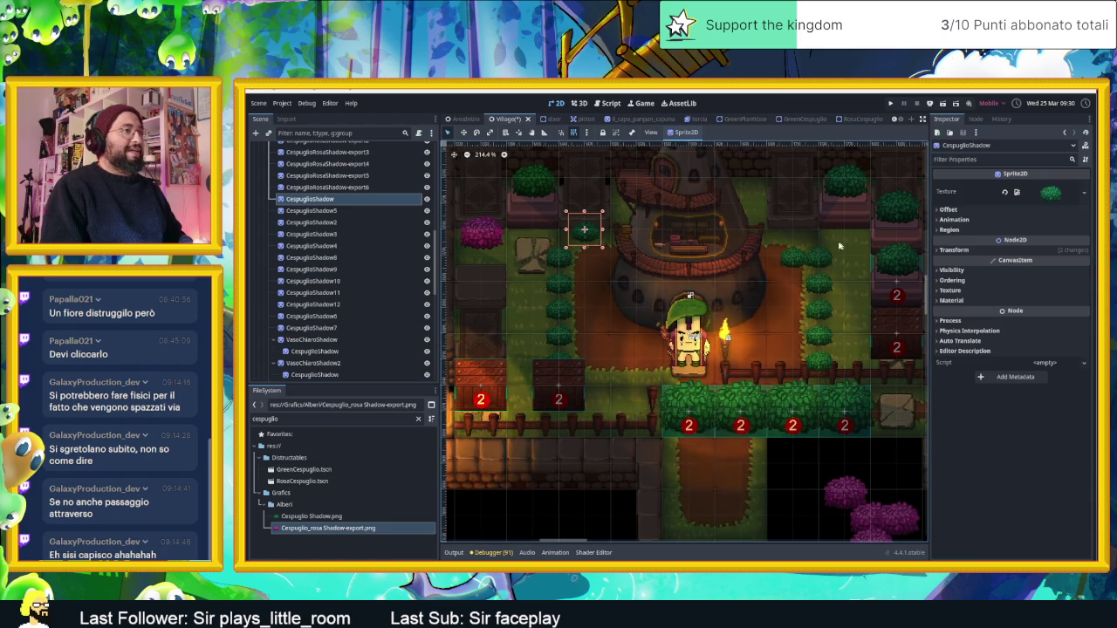
left_click(792, 231)
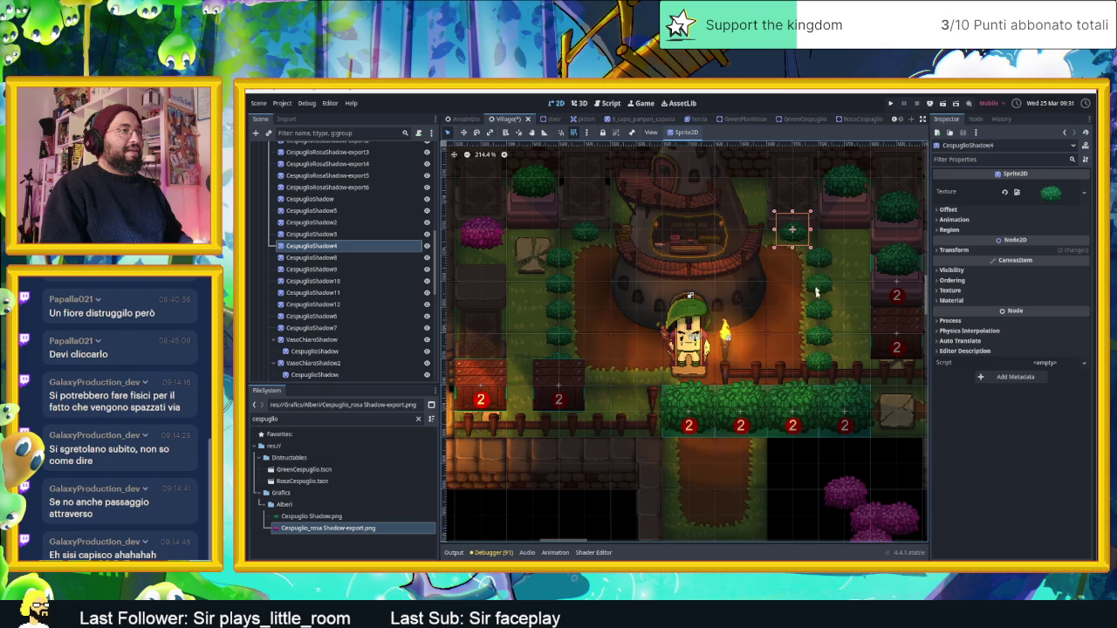
left_click(827, 362)
left_click_drag(826, 362, 851, 259)
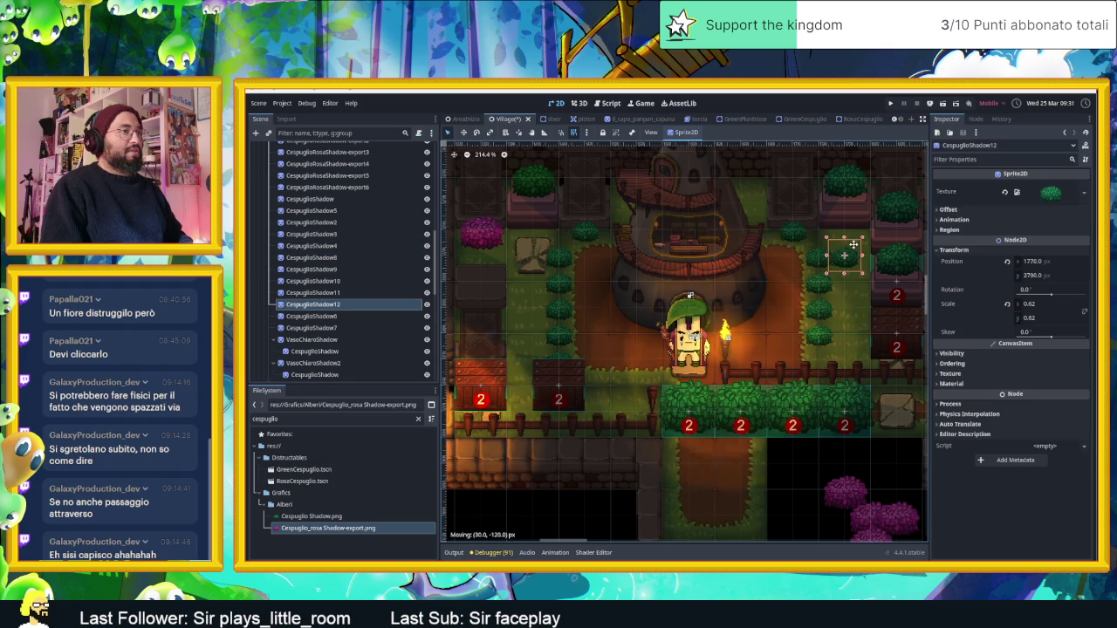
key("Delete")
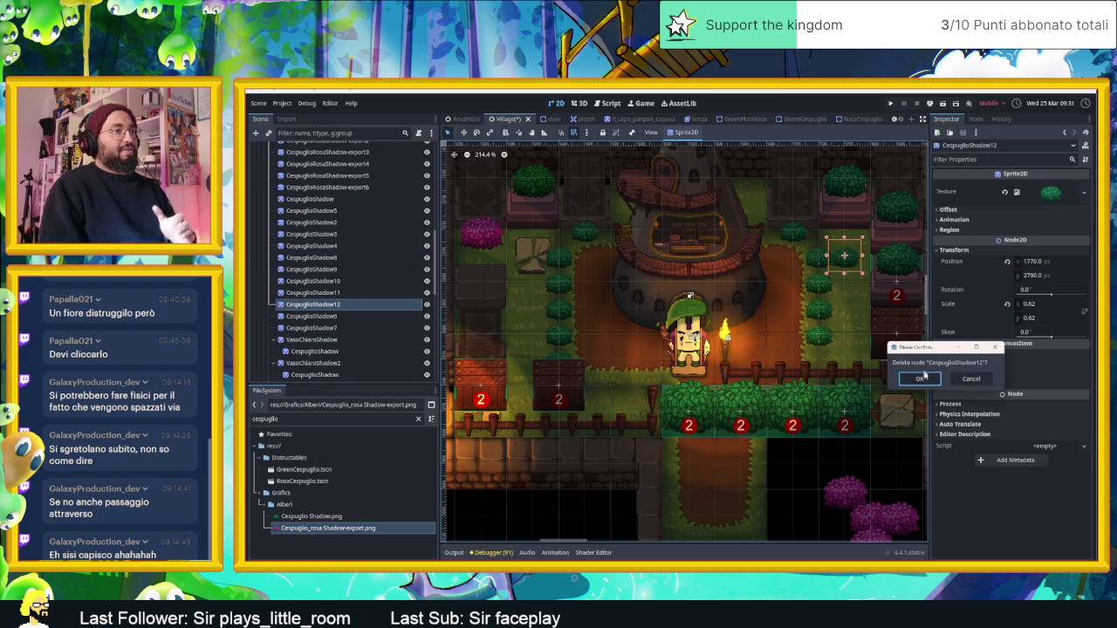
left_click(920, 378)
Step: Shift the CespuglioShadow3, CespuglioShadow11 and CespuglioShadow6 path bushes into tidier rows
scroll(809, 322, "down", 2)
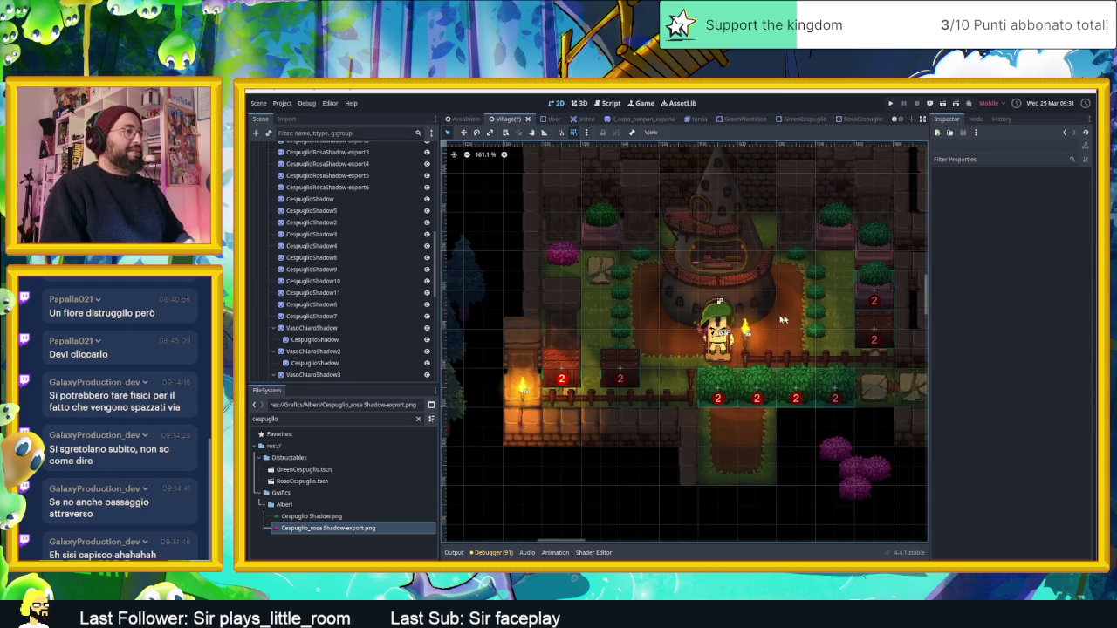
scroll(757, 320, "up", 1)
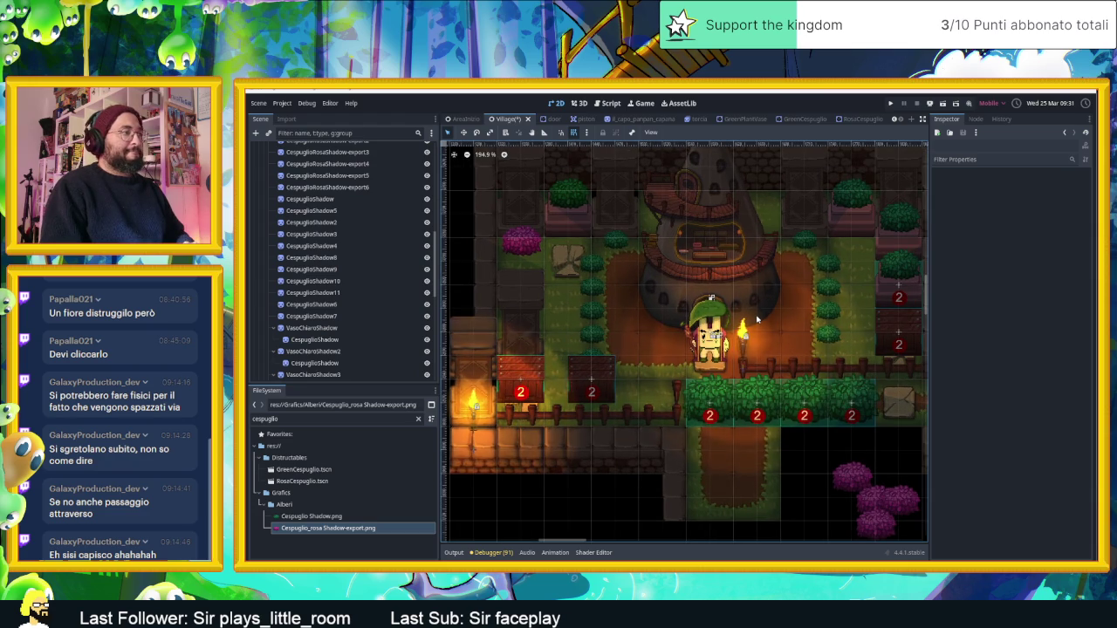
left_click(613, 262)
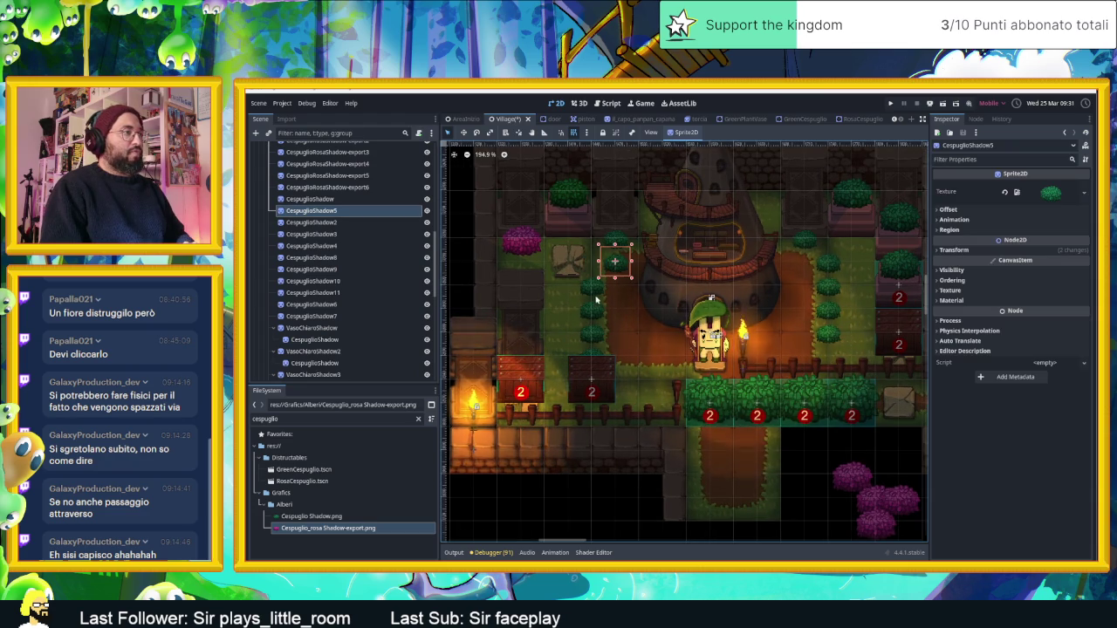
mouse_move(598, 298)
left_mouse_down()
mouse_move(602, 315)
mouse_move(614, 312)
mouse_move(615, 353)
left_mouse_up()
left_click(611, 327)
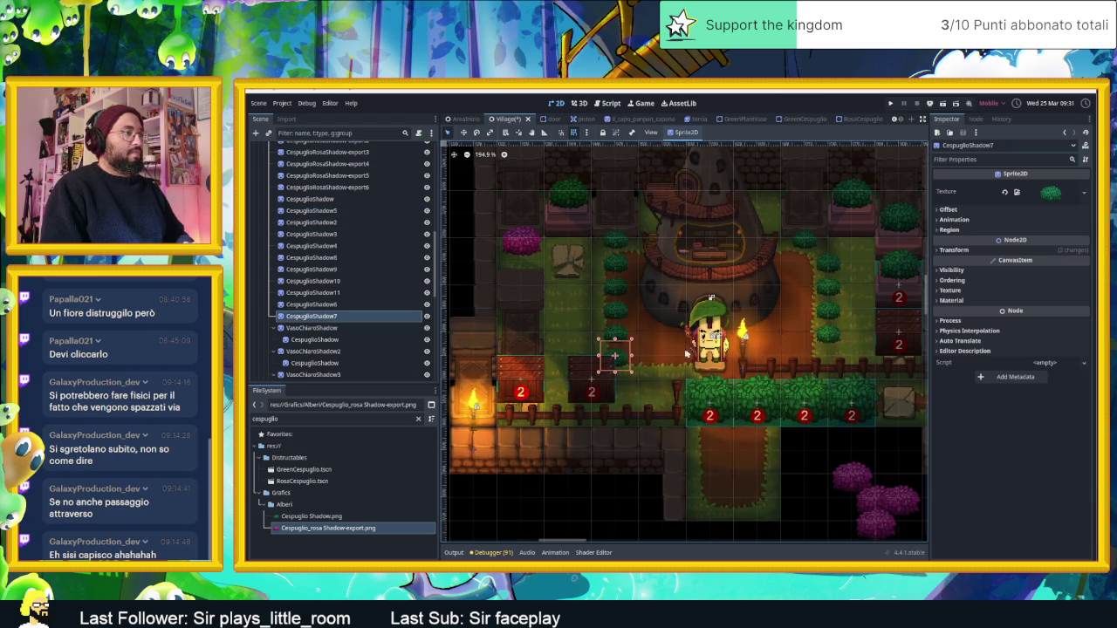
left_click(816, 262)
left_click(804, 285)
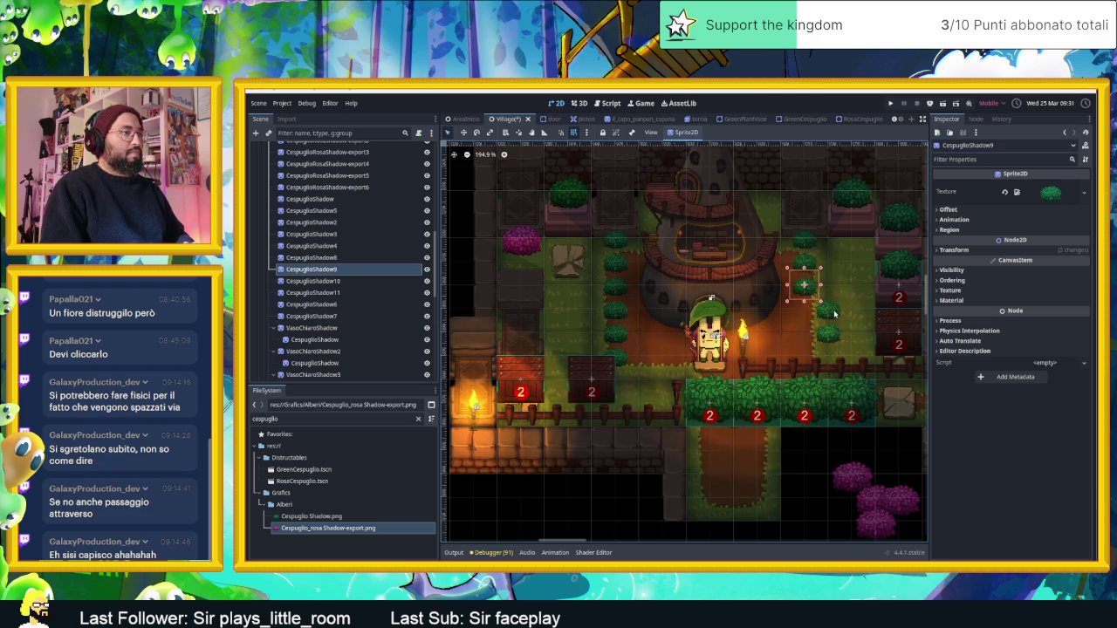
left_click(804, 307)
left_click_drag(837, 333, 804, 333)
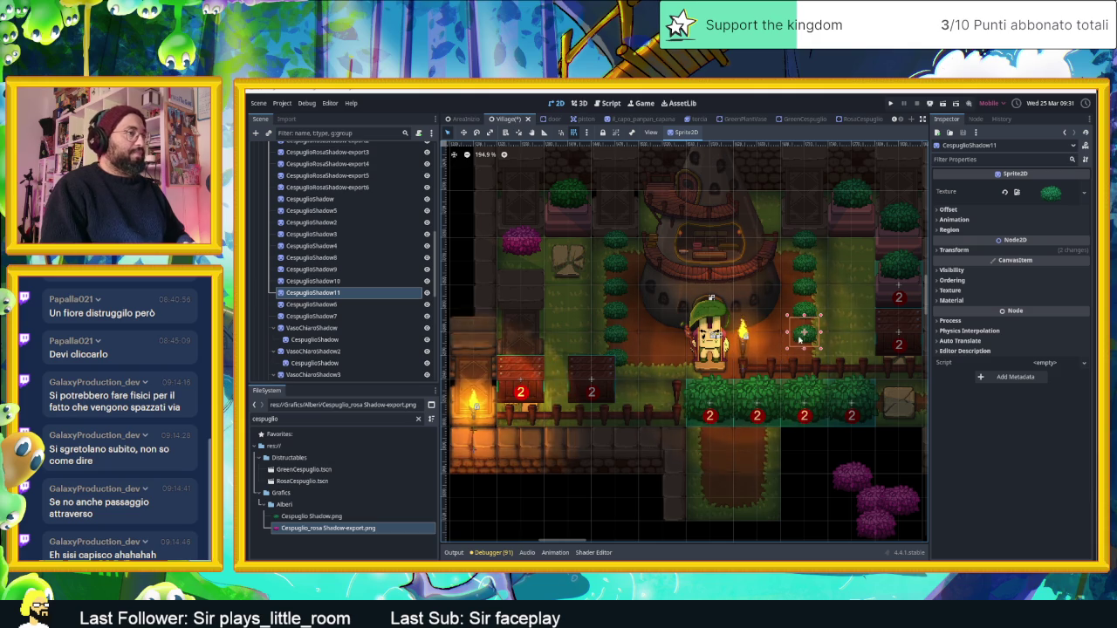
left_click_drag(798, 340, 774, 341)
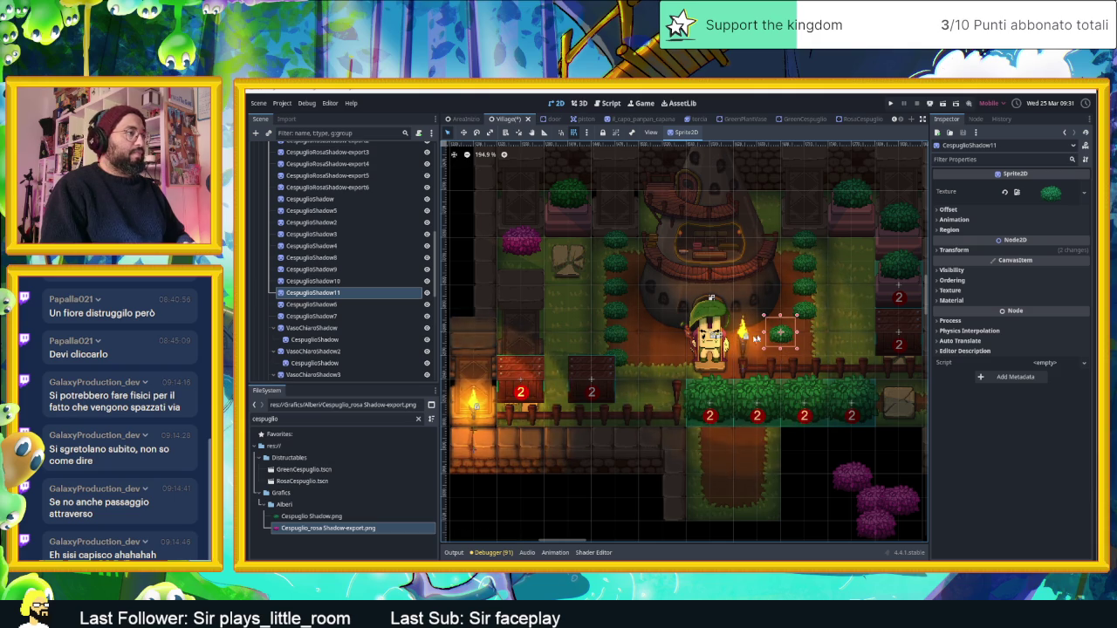
left_click(635, 338)
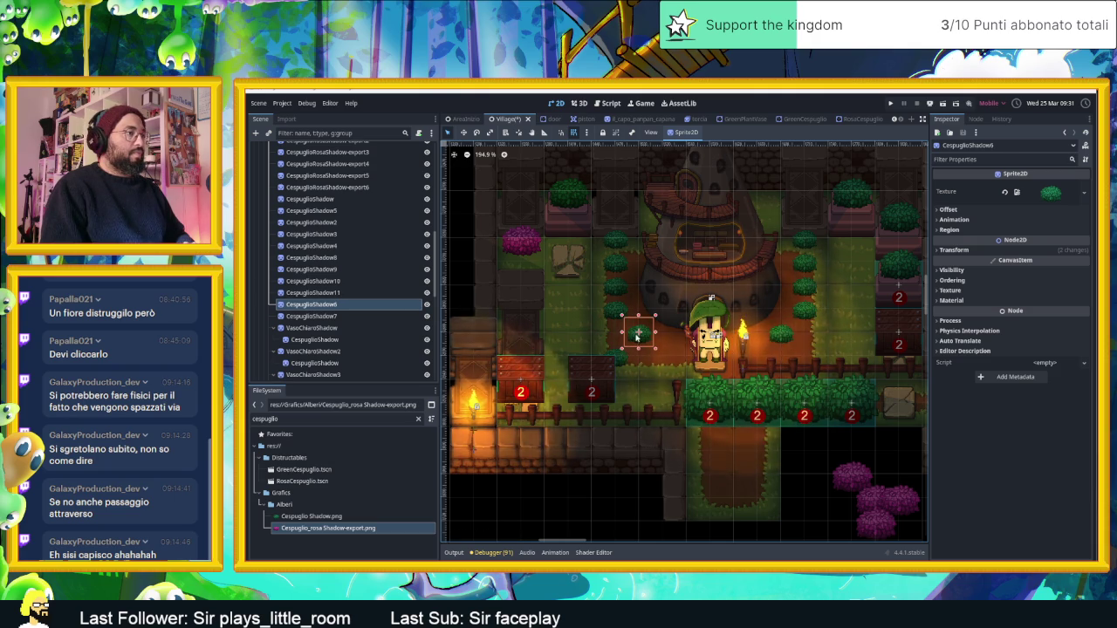
left_click_drag(637, 338, 615, 338)
Step: Move WoodenBox2 up to the village's upper-left corner near the pink bush
scroll(796, 389, "down", 2)
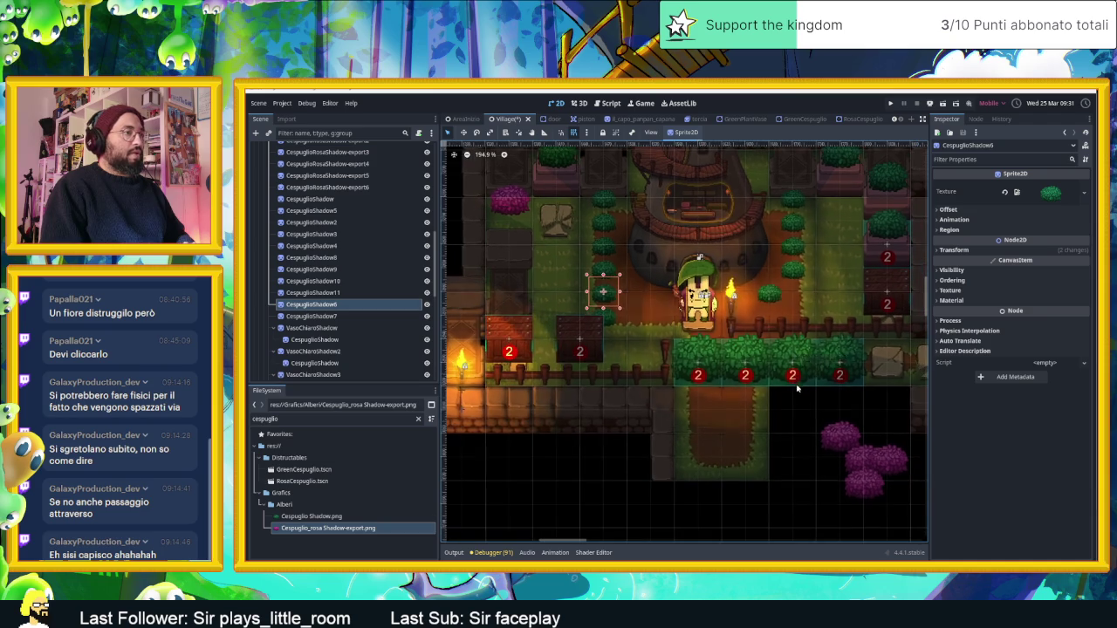
left_click(792, 293)
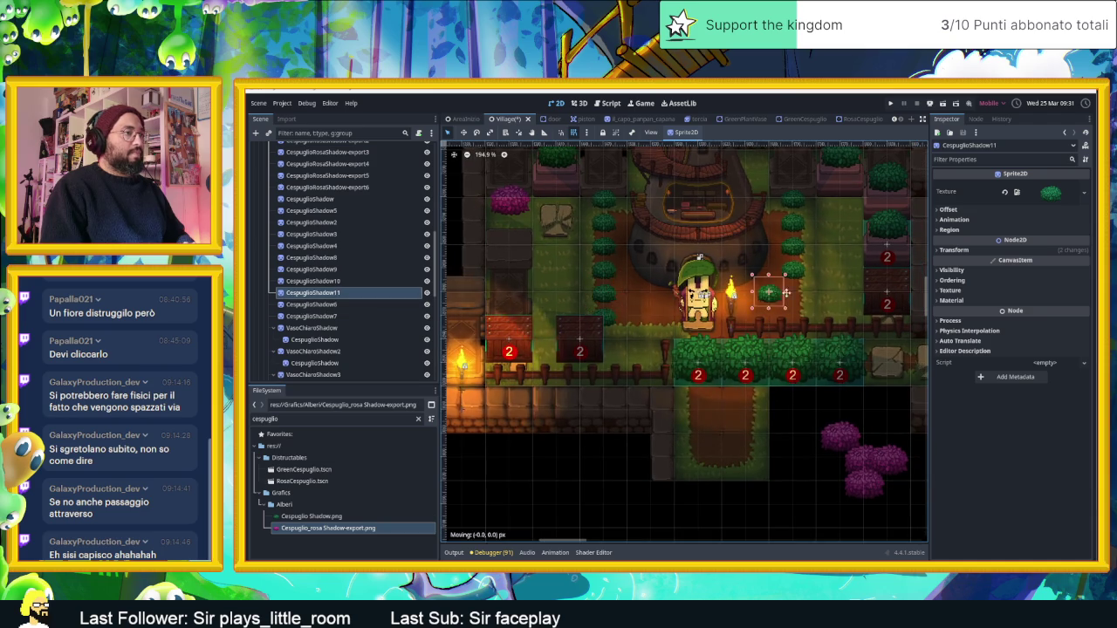
left_click(791, 422)
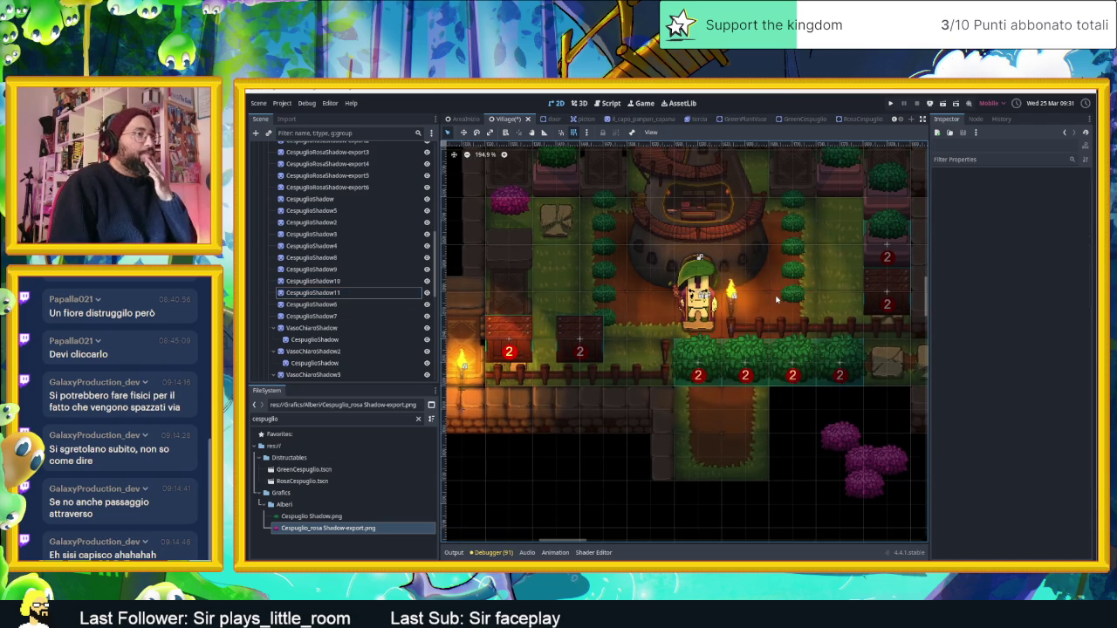
mouse_move(580, 340)
left_mouse_down()
mouse_move(556, 285)
mouse_move(560, 337)
mouse_move(545, 271)
mouse_move(503, 223)
mouse_move(502, 234)
left_mouse_up()
Step: Delete the VasoChiaroShadow3, VasoChiaroShadow2 and VasoChiaroShadow vase sprites
scroll(807, 379, "down", 2)
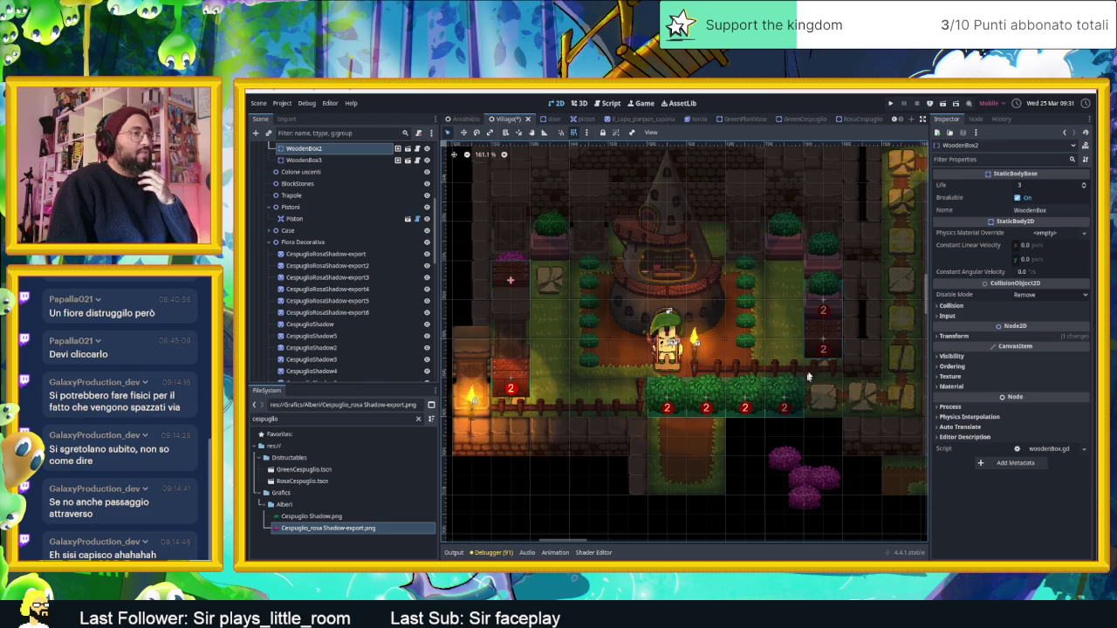
left_click(820, 254)
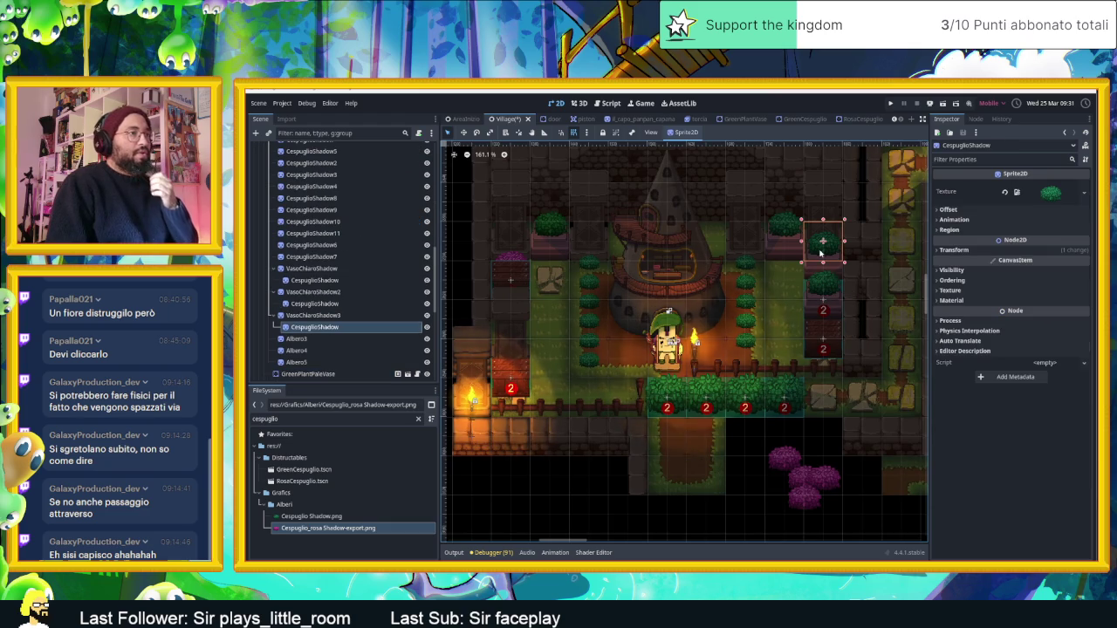
left_click(338, 317)
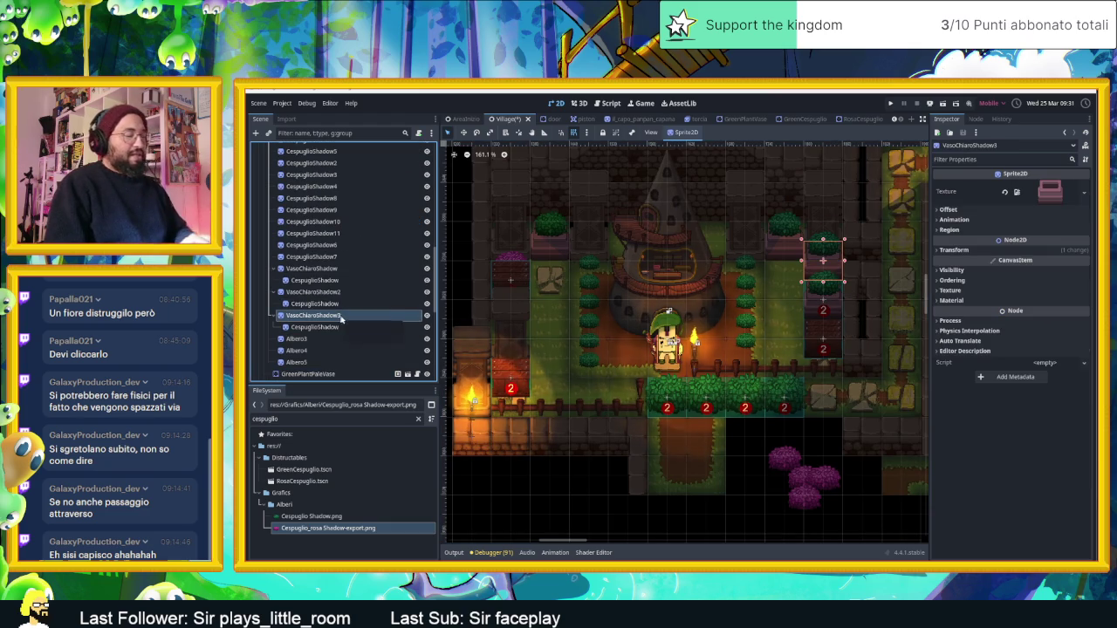
key("Delete")
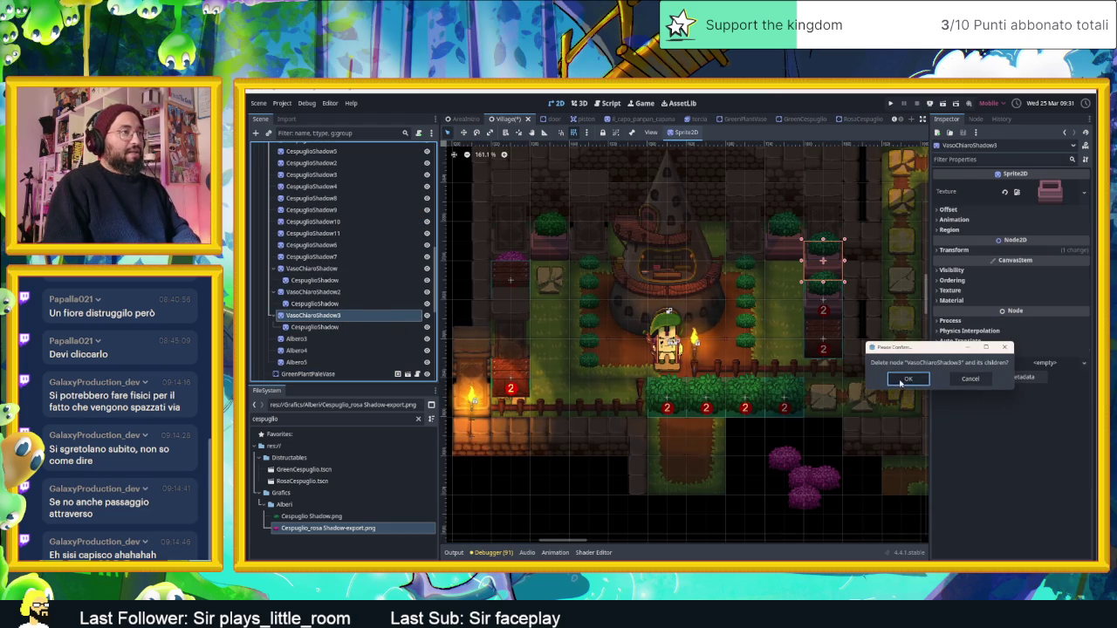
left_click(906, 379)
left_click(785, 247)
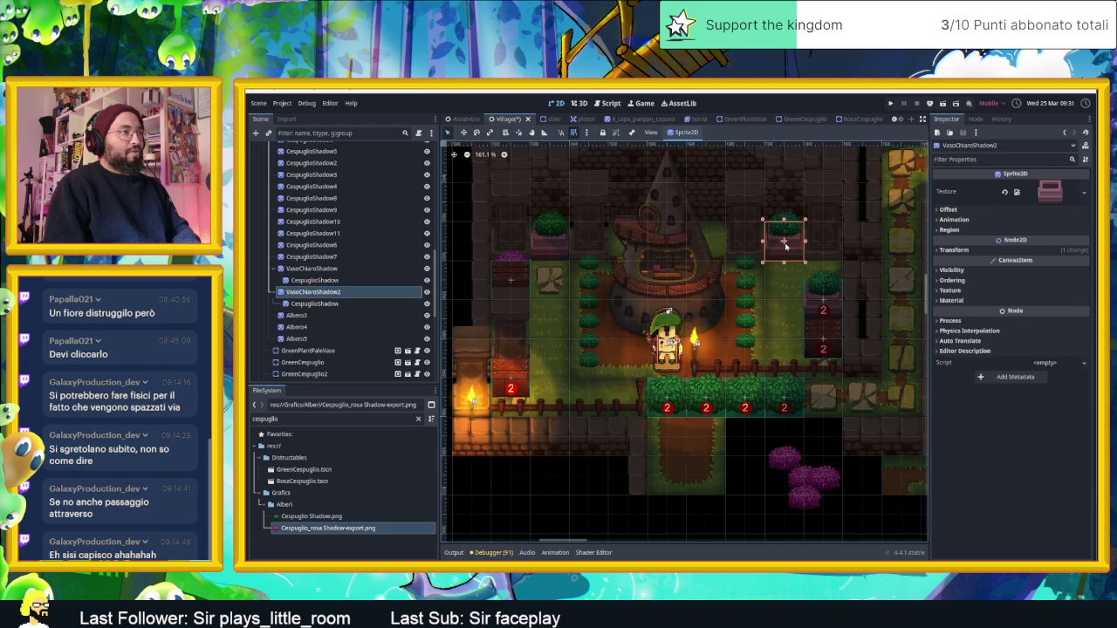
key("Delete")
left_click(914, 377)
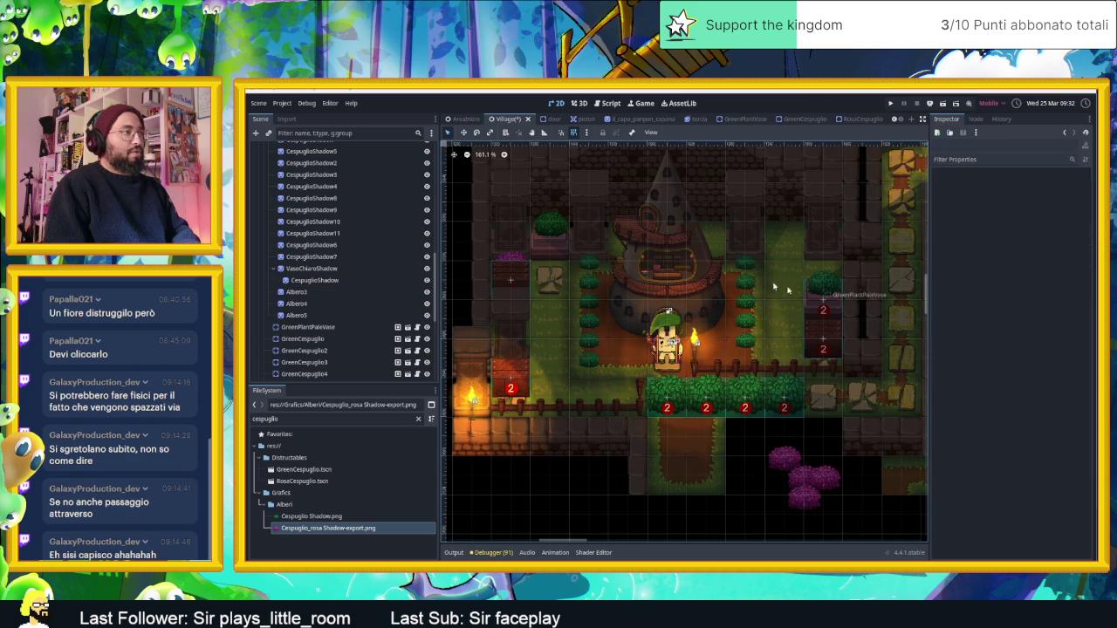
left_click(549, 236)
key("Delete")
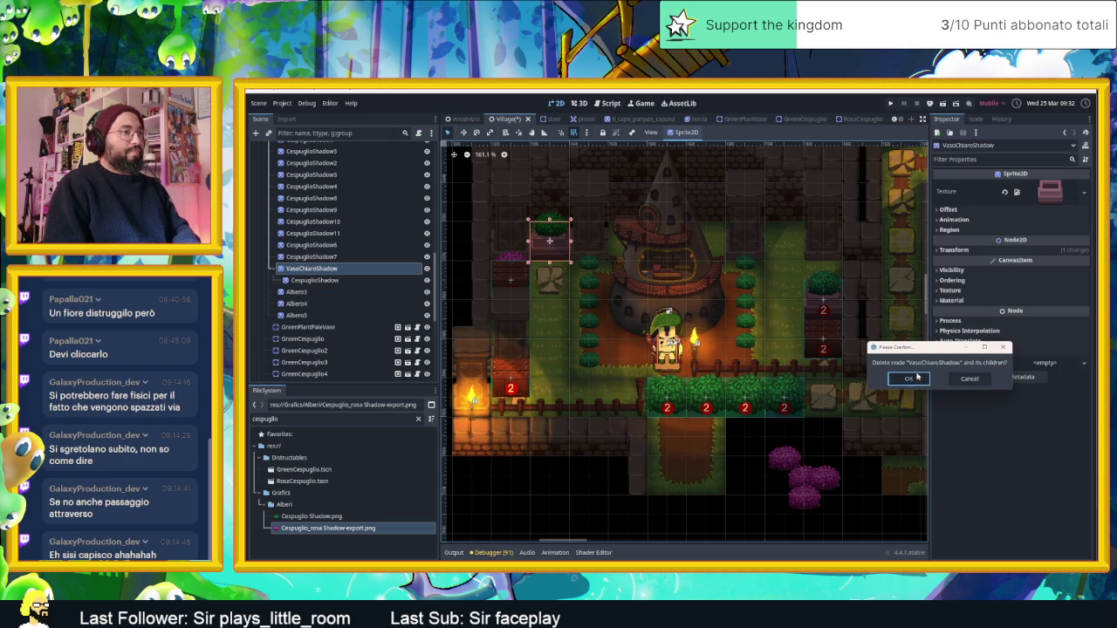
left_click(909, 379)
Step: Duplicate GreenPlantPaleVase twice, placing the first copy beside the house
left_click(827, 305)
key("ctrl+d")
mouse_move(831, 309)
left_mouse_down()
mouse_move(785, 251)
mouse_move(553, 250)
left_mouse_up()
key("ctrl+d")
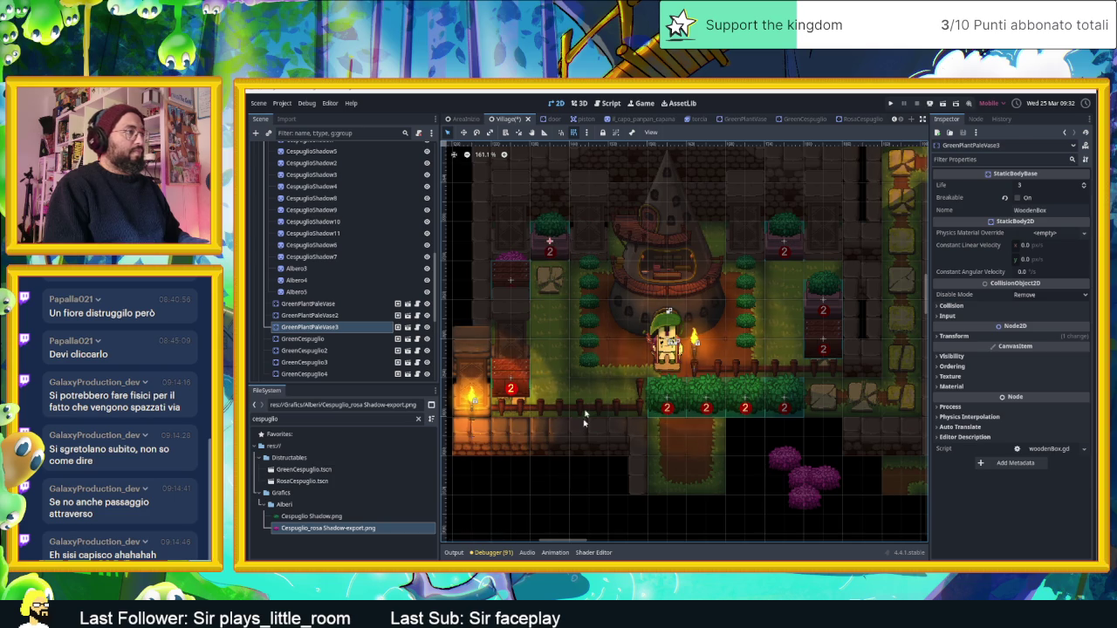
Step: Rearrange the pale green plant vases and WoodenBox3 on the right side
left_click(567, 491)
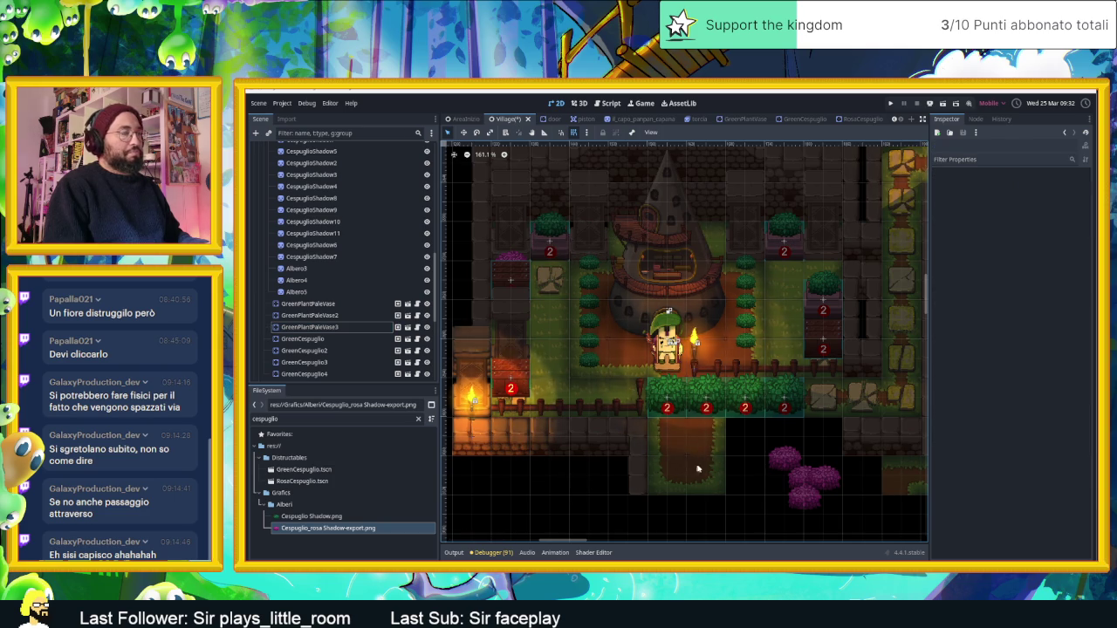
left_click_drag(831, 270, 832, 231)
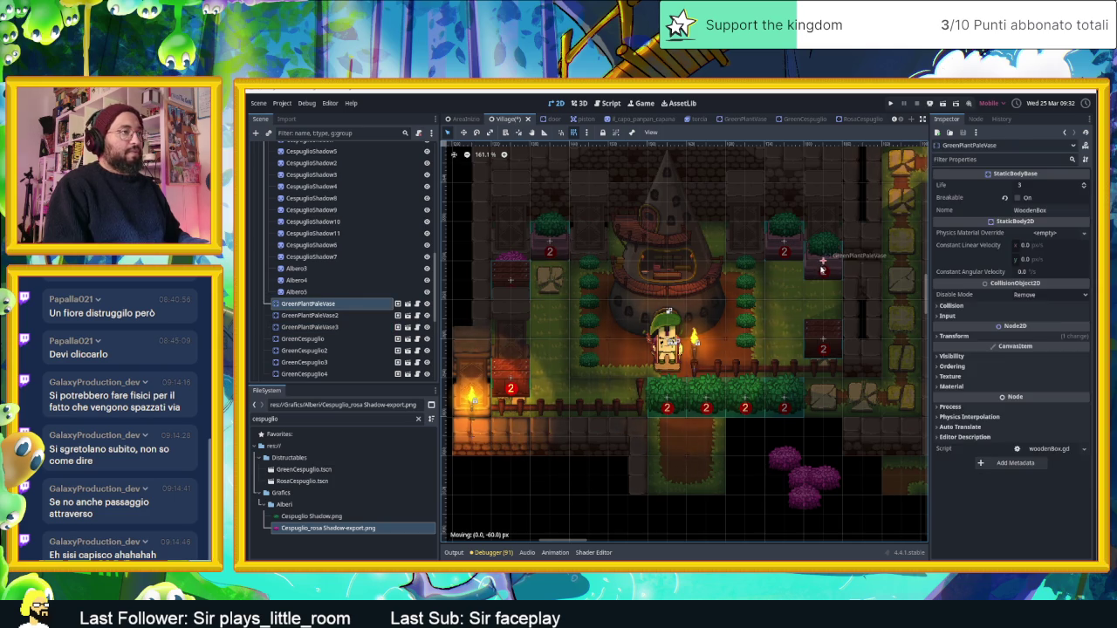
left_click(753, 475)
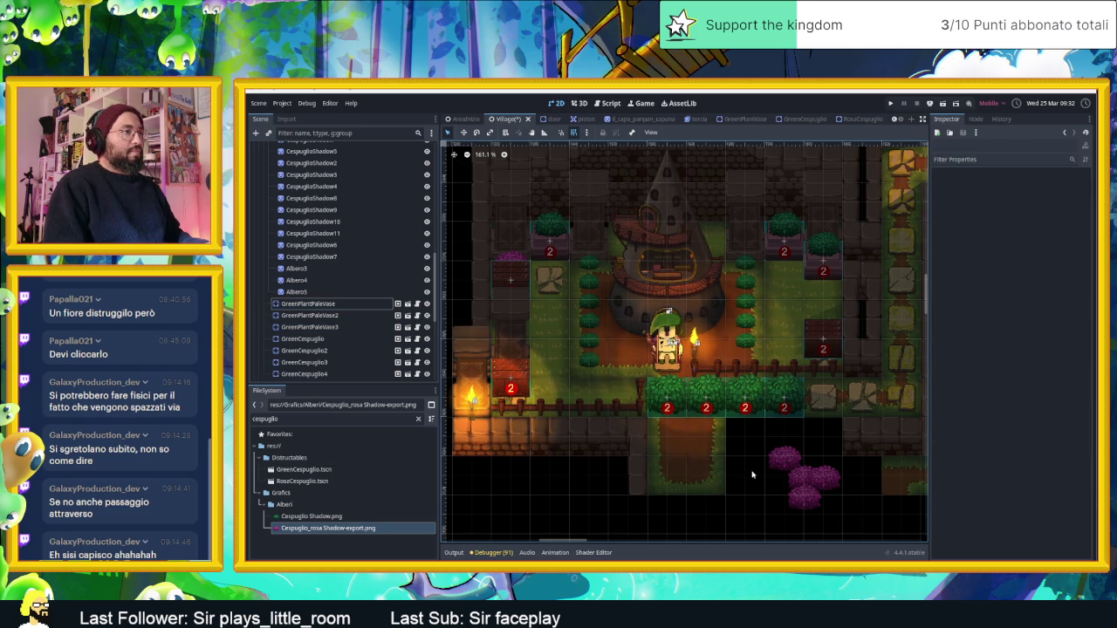
left_click_drag(829, 261, 826, 298)
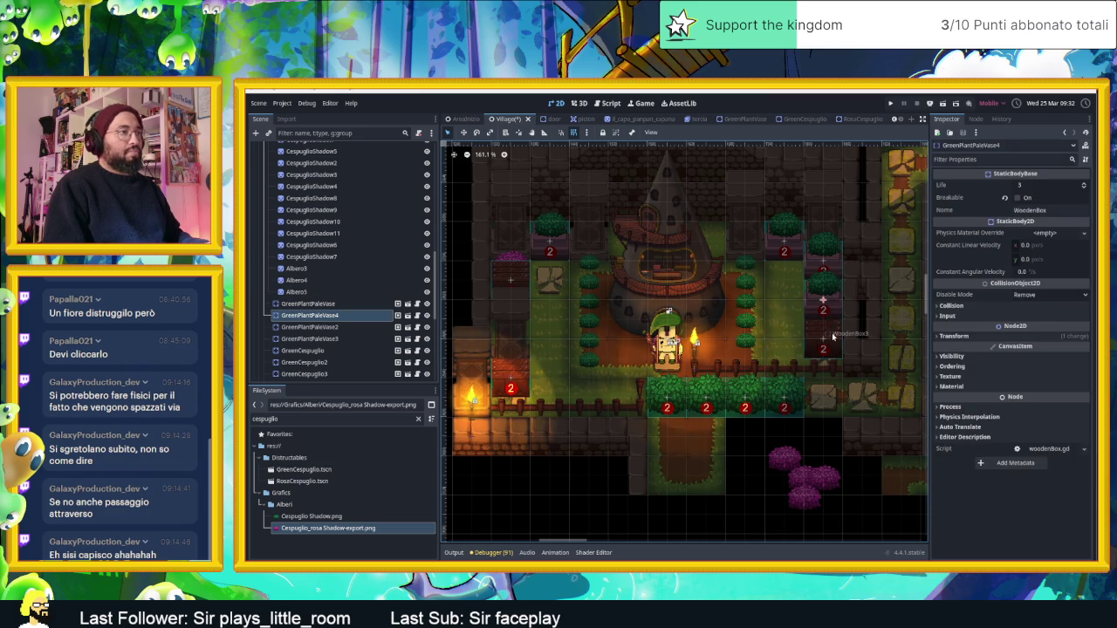
mouse_move(796, 351)
left_mouse_down()
mouse_move(774, 329)
mouse_move(718, 354)
left_mouse_up()
left_click_drag(824, 301, 834, 342)
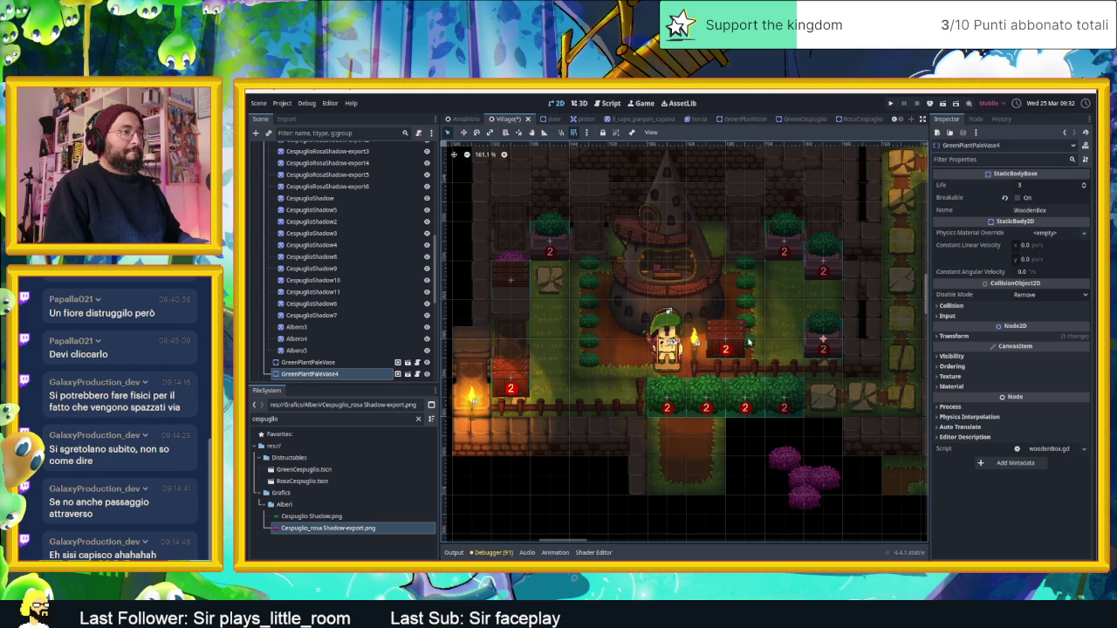
mouse_move(741, 342)
left_mouse_down()
mouse_move(823, 301)
mouse_move(823, 327)
left_mouse_up()
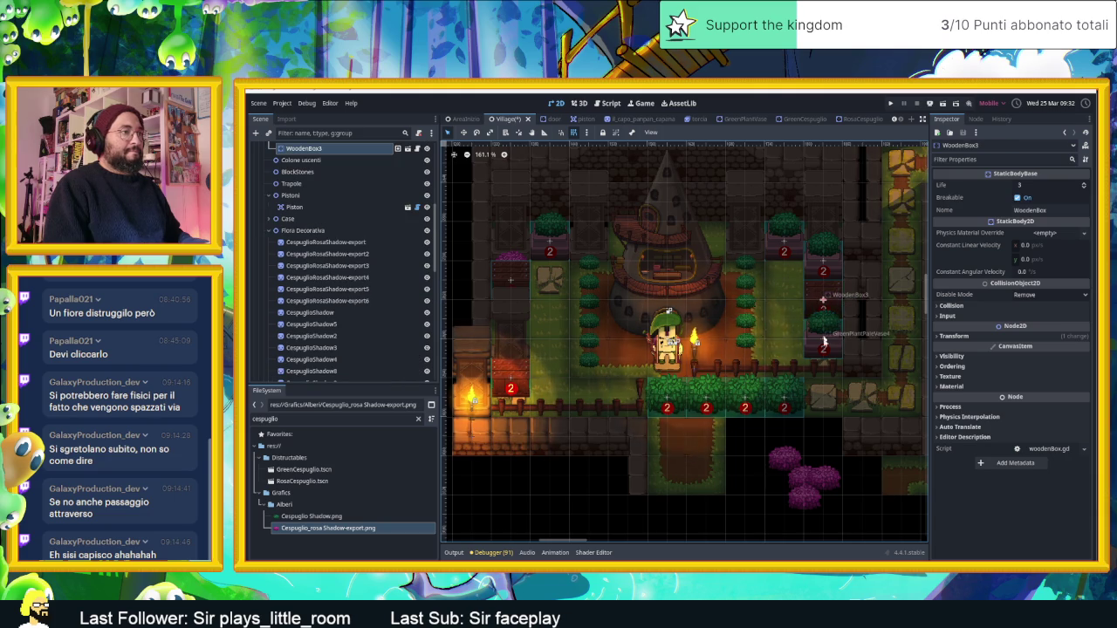
left_click(839, 486)
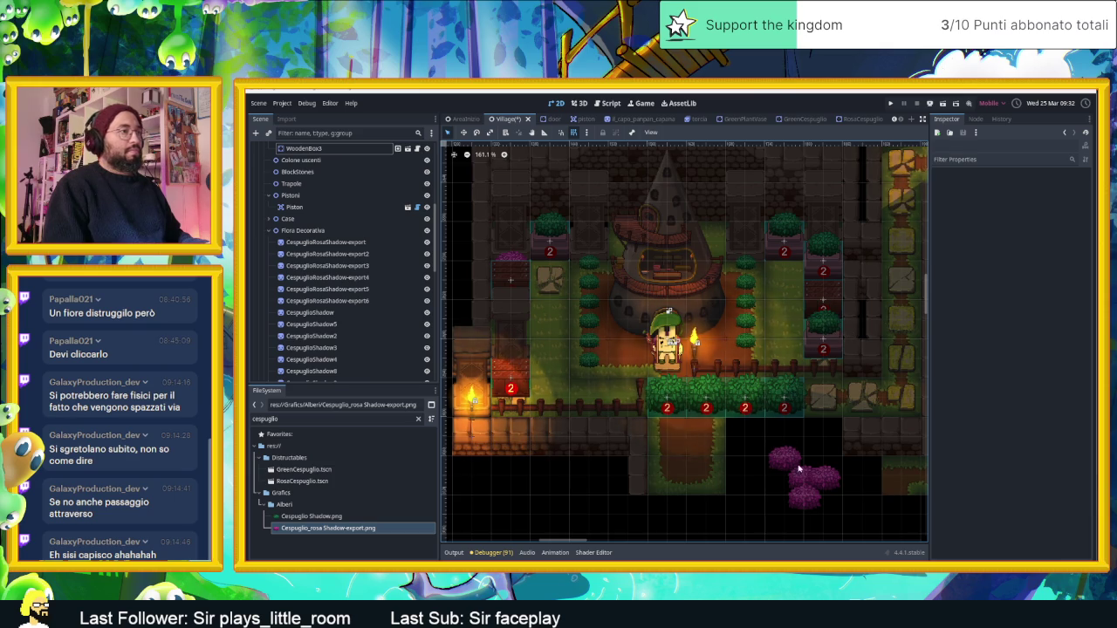
left_click_drag(822, 336, 783, 338)
left_click(856, 504)
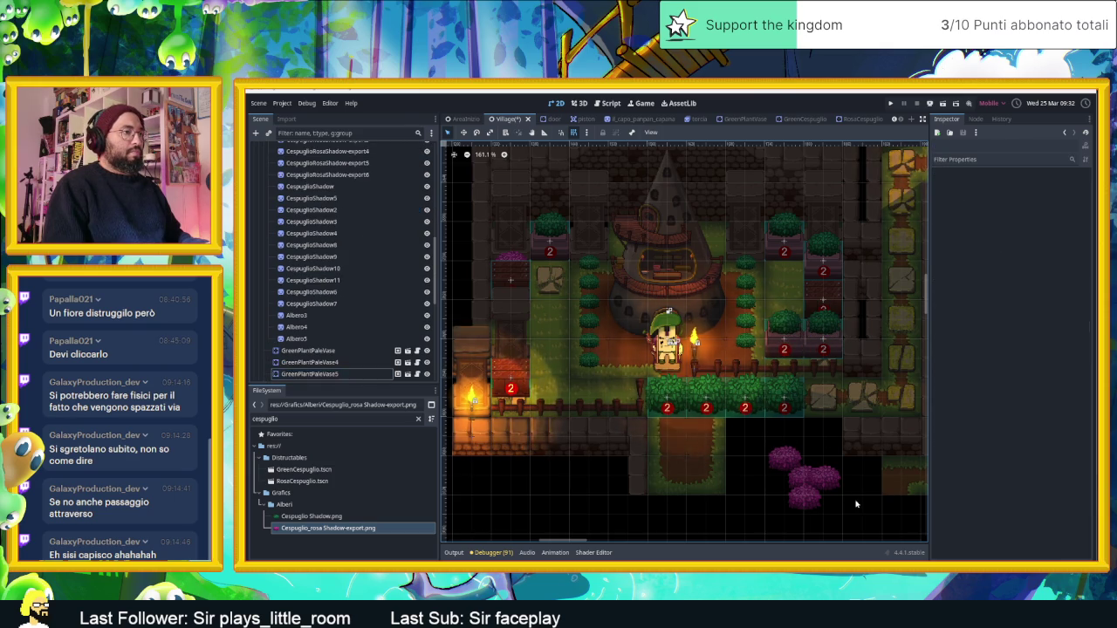
Step: Duplicate the upper-left plant vase twice and set the copies beside the left fence vase
left_click(556, 252)
key("ctrl+d")
mouse_move(556, 252)
left_mouse_down()
mouse_move(563, 392)
mouse_move(611, 377)
mouse_move(569, 377)
left_mouse_up()
key("ctrl+d")
left_click(620, 449)
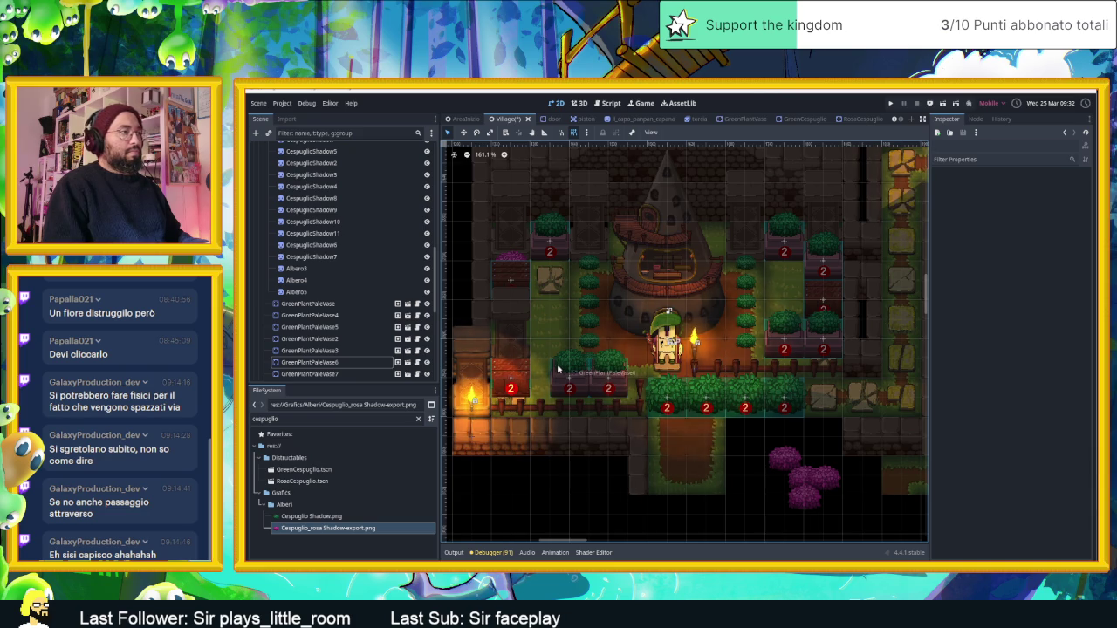
key("ctrl+z")
key("ctrl+z")
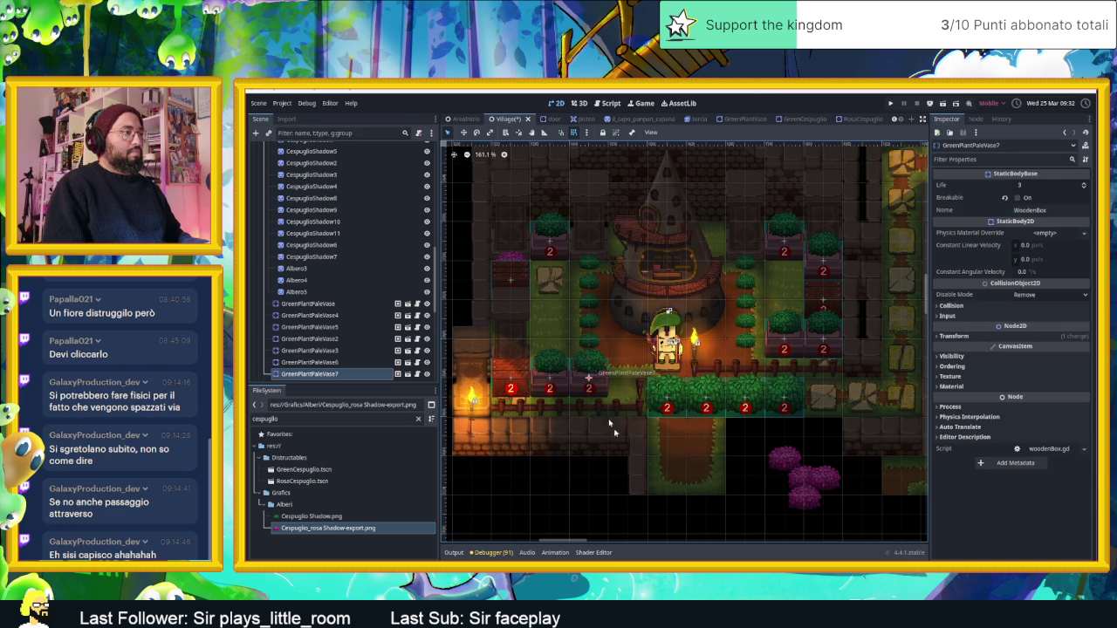
left_click(565, 466)
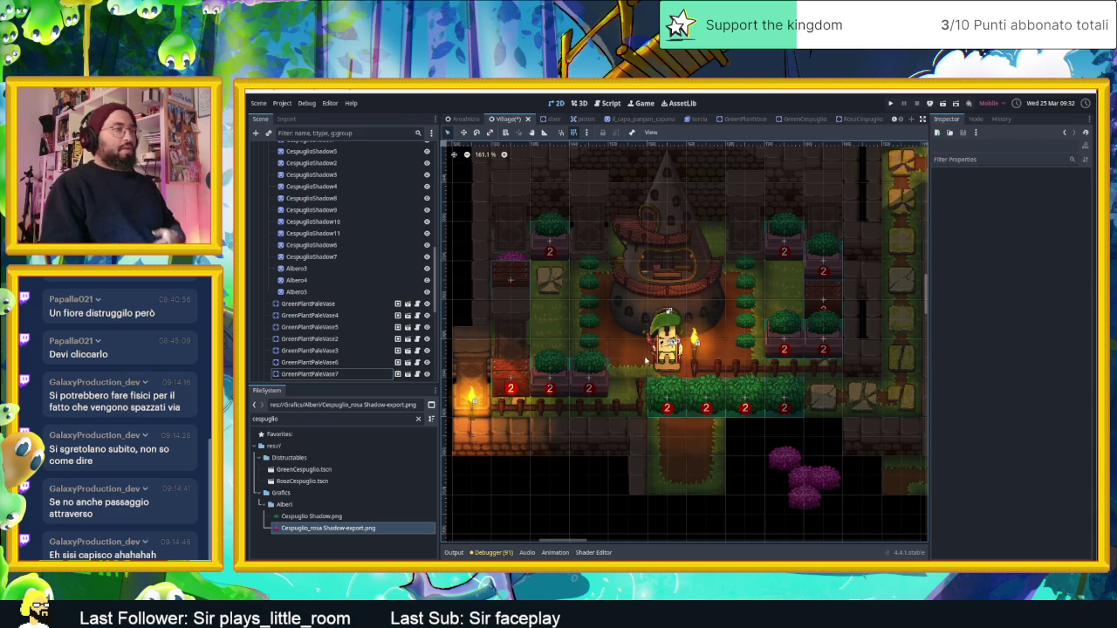
scroll(611, 419, "down", 2)
scroll(663, 365, "up", 2)
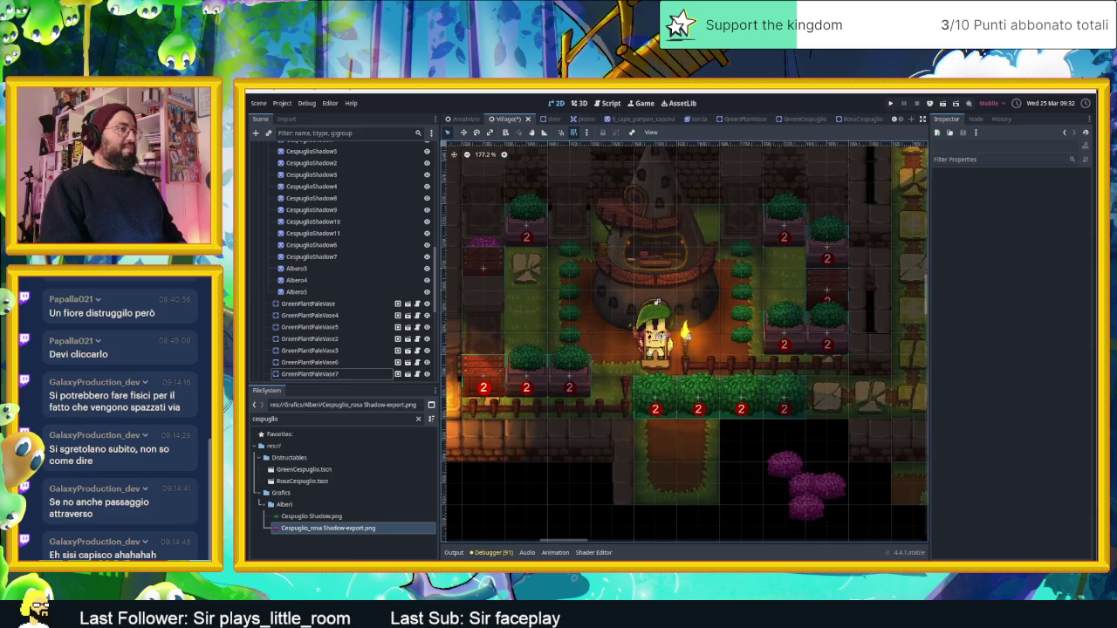
scroll(663, 365, "up", 3)
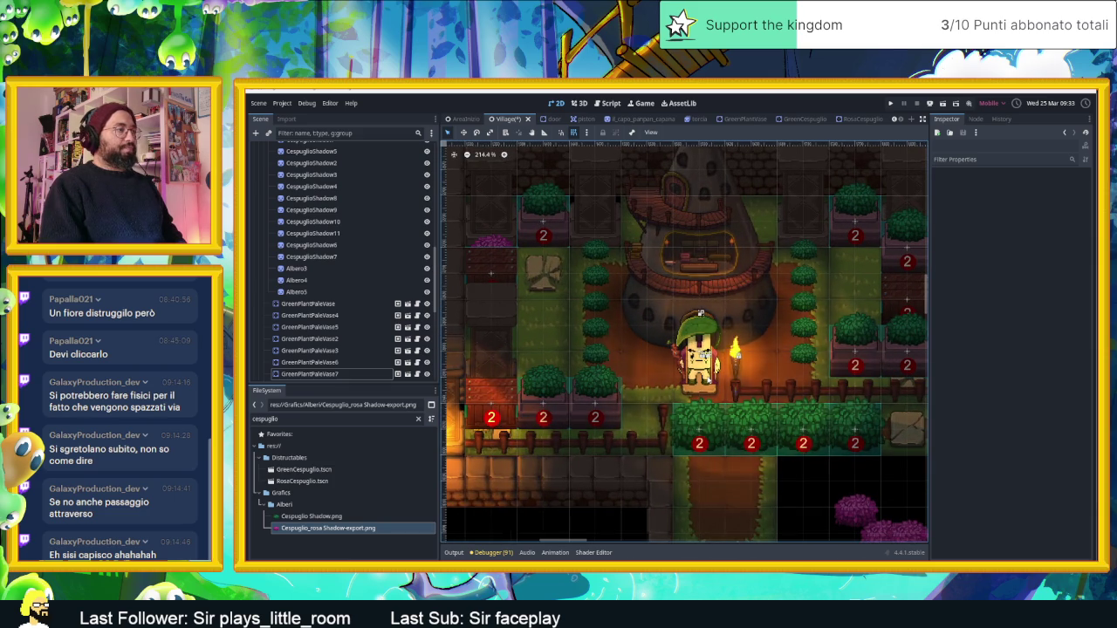
scroll(700, 314, "down", 3)
scroll(702, 325, "up", 2)
scroll(702, 325, "down", 2)
scroll(702, 331, "up", 1)
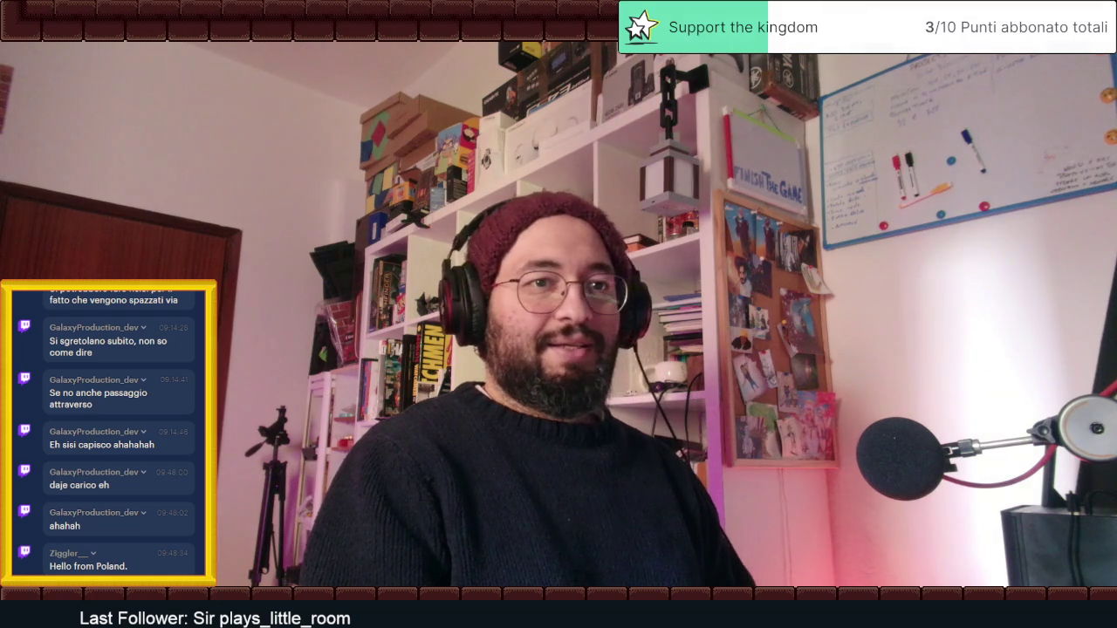
Step: Browse the #slide-dungeon character GIF posts, then minimize Discord to return to Godot
scroll(517, 358, "up", 15)
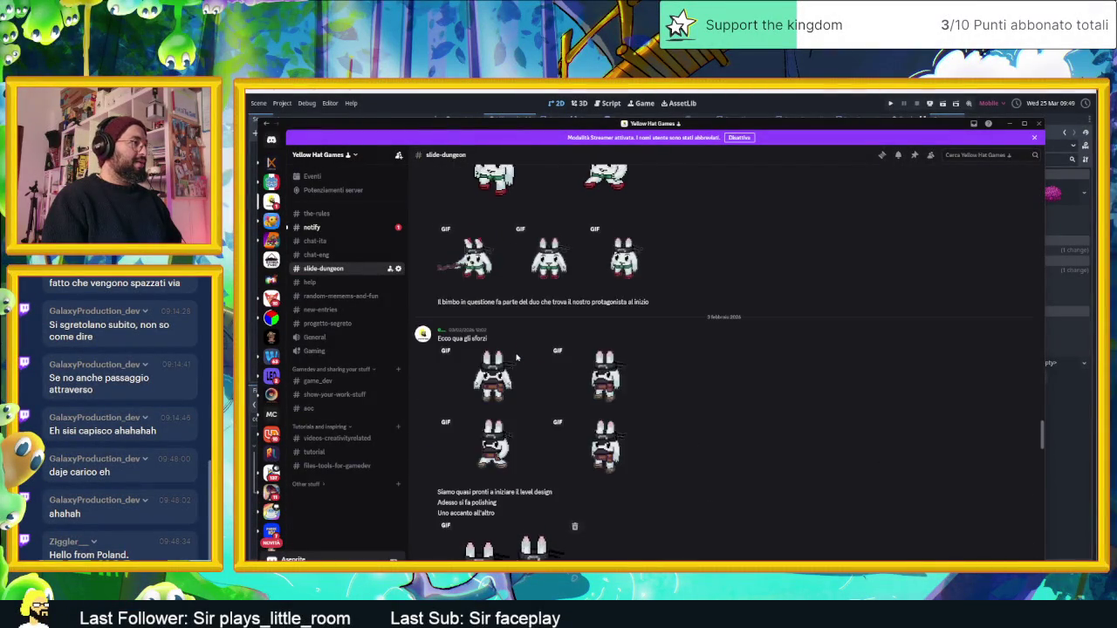
scroll(517, 358, "up", 5)
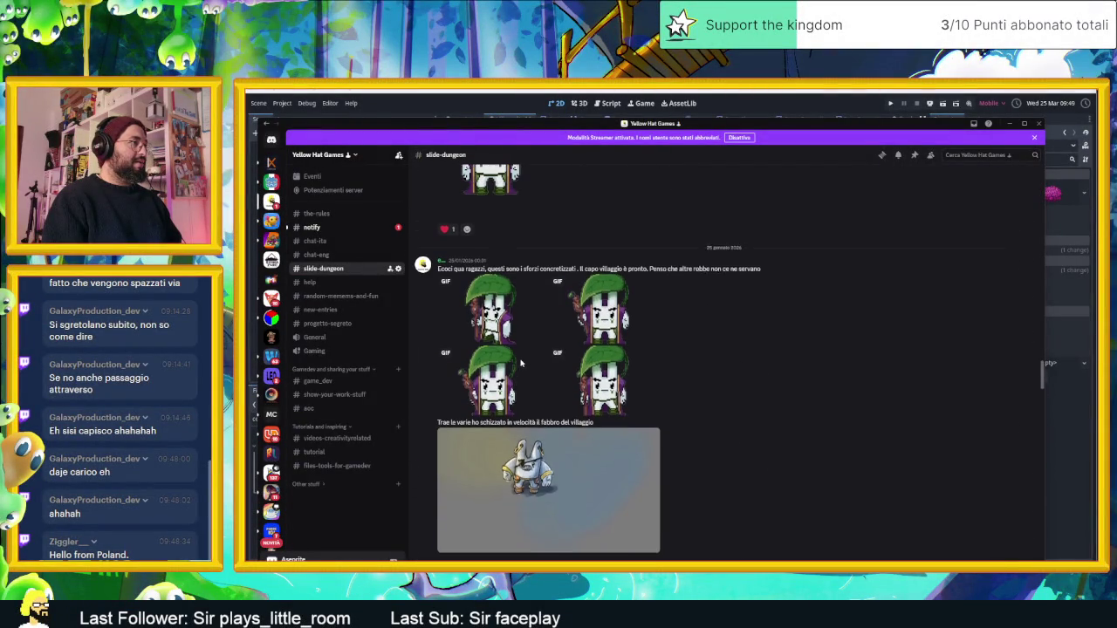
scroll(650, 378, "up", 5)
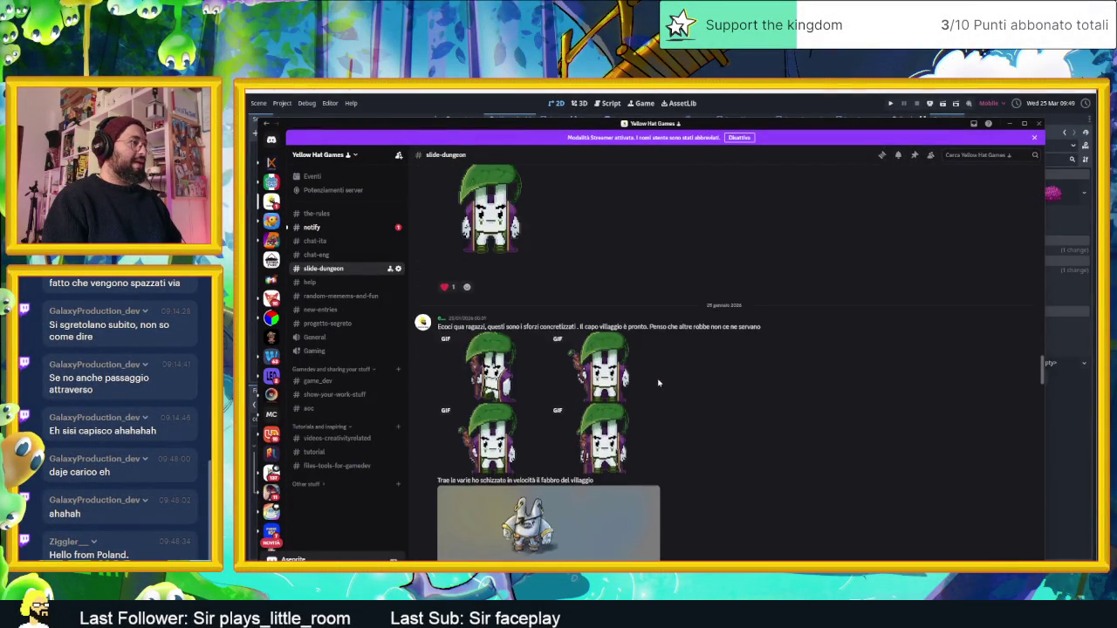
scroll(656, 384, "up", 1)
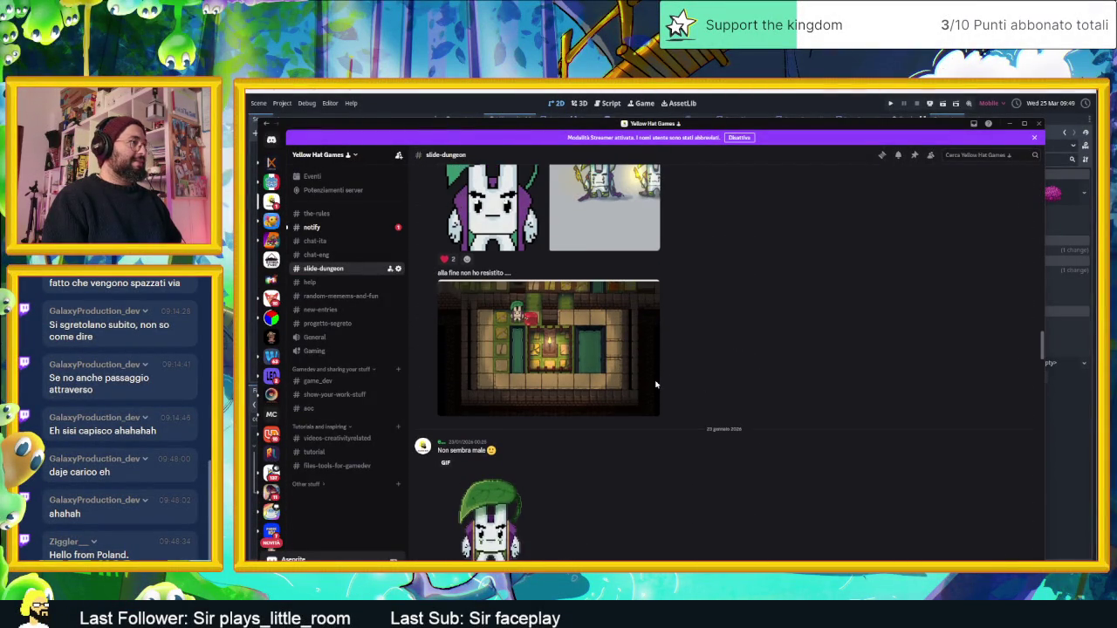
scroll(656, 384, "up", 10)
scroll(656, 384, "down", 10)
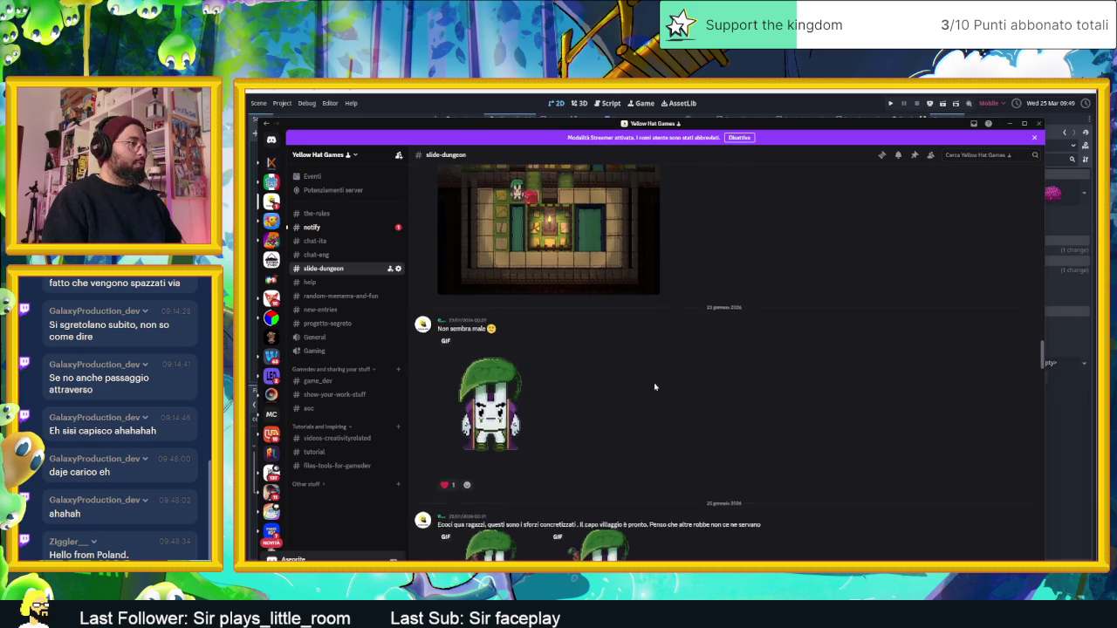
scroll(655, 387, "down", 3)
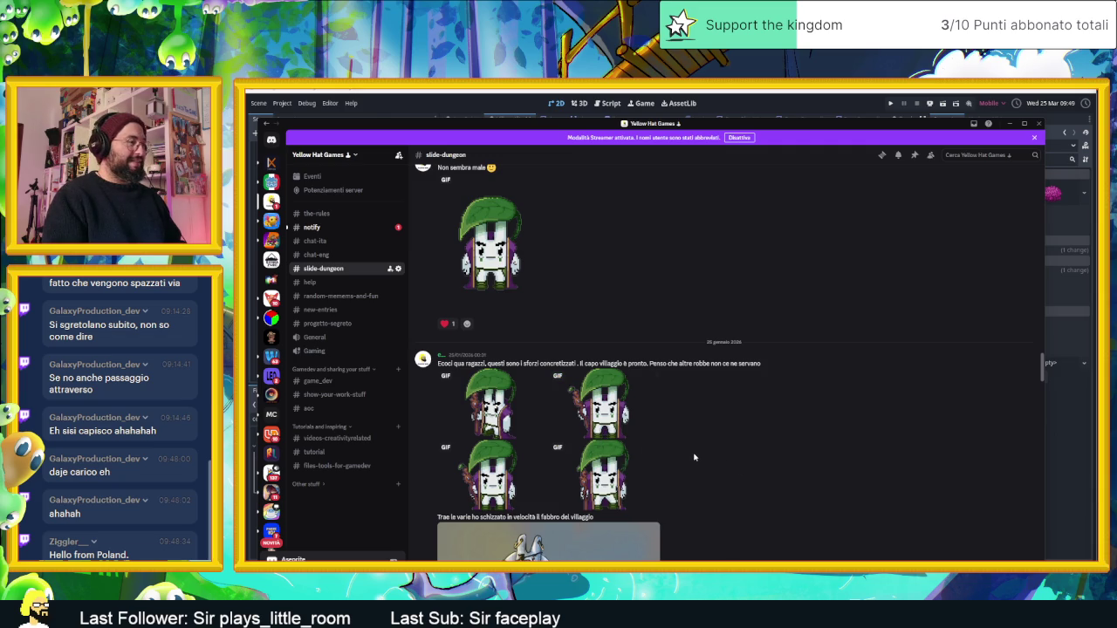
scroll(681, 455, "down", 3)
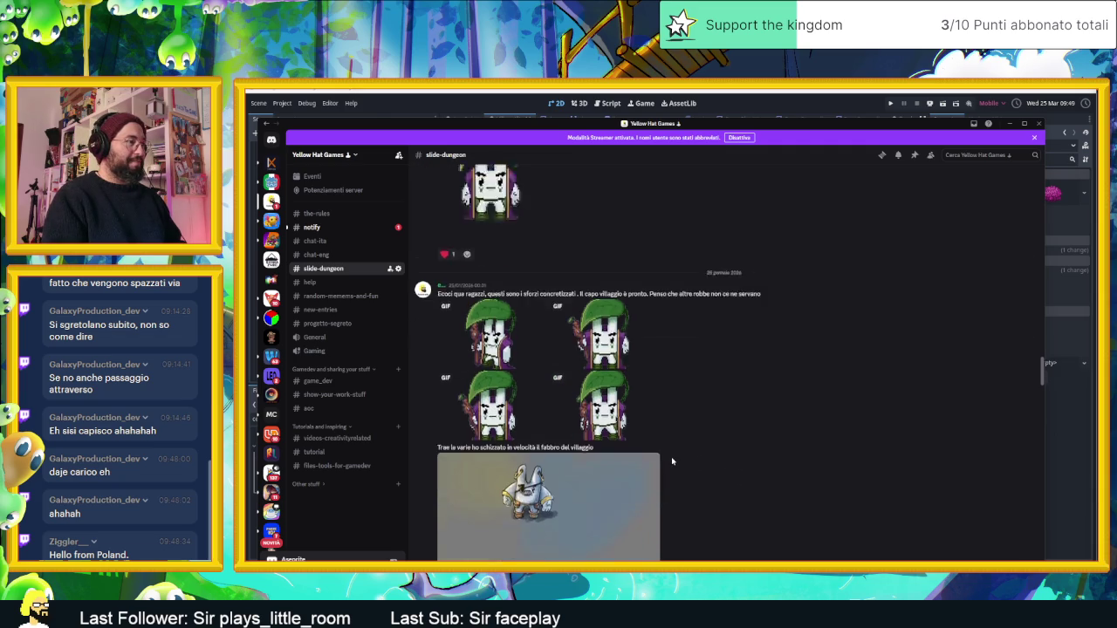
left_click(1007, 125)
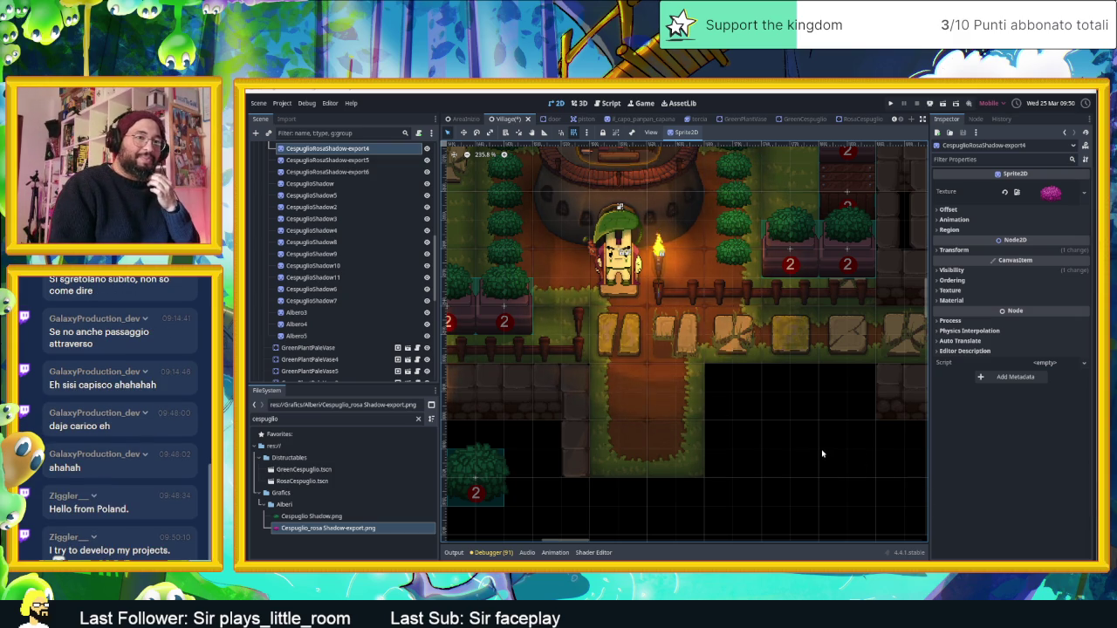
Step: Select the Pavimento TileMapLayer node at the top of the Scene dock
scroll(768, 419, "up", 2)
scroll(343, 231, "up", 10)
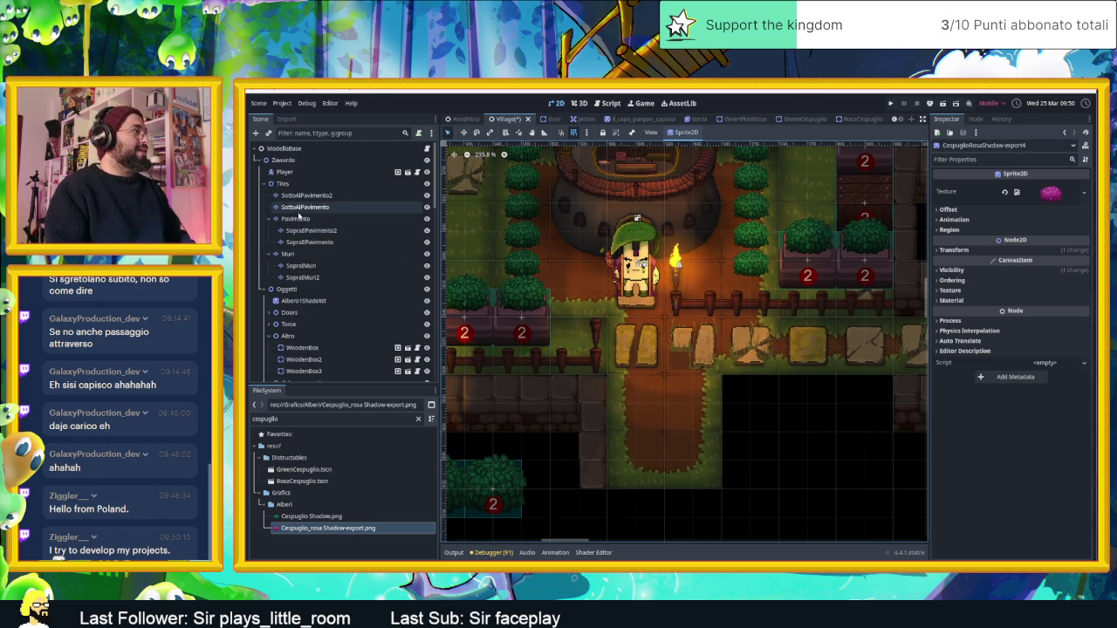
left_click(314, 219)
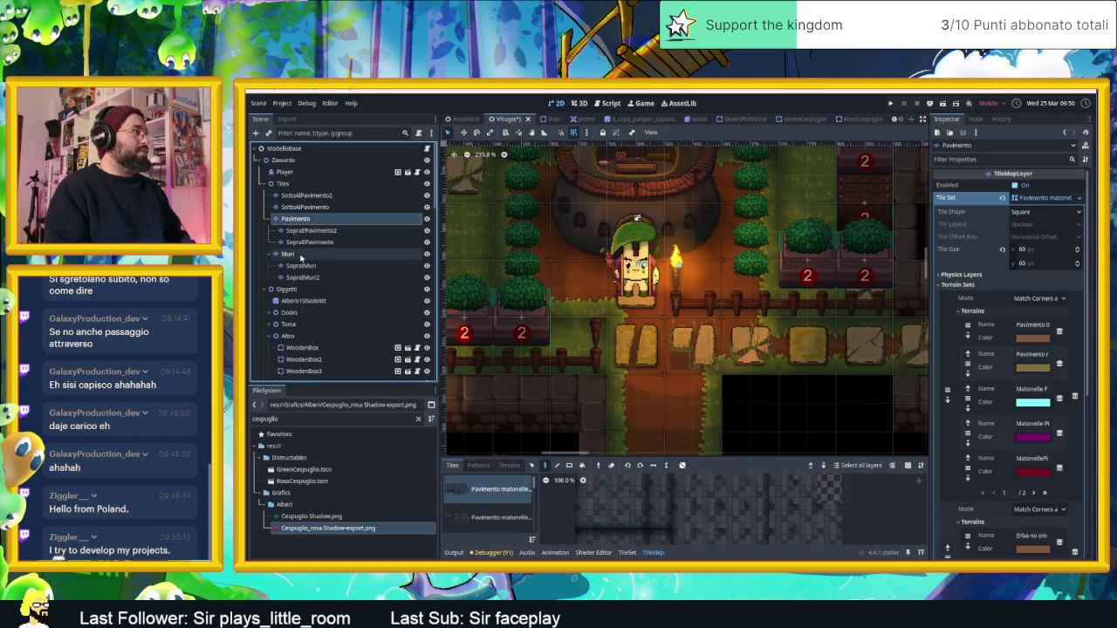
Step: Switch to the Muri wall layer and choose its brown wall tile source
left_click(293, 254)
scroll(768, 334, "down", 3)
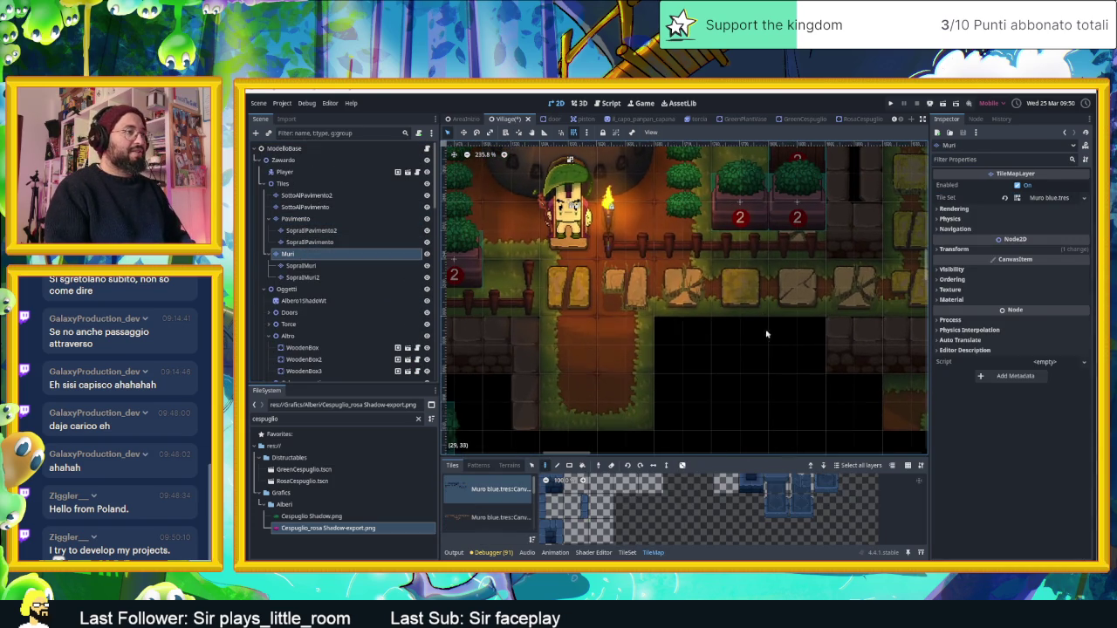
scroll(720, 360, "left", 2)
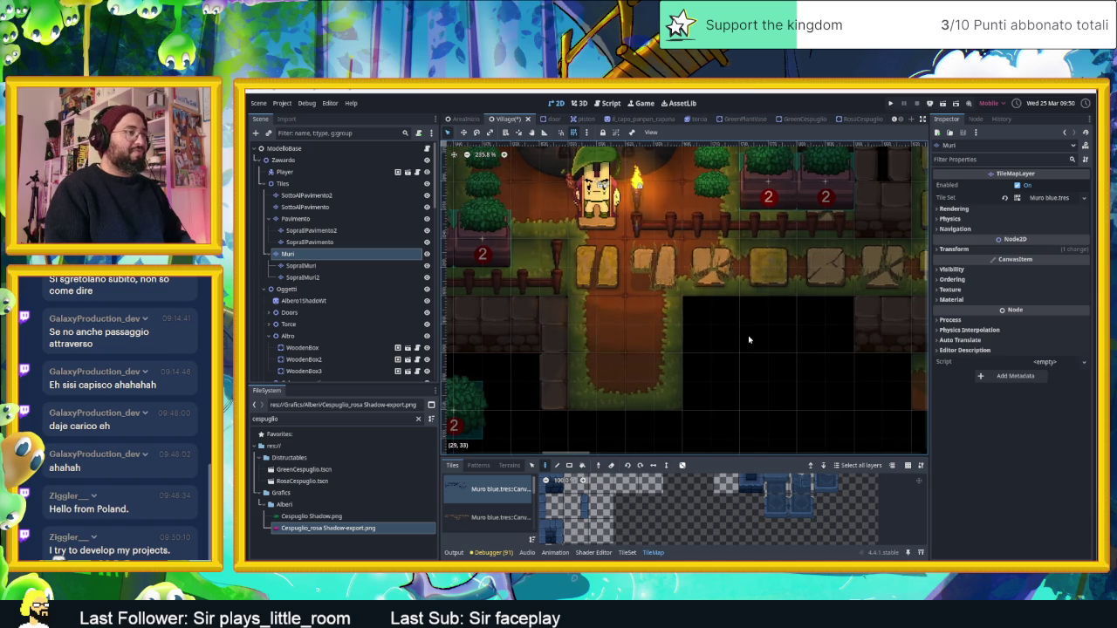
left_click(489, 517)
Step: Select a four-tile wall strip, undo the accidental paint, and enable random tile scattering
scroll(740, 516, "down", 2)
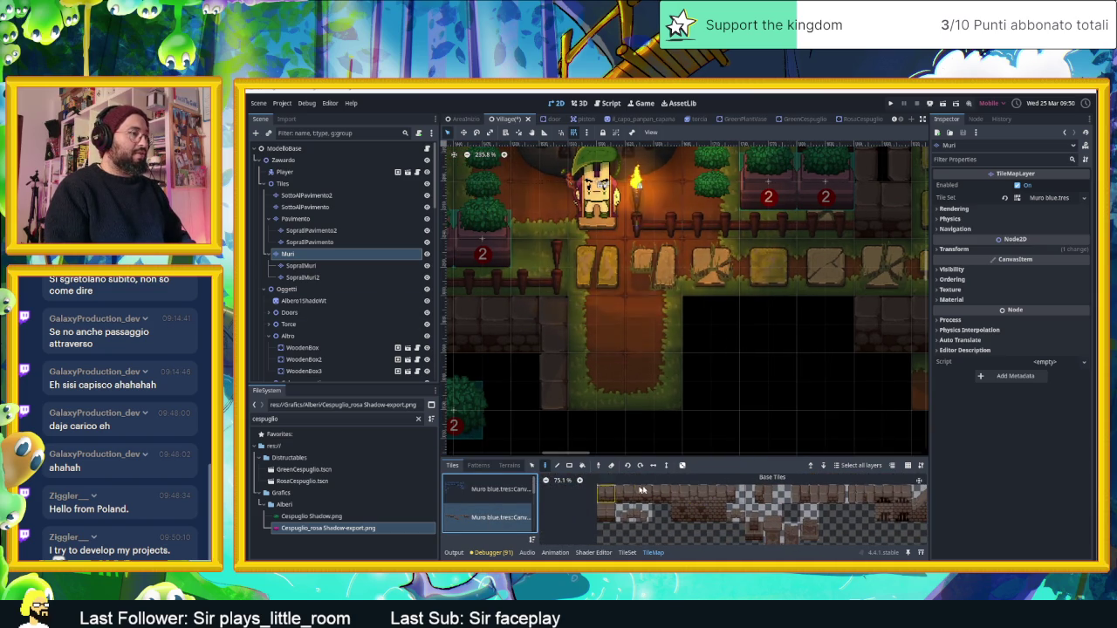
mouse_move(615, 494)
left_mouse_down()
mouse_move(721, 495)
mouse_move(606, 495)
left_mouse_up()
left_click(685, 432)
key("ctrl+z")
left_click(683, 465)
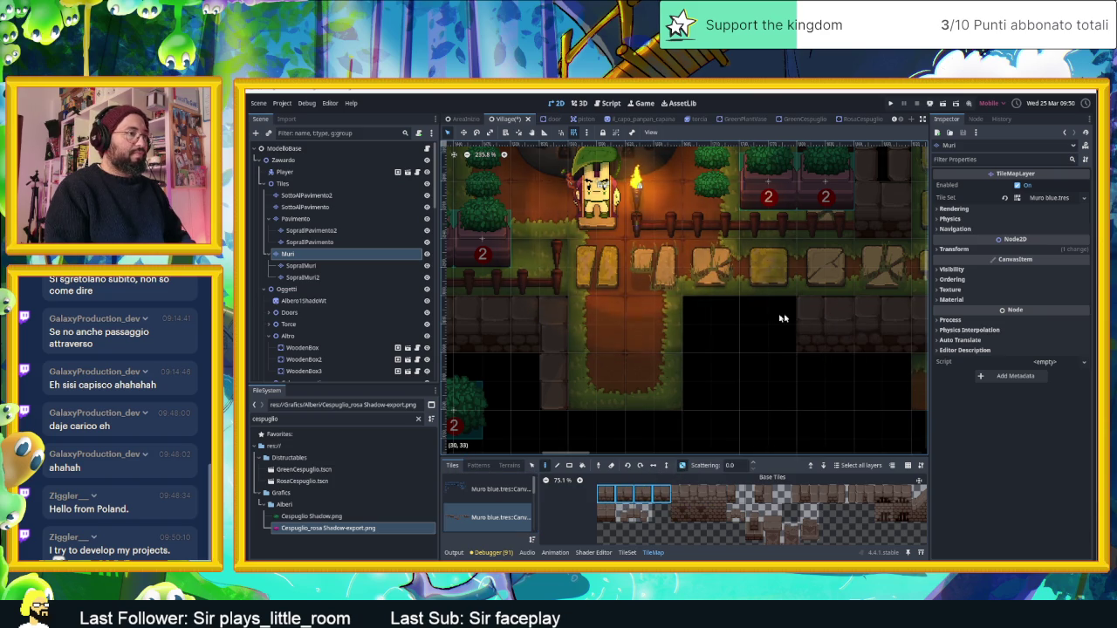
Step: Find and pick the wall pillar tile in the atlas
scroll(803, 392, "left", 1)
scroll(803, 392, "down", 1)
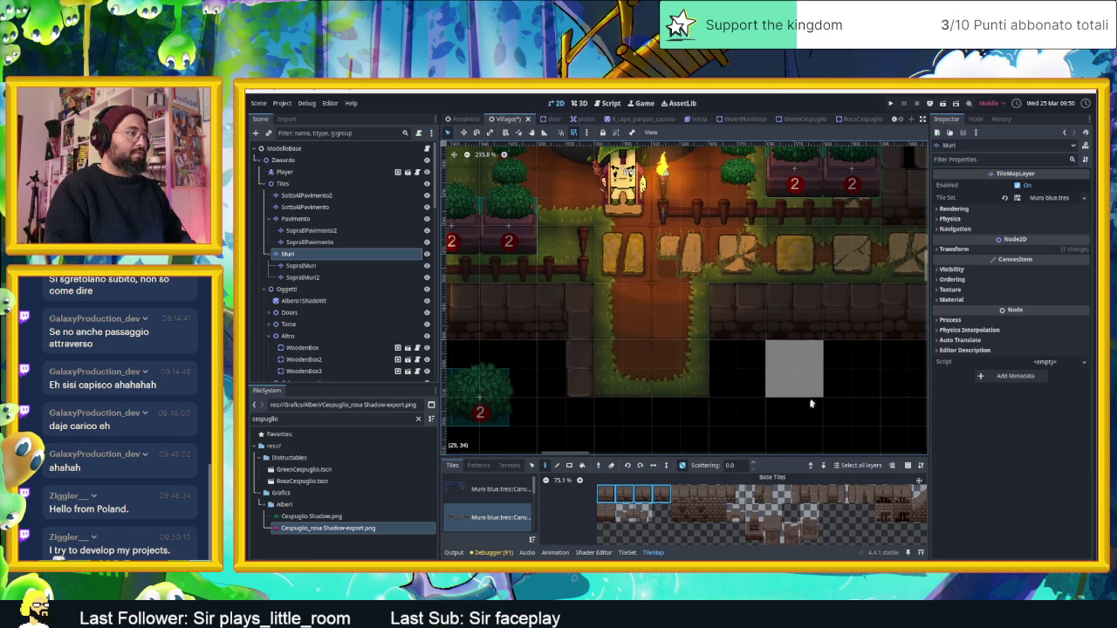
left_click(830, 498)
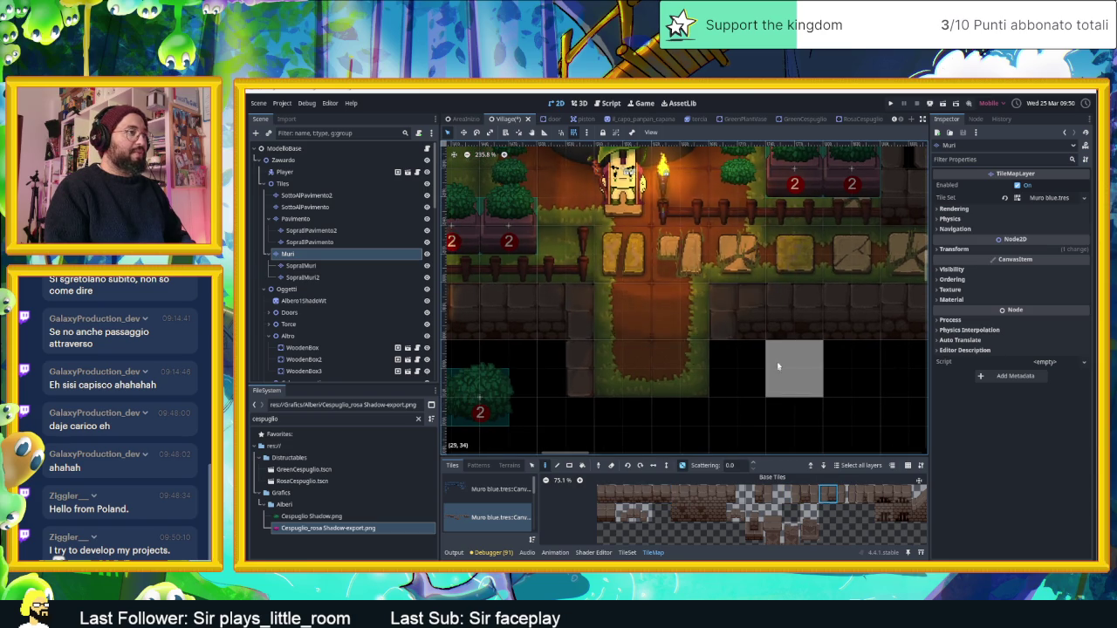
scroll(789, 374, "up", 1)
scroll(789, 373, "left", 1)
scroll(789, 374, "up", 1)
scroll(789, 374, "left", 1)
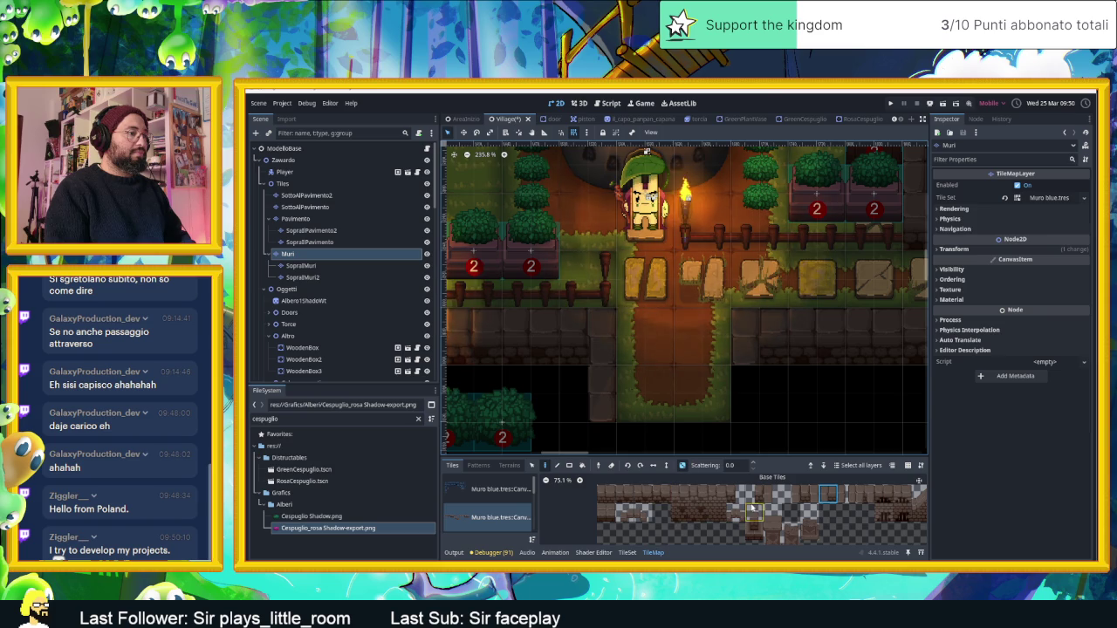
scroll(795, 366, "down", 4)
scroll(794, 366, "left", 1)
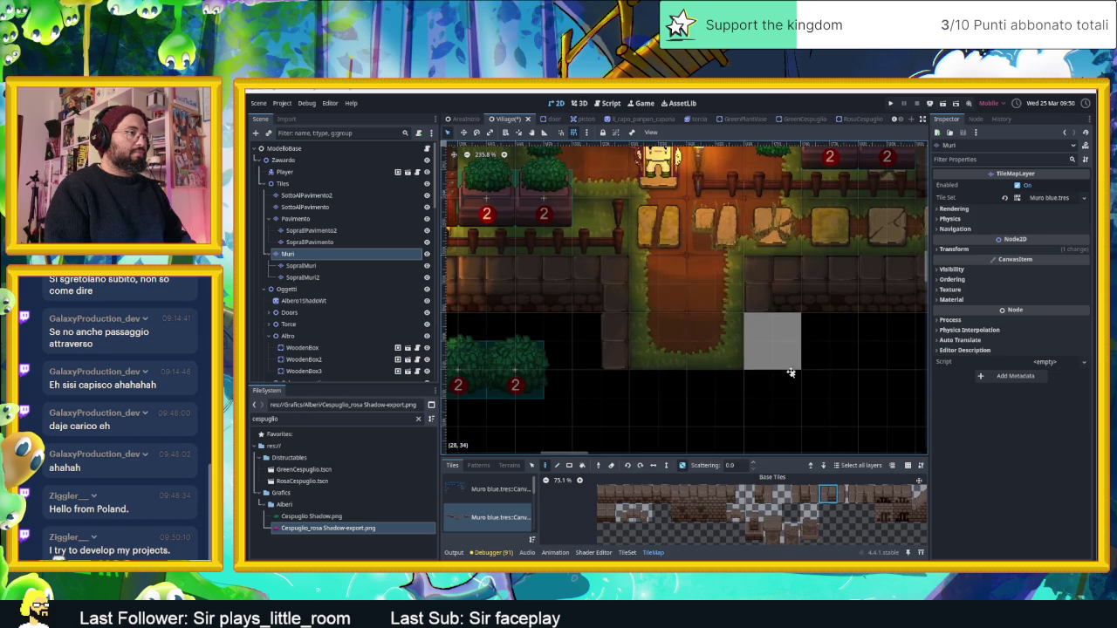
scroll(791, 375, "up", 1)
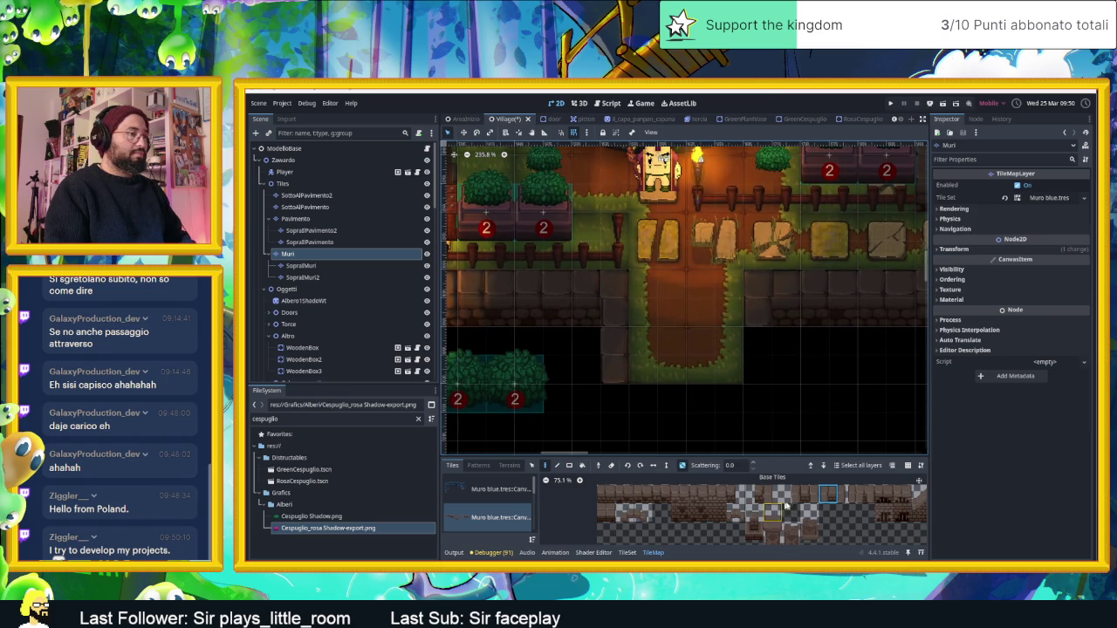
left_click(790, 494)
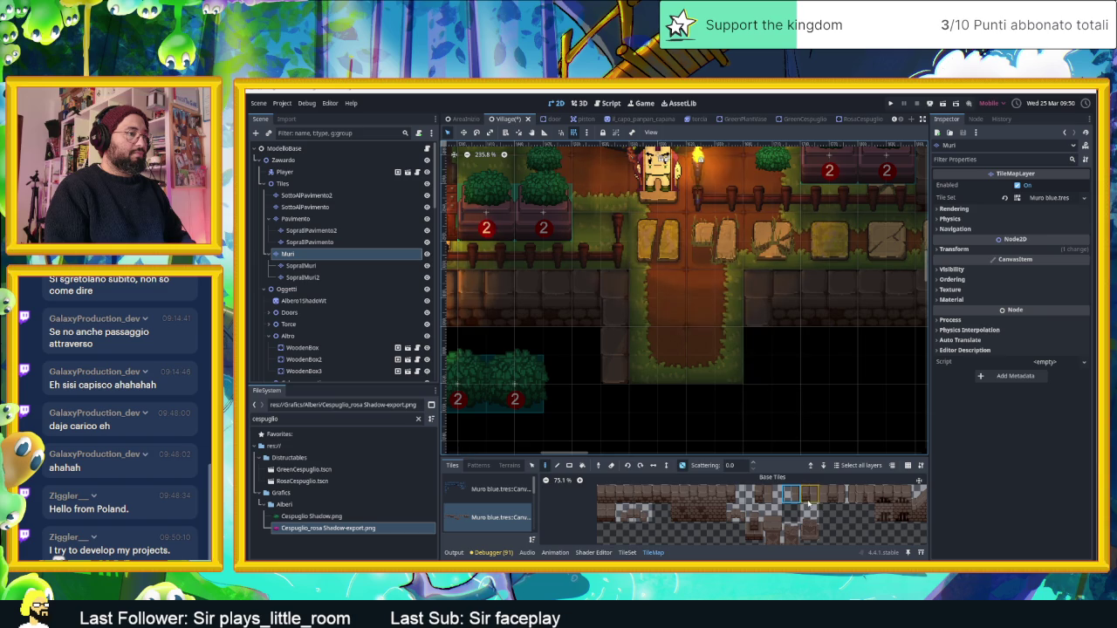
left_click(769, 501)
Step: Extend the right and left wall pillars down one tile each
scroll(786, 410, "down", 2)
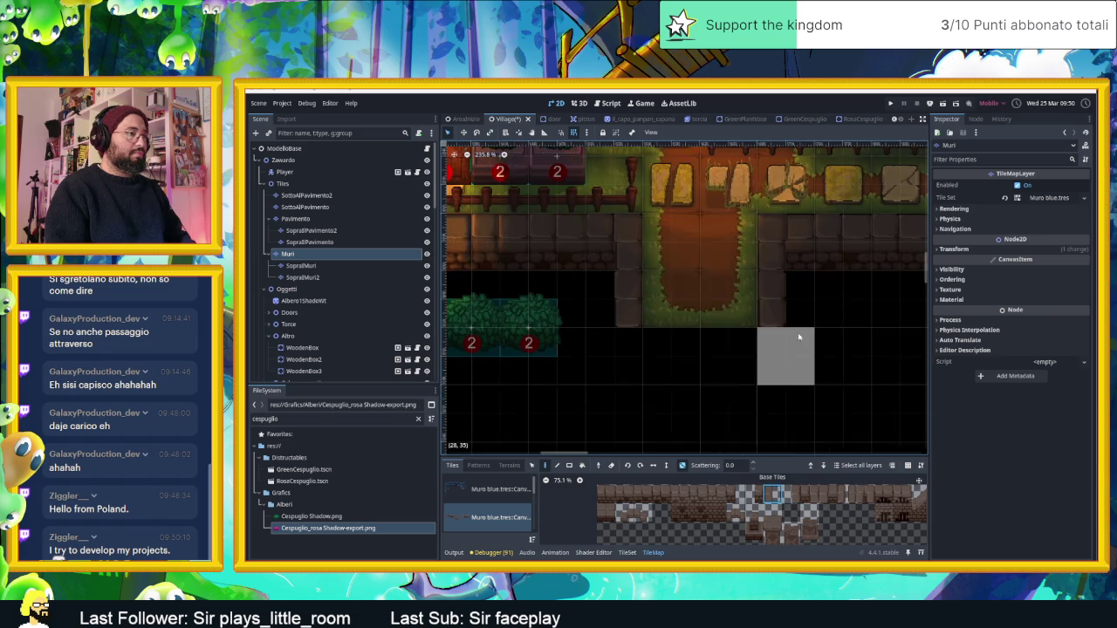
left_click(791, 351)
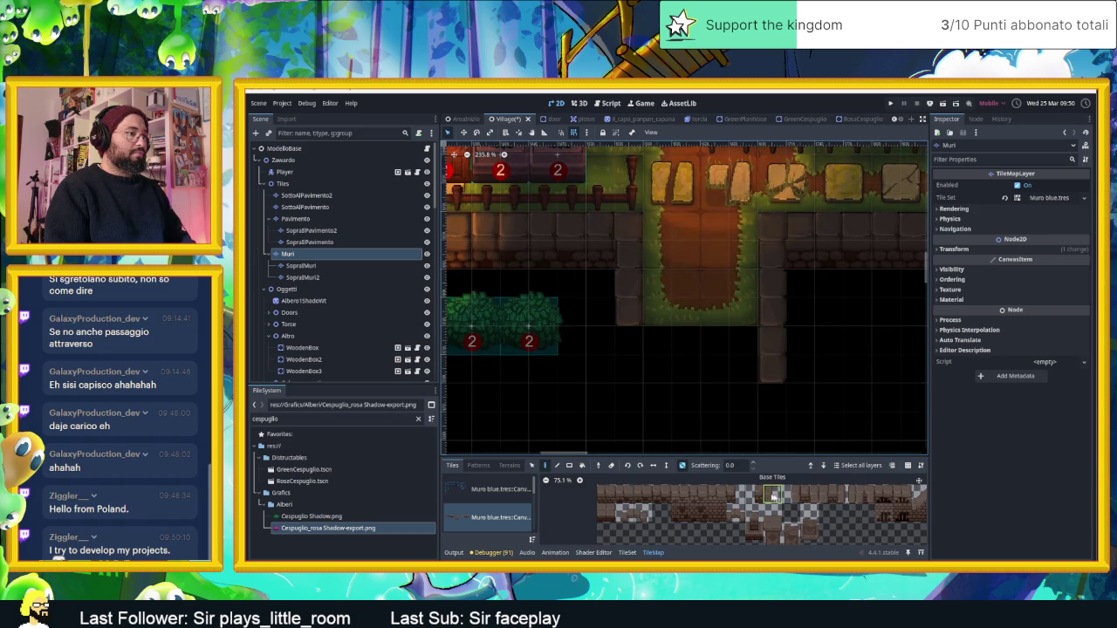
left_click(790, 494)
left_click(621, 356)
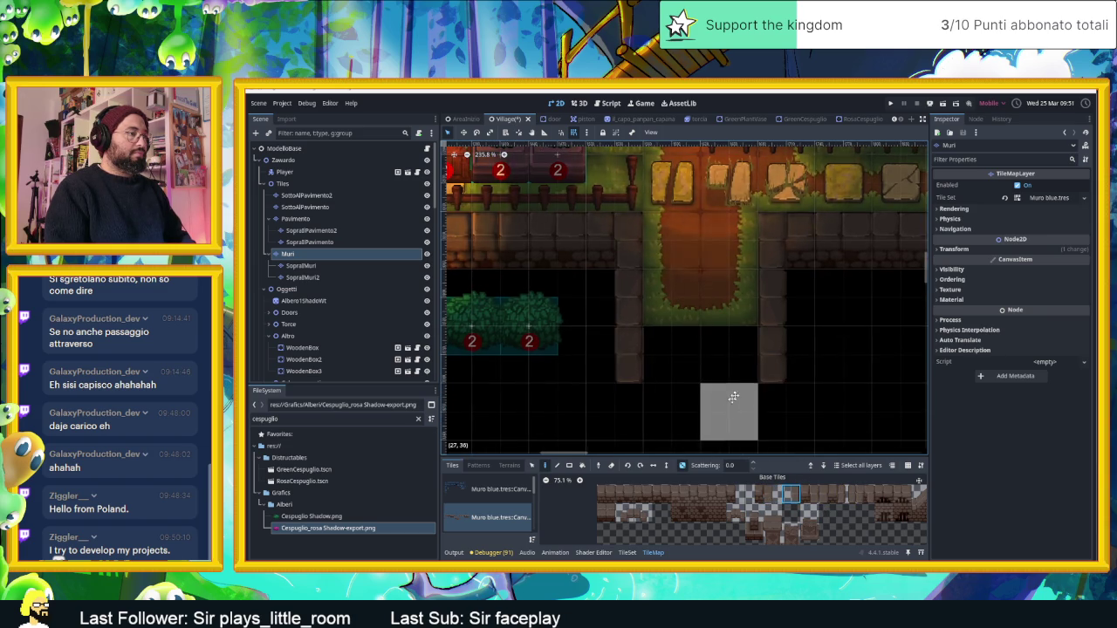
Step: Paint a 3x2 block of brick tiles beneath the bush row
left_click_drag(729, 402, 760, 317)
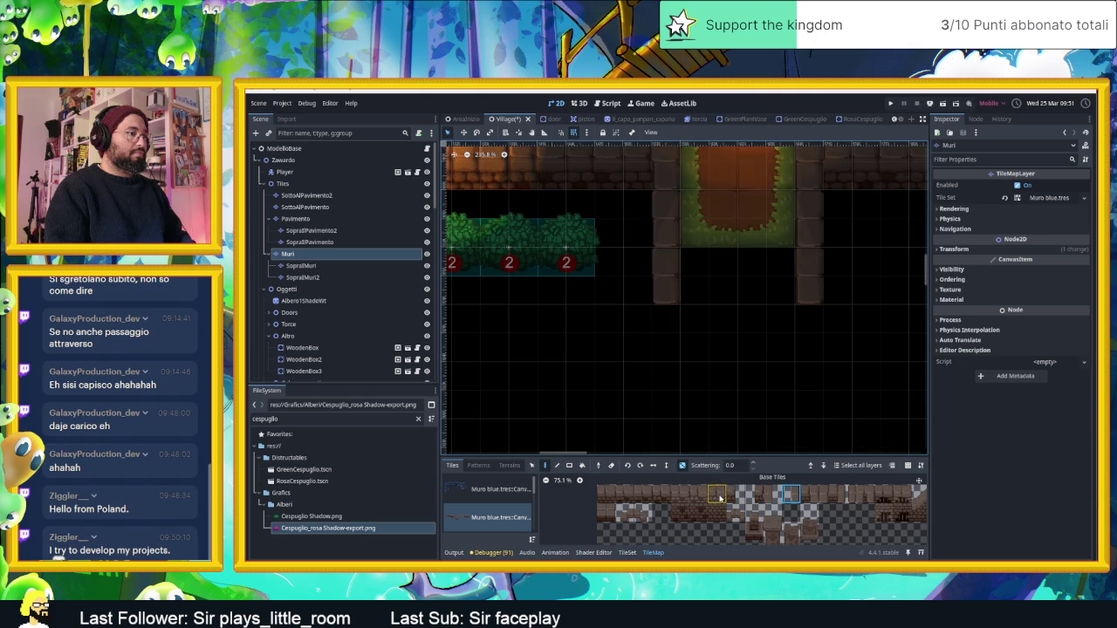
left_click_drag(662, 494, 602, 496)
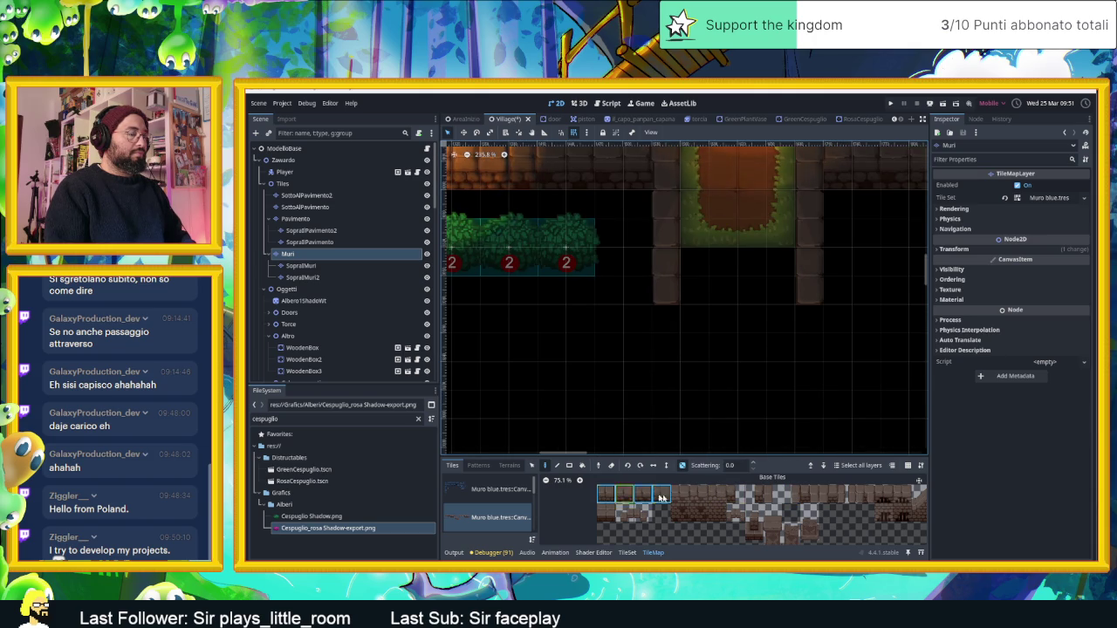
left_click_drag(712, 513, 684, 496)
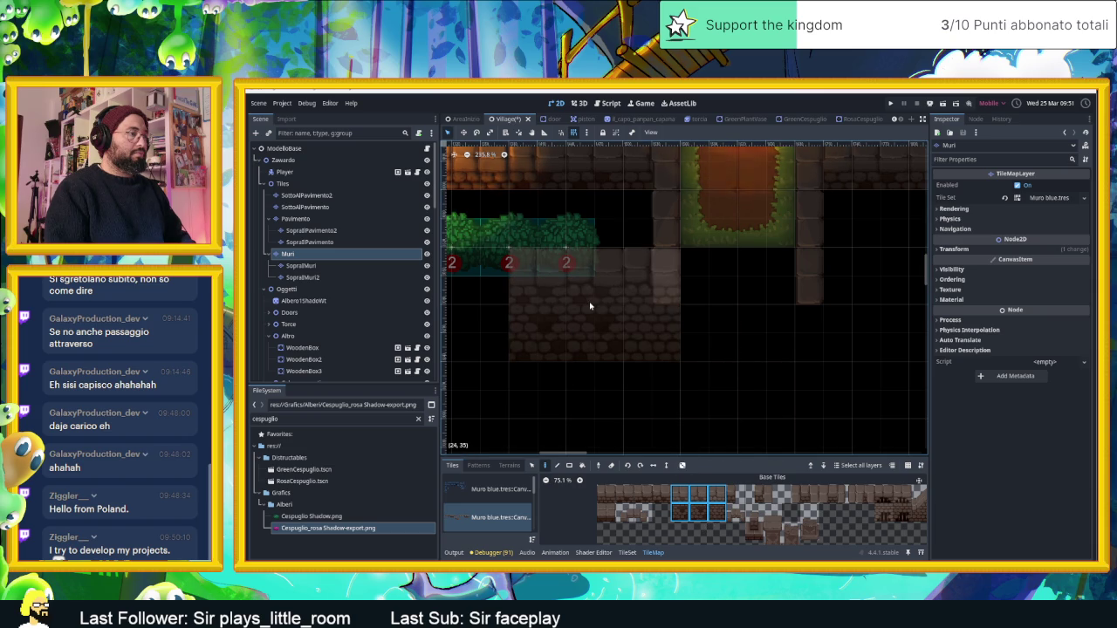
left_click(590, 306)
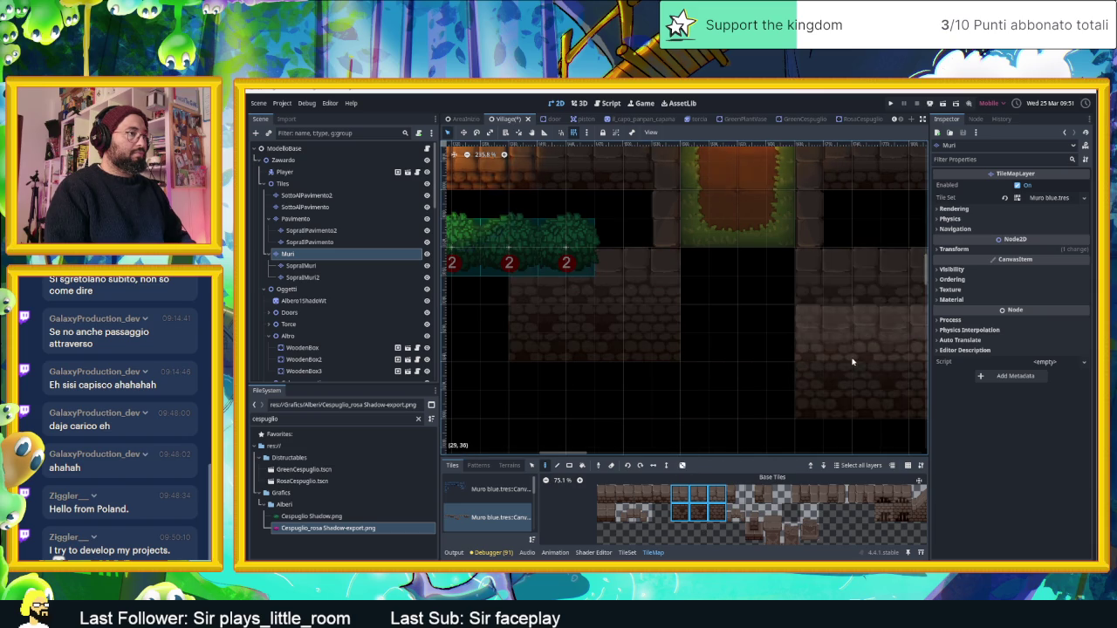
Step: Select four-tile wall strips and two stacked alternative tiles, toggling random scattering on then off
scroll(852, 361, "down", 5)
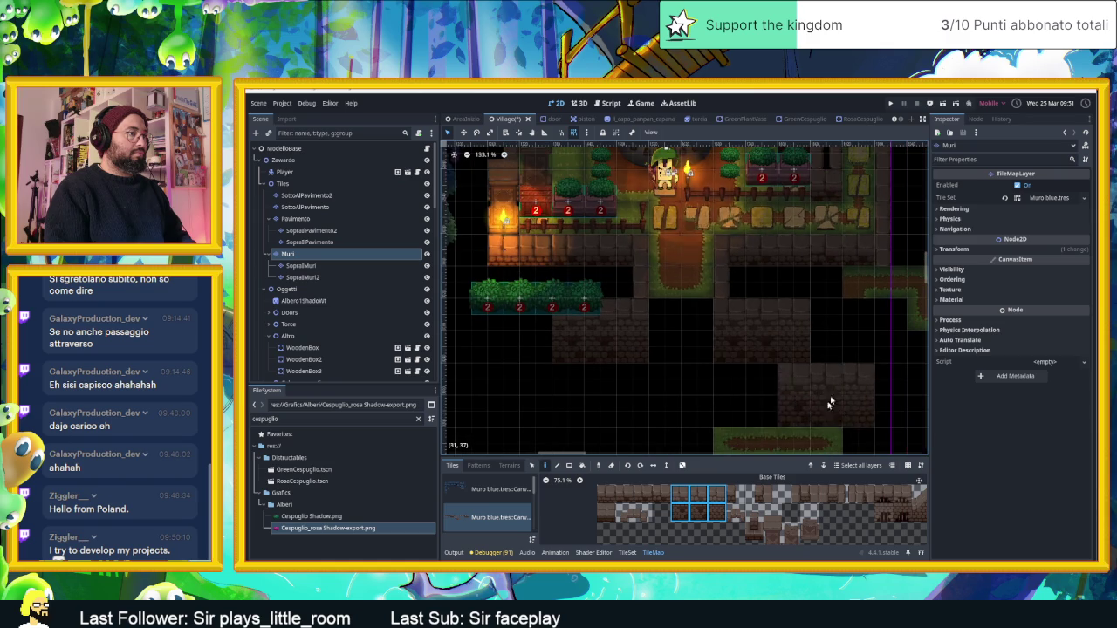
left_click(698, 495)
left_click_drag(661, 495, 606, 495)
left_click(681, 465)
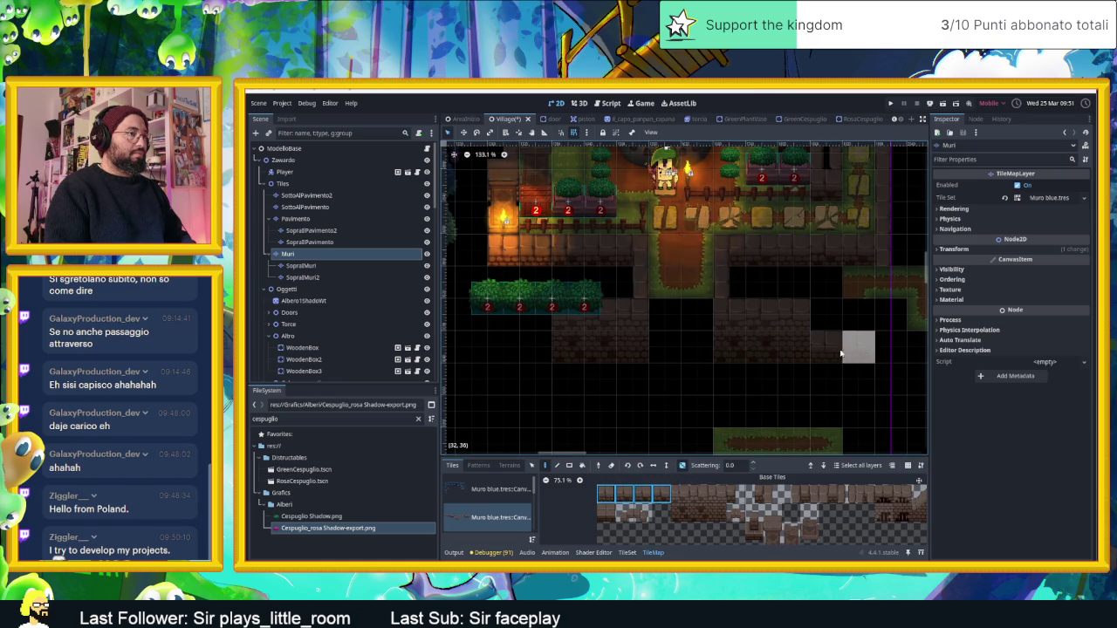
scroll(814, 520, "right", 3)
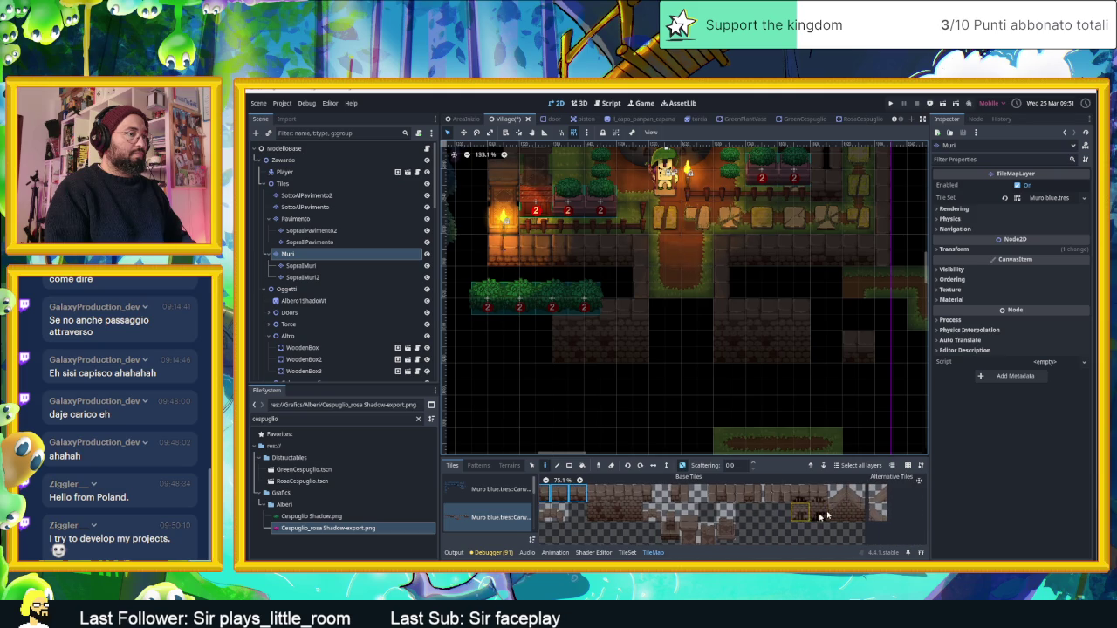
left_click_drag(856, 513, 856, 494)
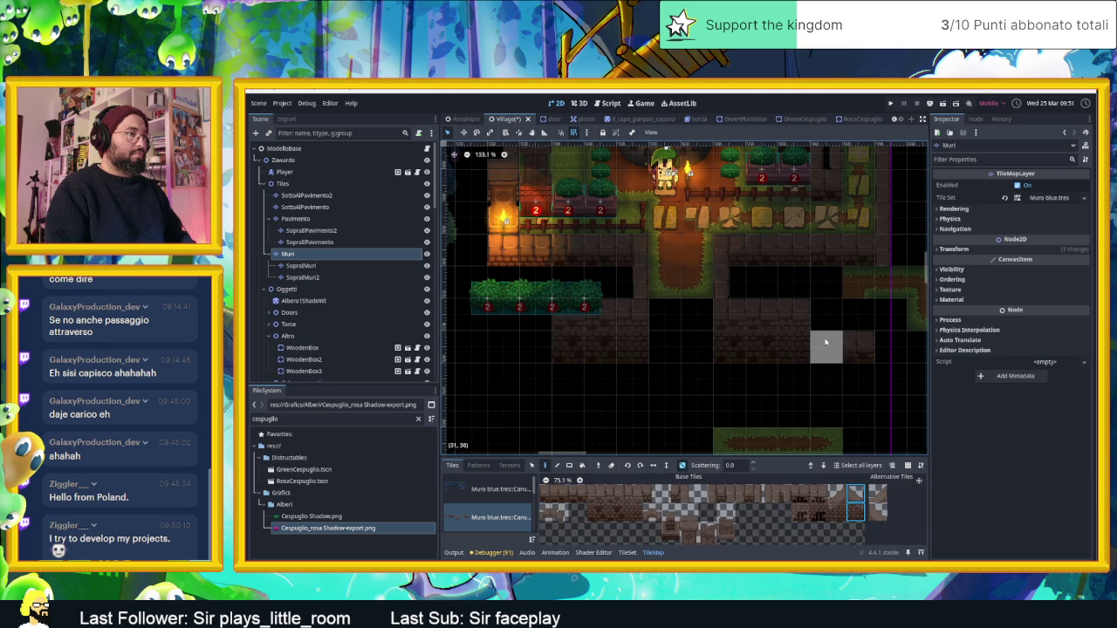
left_click(682, 466)
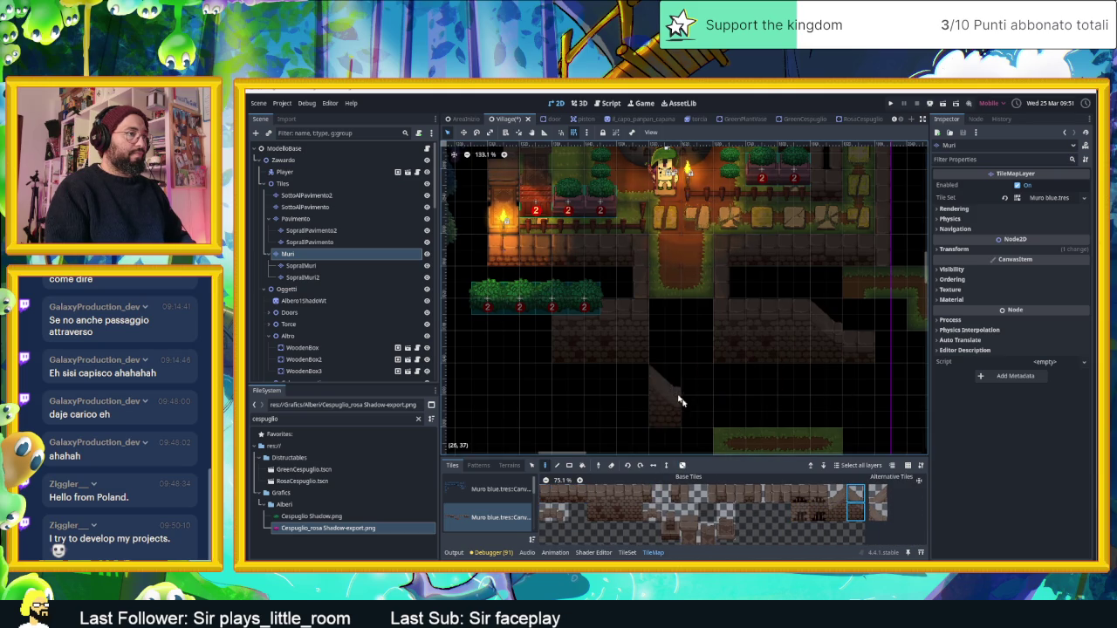
left_click(835, 500)
scroll(628, 318, "left", 3)
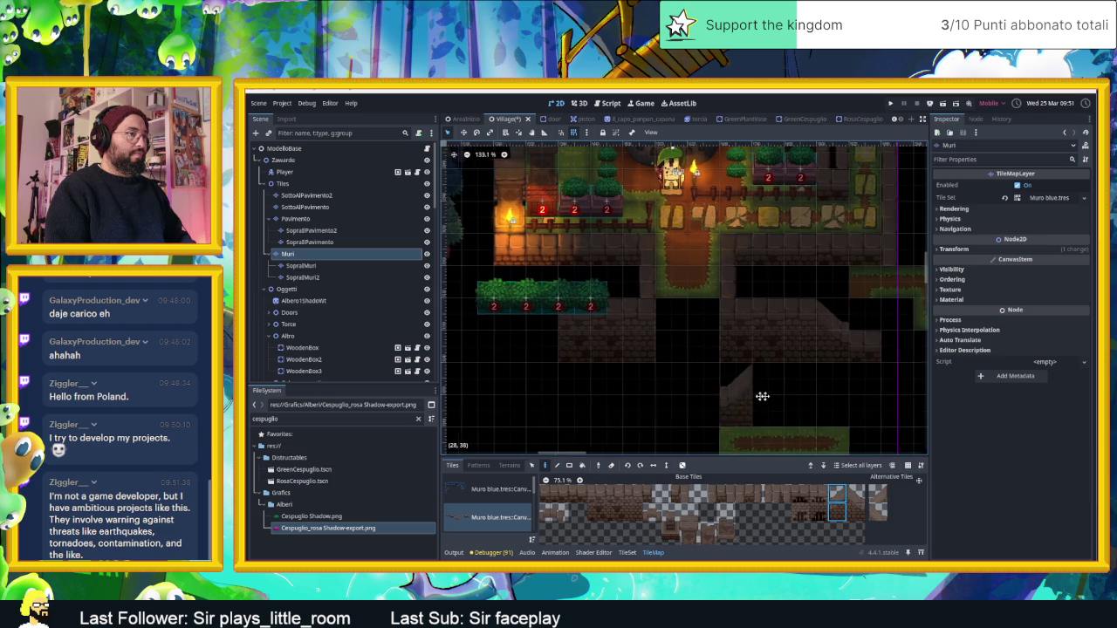
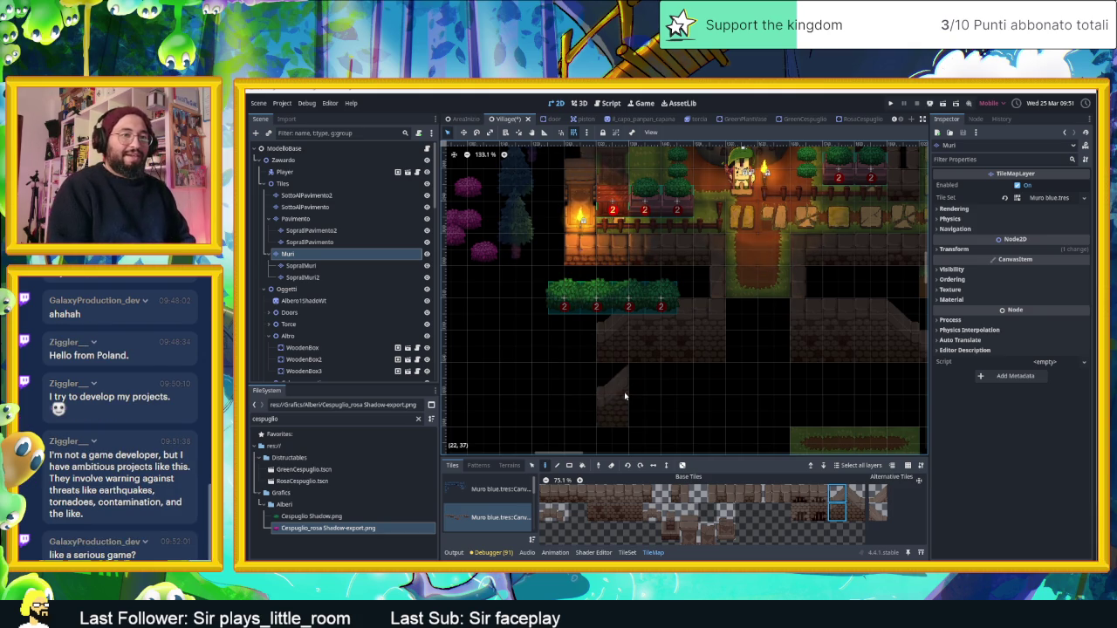
Step: Drag the row of four hedge bushes left off the dark area, then reselect the Muri layer
left_click(531, 467)
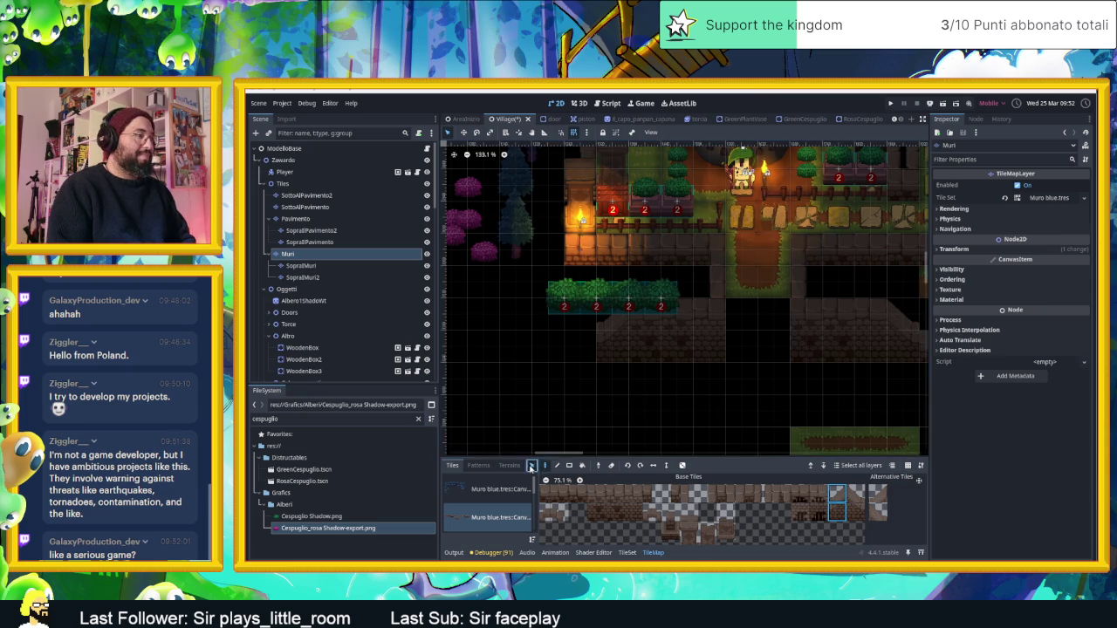
mouse_move(499, 266)
left_mouse_down()
mouse_move(566, 300)
mouse_move(694, 332)
left_mouse_up()
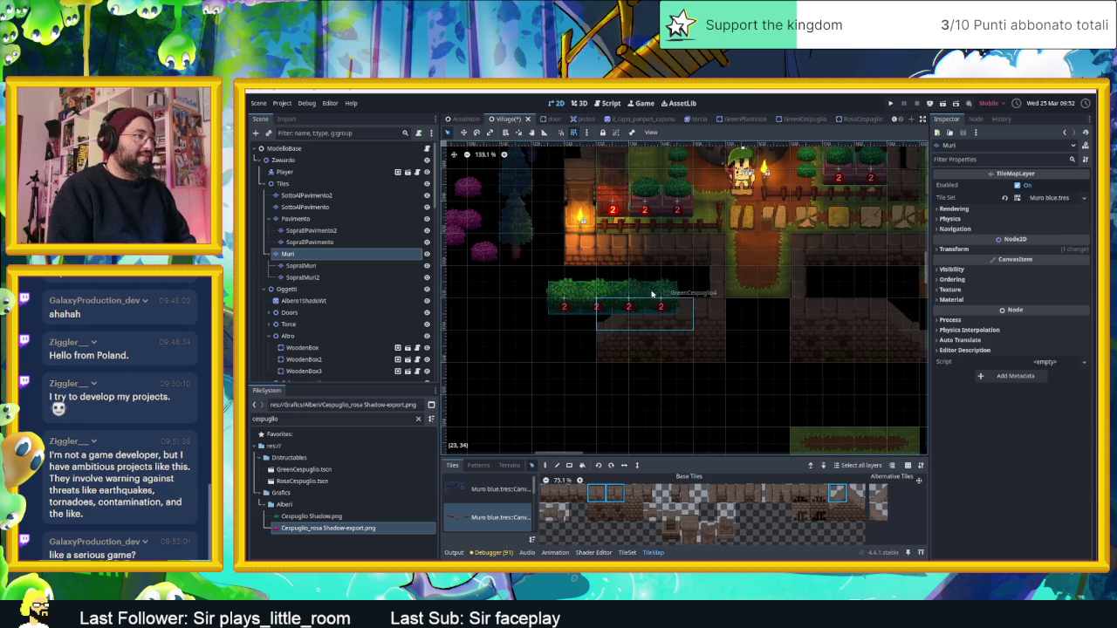
left_click(349, 313)
mouse_move(536, 273)
left_mouse_down()
mouse_move(715, 323)
mouse_move(527, 298)
mouse_move(657, 310)
left_mouse_up()
mouse_move(761, 343)
left_mouse_down()
mouse_move(603, 354)
mouse_move(626, 365)
left_mouse_up()
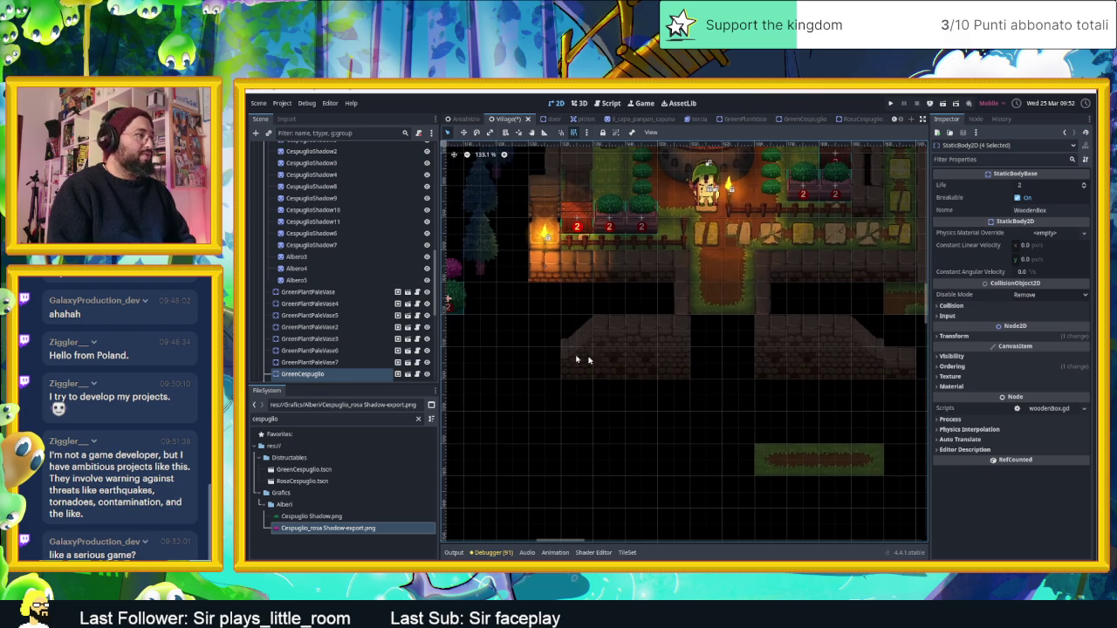
left_click(361, 233)
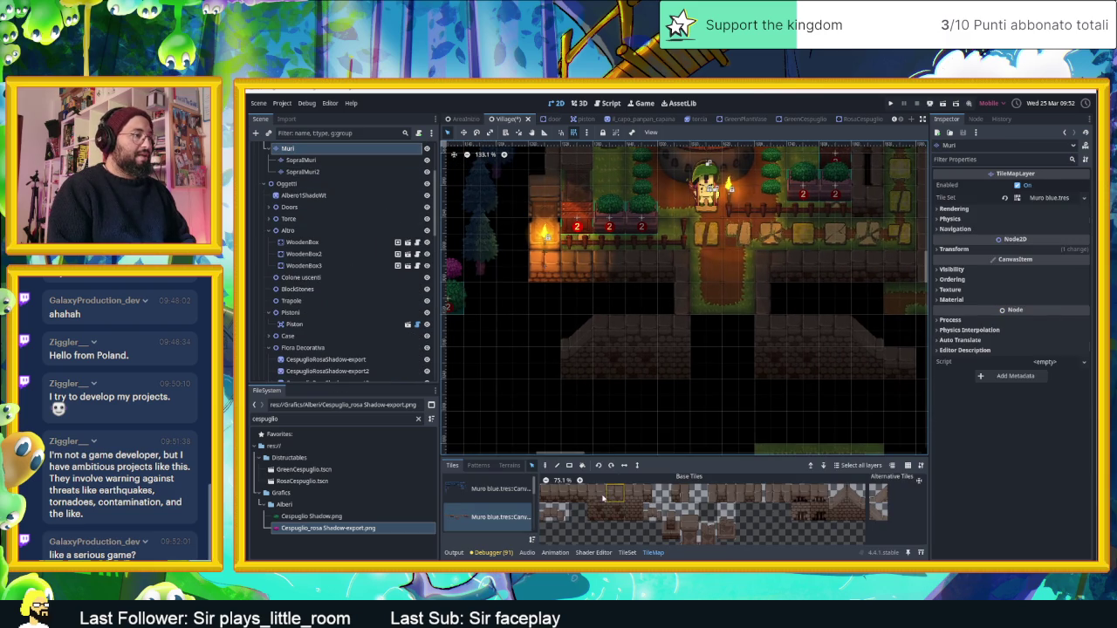
Step: Paint two stone wall tiles on Muri just below the walls south of the plaza
left_click(578, 493)
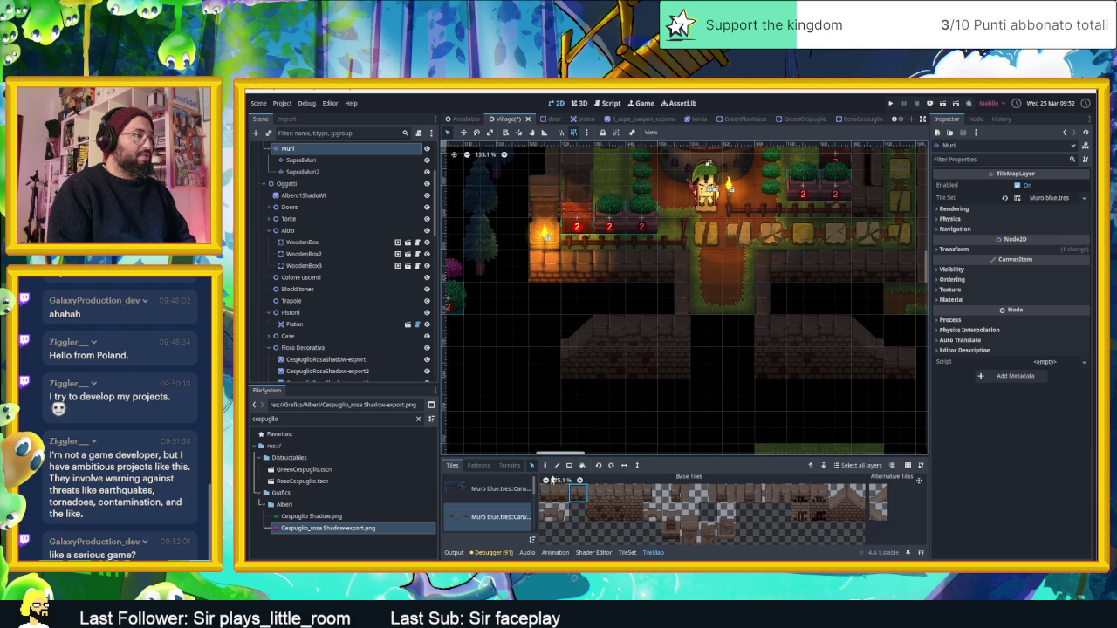
left_click(545, 465)
left_click(557, 373)
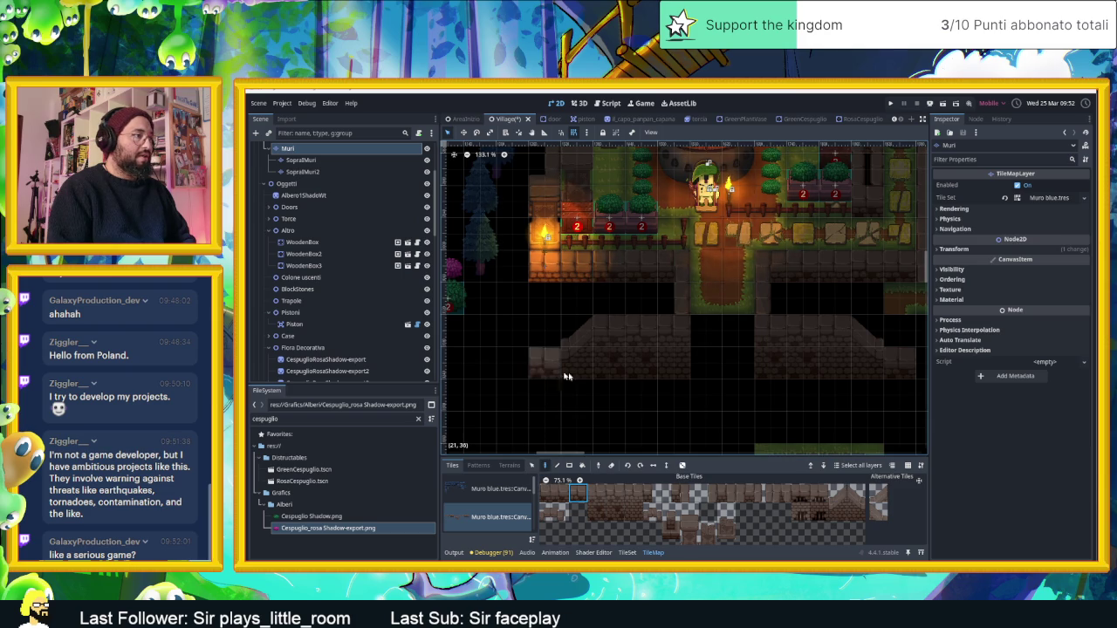
left_click_drag(803, 399, 726, 374)
left_click_drag(665, 393, 690, 352)
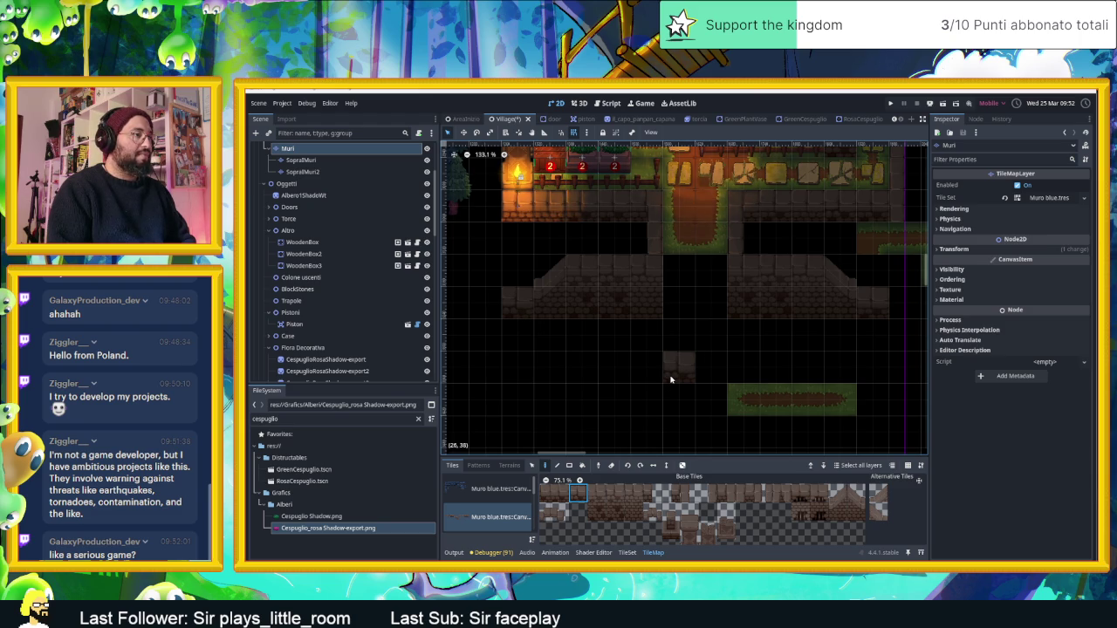
left_click(671, 379)
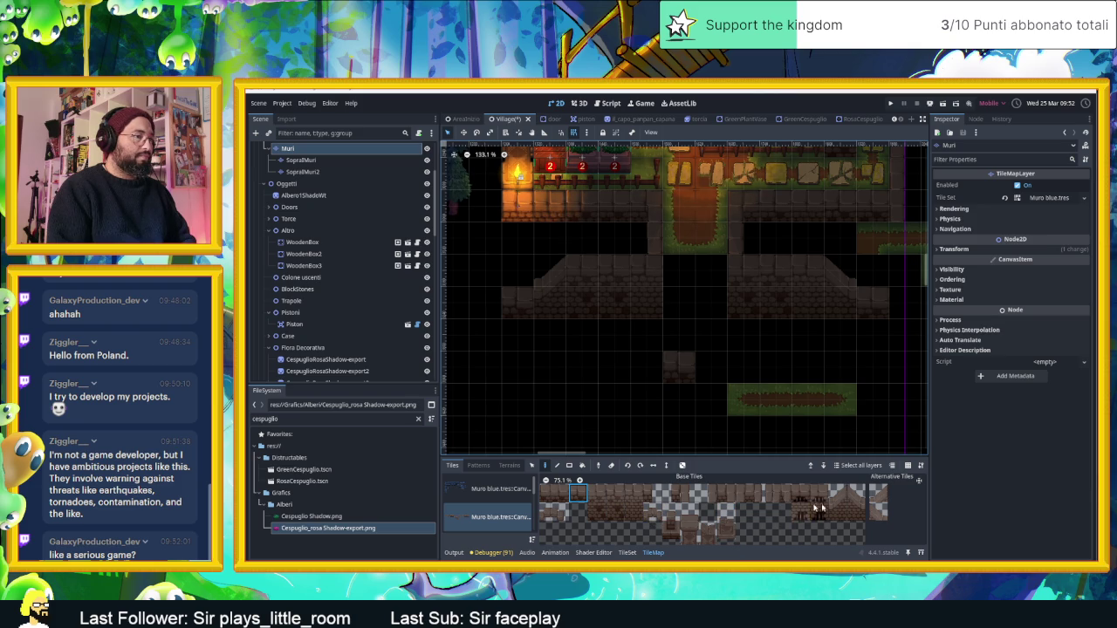
Step: Place a different wall tile, erase the misplaced one, and select a three-tile wall segment
scroll(751, 520, "up", 2)
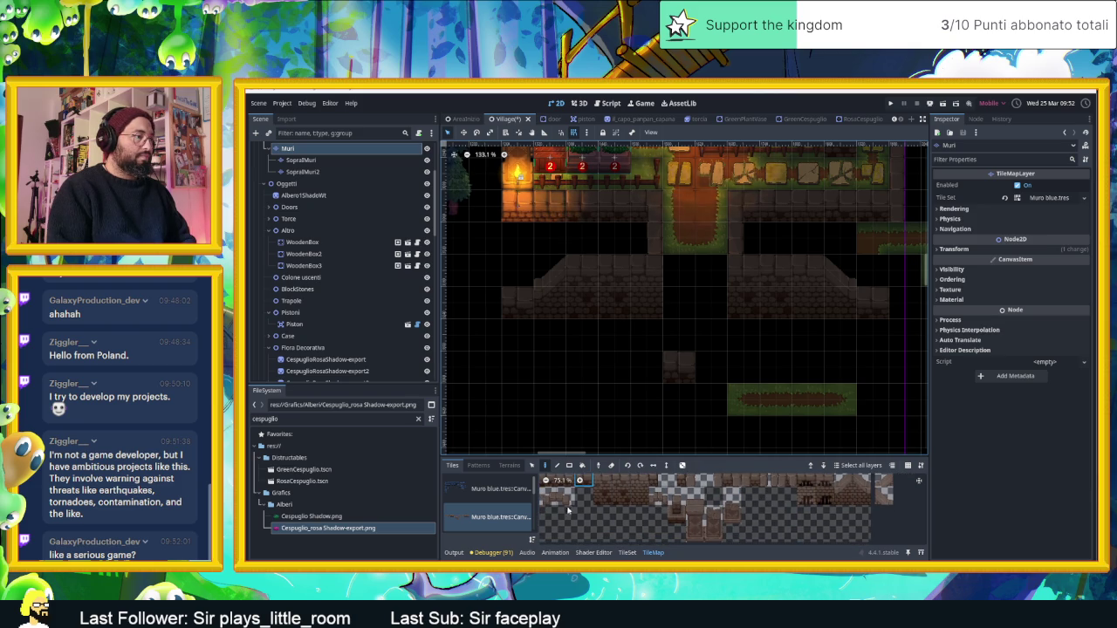
left_click(546, 512)
left_click(714, 335)
right_click(727, 336)
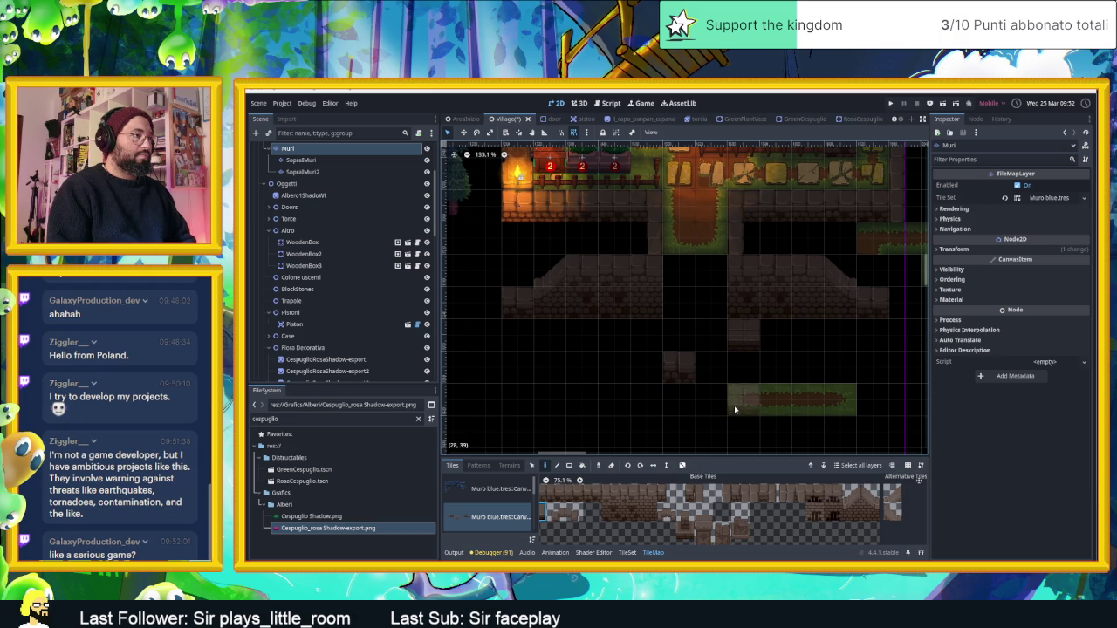
left_click_drag(754, 429, 763, 417)
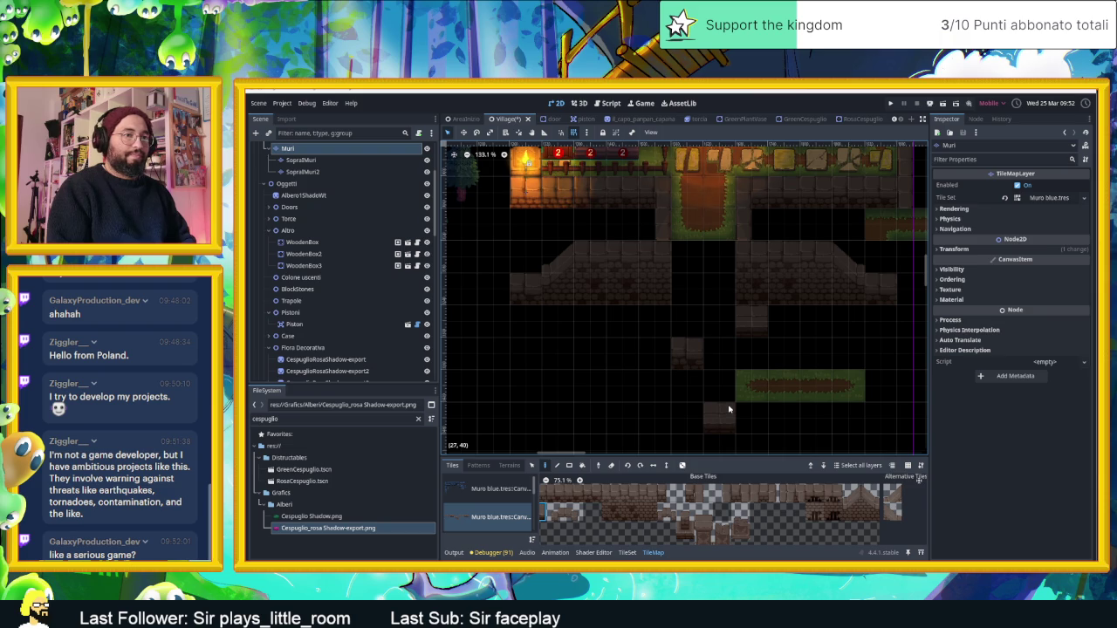
scroll(730, 401, "down", 1)
left_click_drag(730, 398, 788, 412)
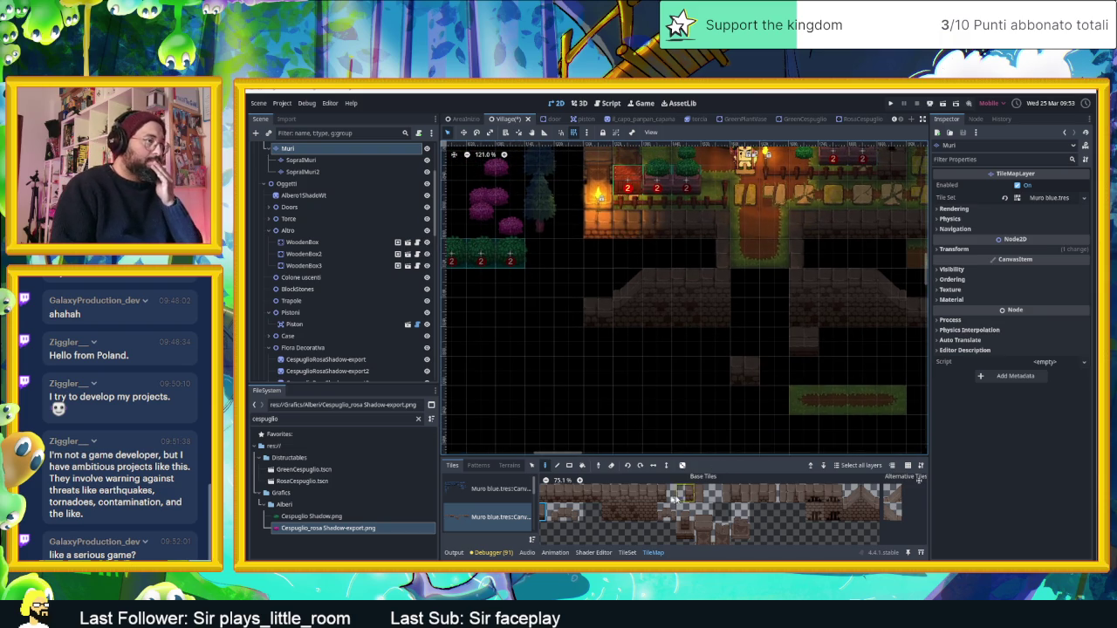
mouse_move(598, 494)
left_mouse_down()
mouse_move(548, 494)
mouse_move(620, 496)
left_mouse_up()
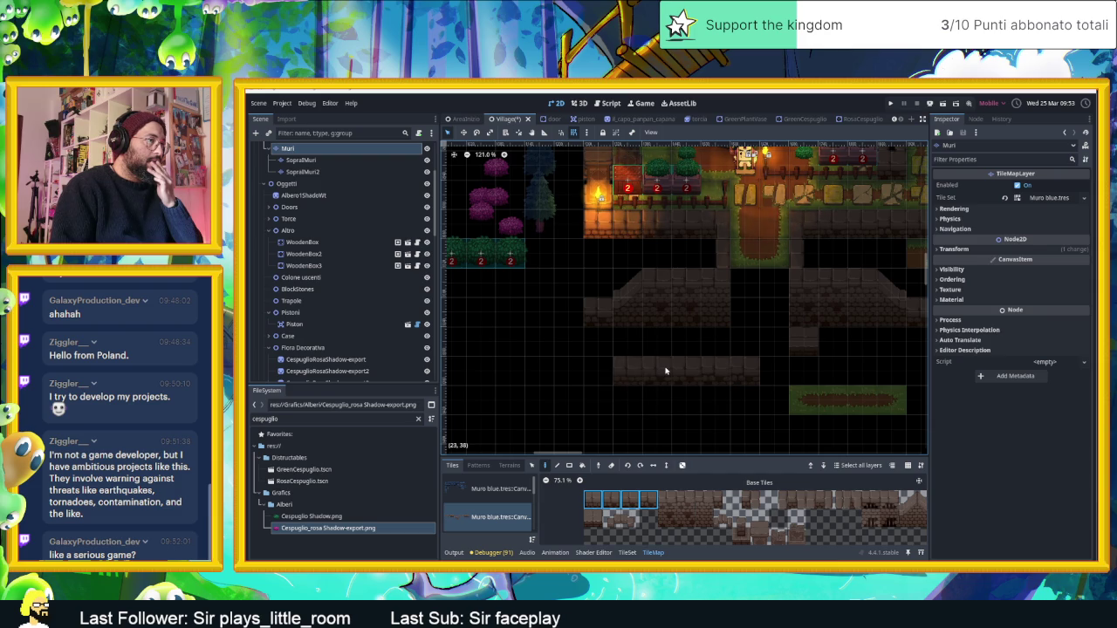
Step: Paint a long three-tile wall row leftward south of the plaza and enable Scattering
left_click_drag(665, 371, 549, 373)
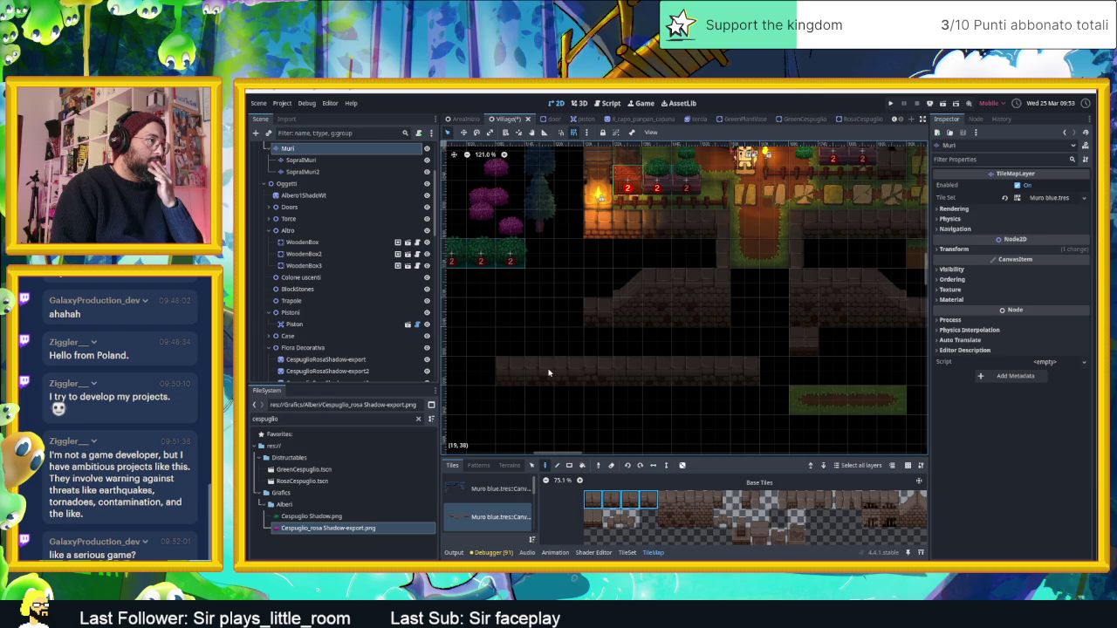
left_click(683, 466)
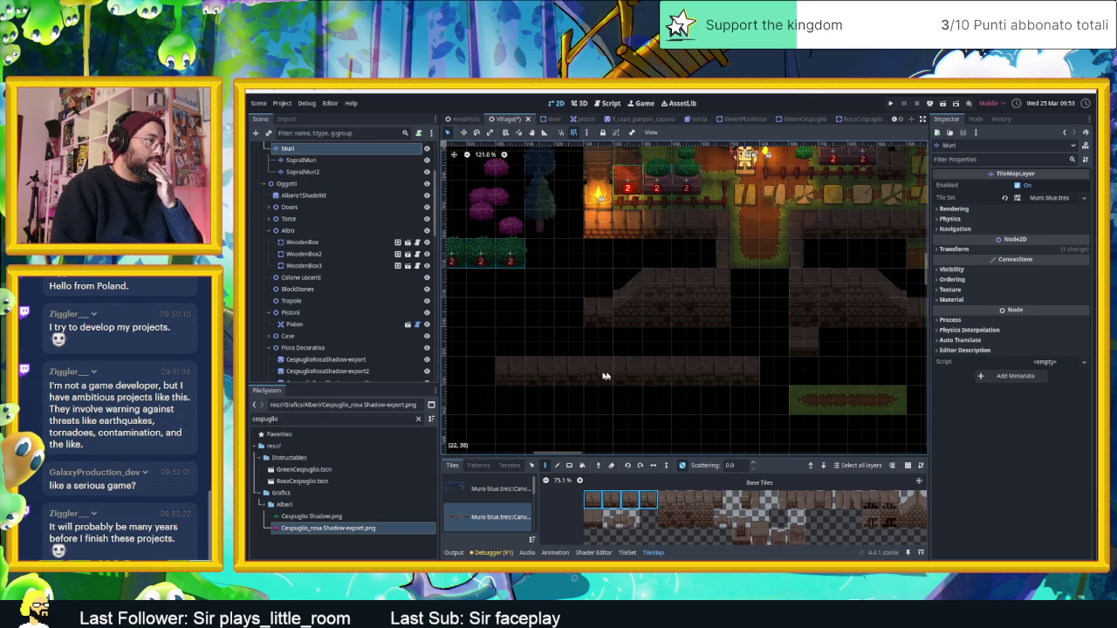
left_click_drag(715, 408, 624, 407)
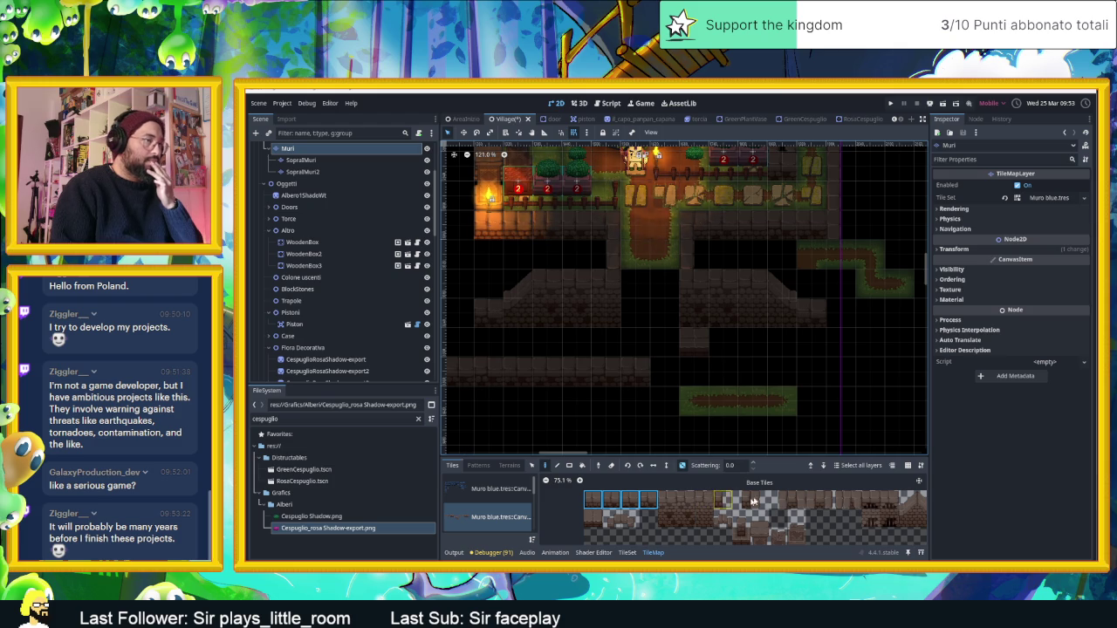
left_click(797, 499)
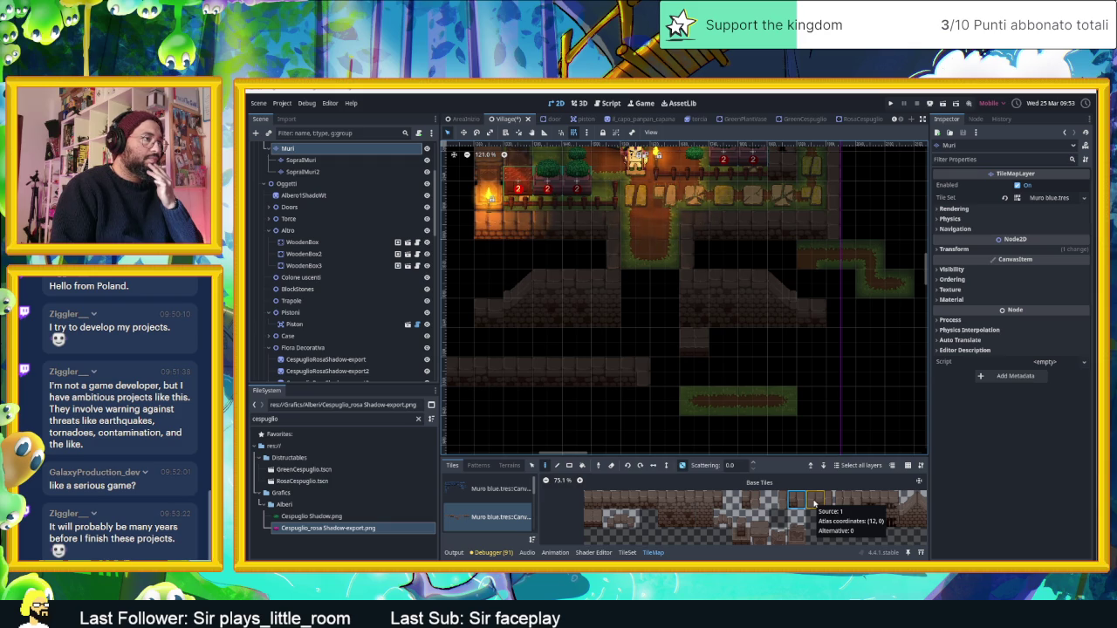
left_click(814, 504)
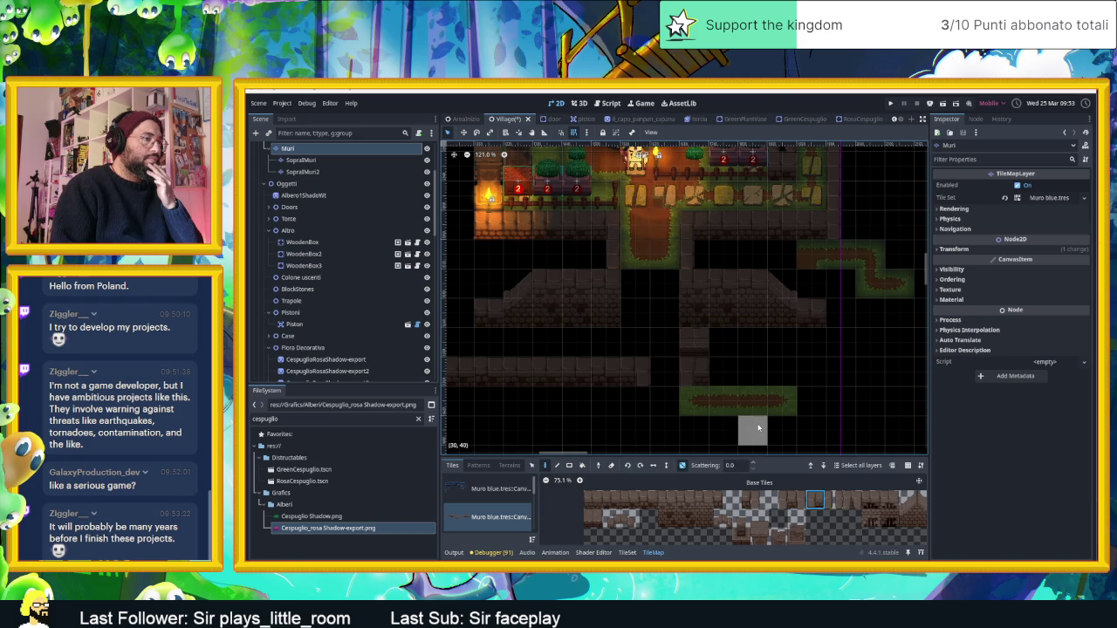
scroll(758, 406, "down", 2)
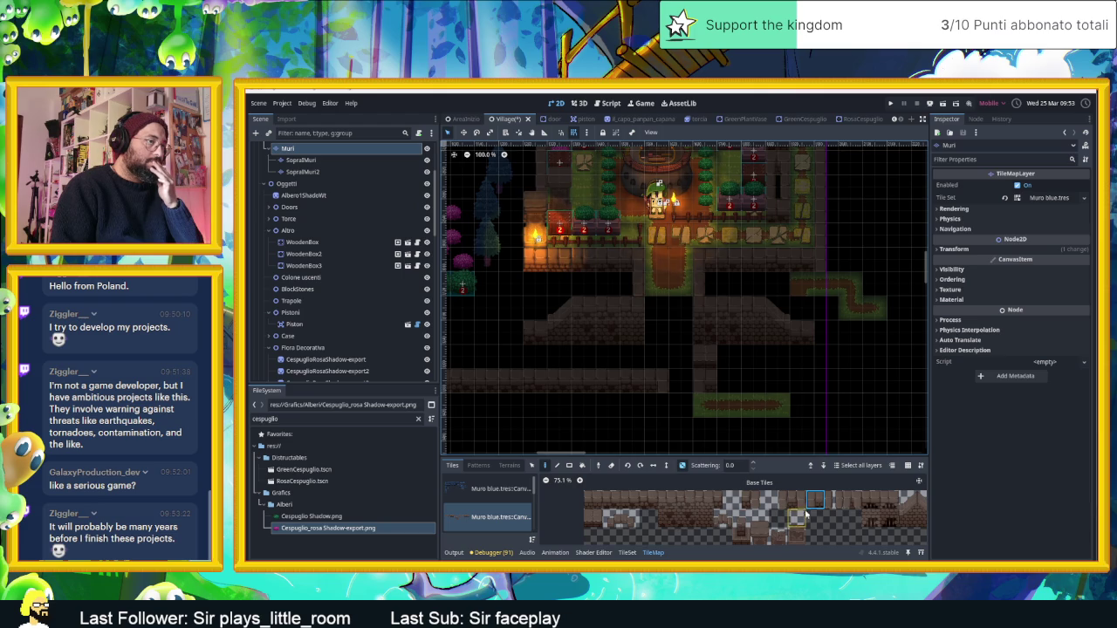
left_click(815, 500)
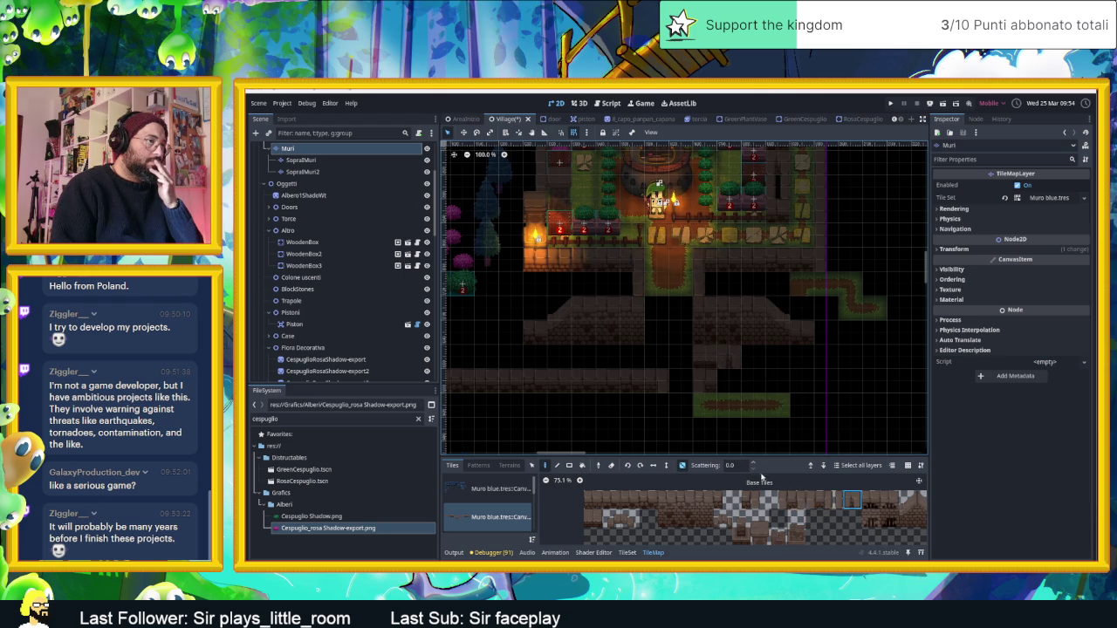
left_click(630, 499)
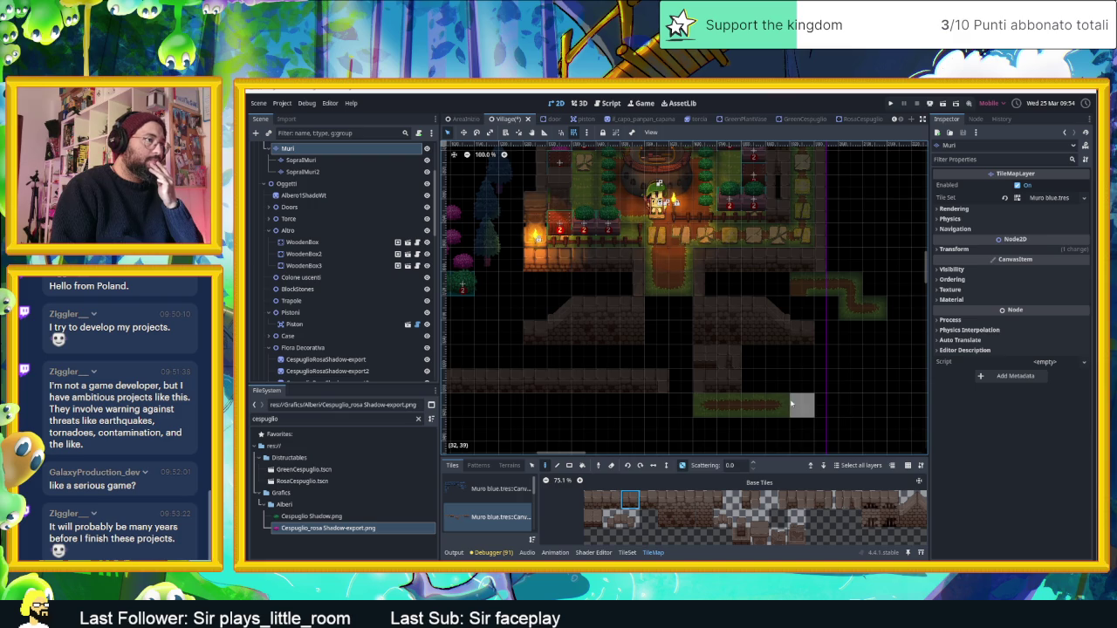
scroll(791, 404, "left", 3)
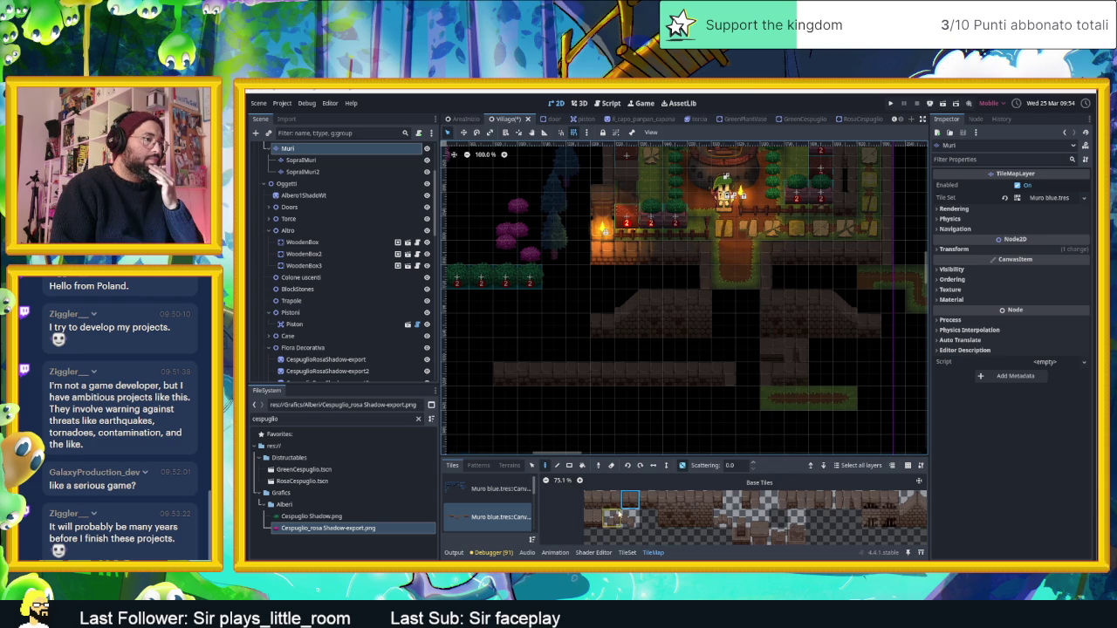
left_click(777, 500)
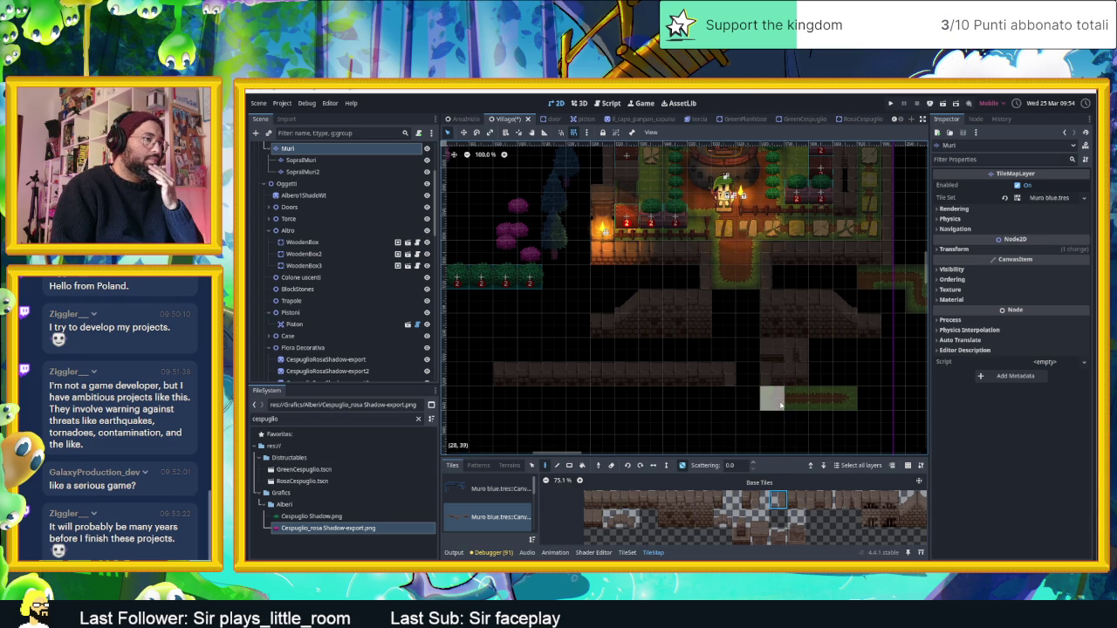
left_click(763, 500)
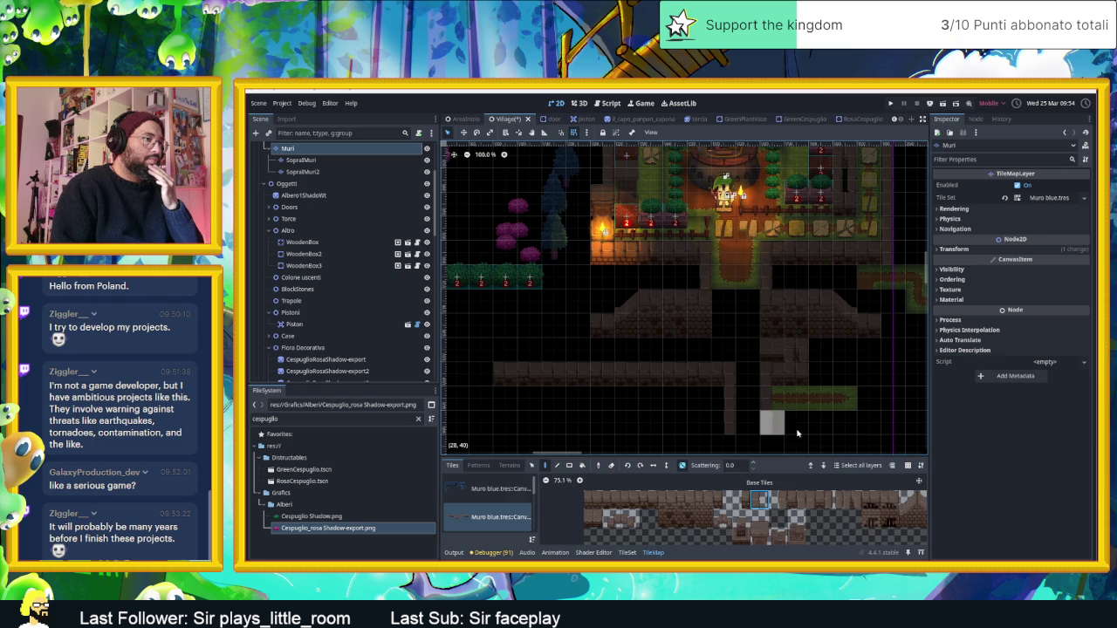
scroll(831, 420, "left", 5)
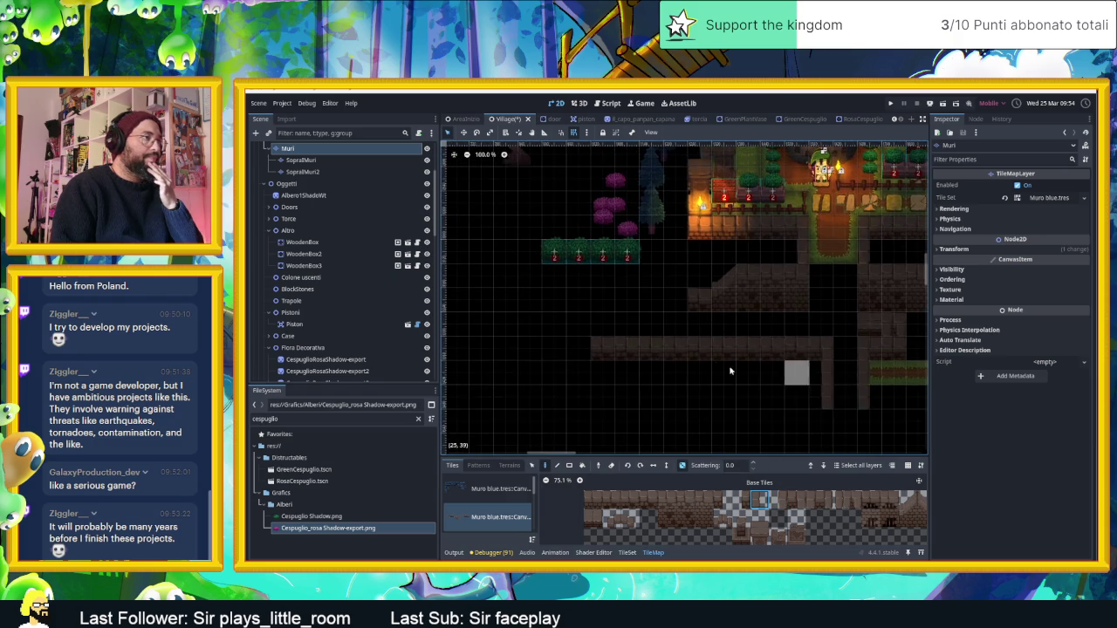
scroll(741, 399, "left", 2)
scroll(748, 395, "up", 1)
scroll(790, 365, "down", 2)
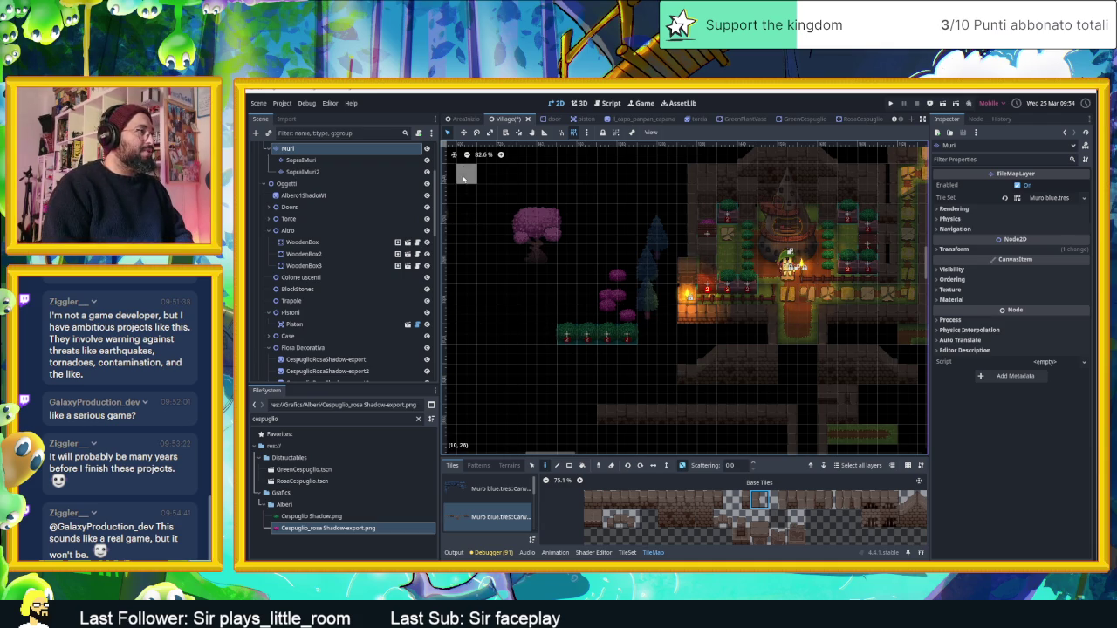
left_click(399, 219)
left_click_drag(537, 304, 636, 364)
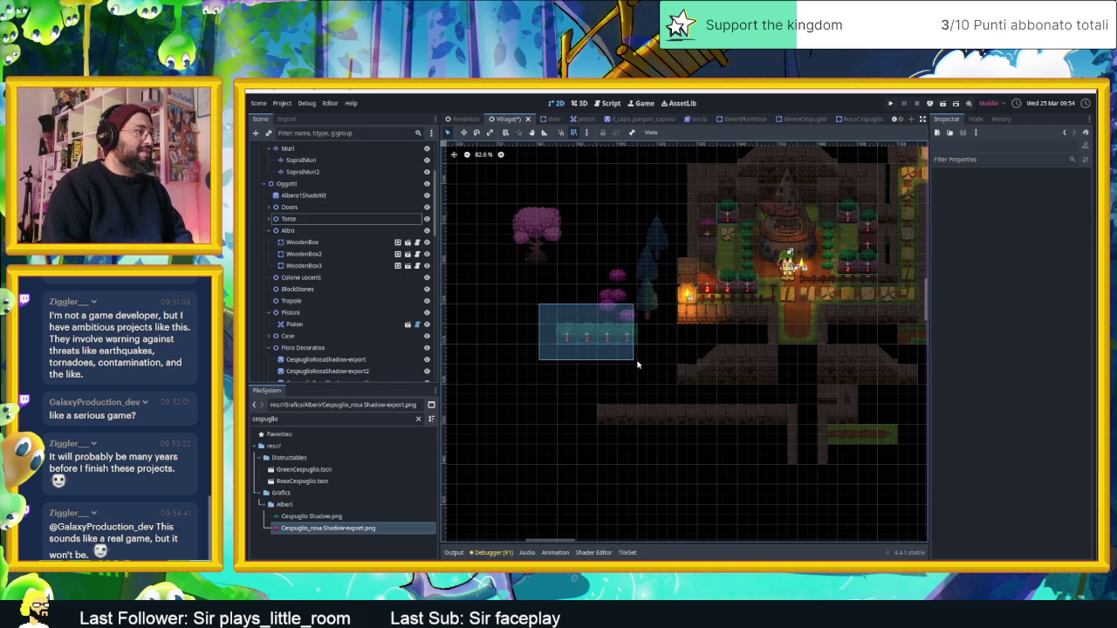
mouse_move(661, 177)
left_mouse_down()
mouse_move(614, 276)
mouse_move(491, 349)
left_mouse_up()
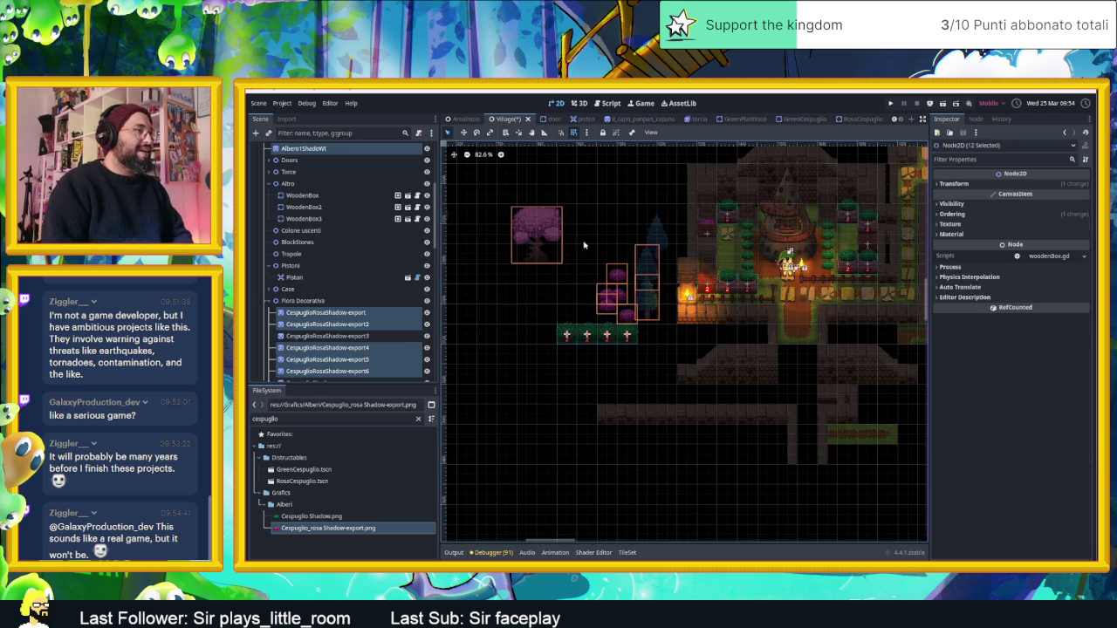
mouse_move(493, 182)
left_mouse_down()
mouse_move(689, 367)
mouse_move(463, 359)
left_mouse_up()
scroll(704, 352, "left", 3)
left_click(621, 343)
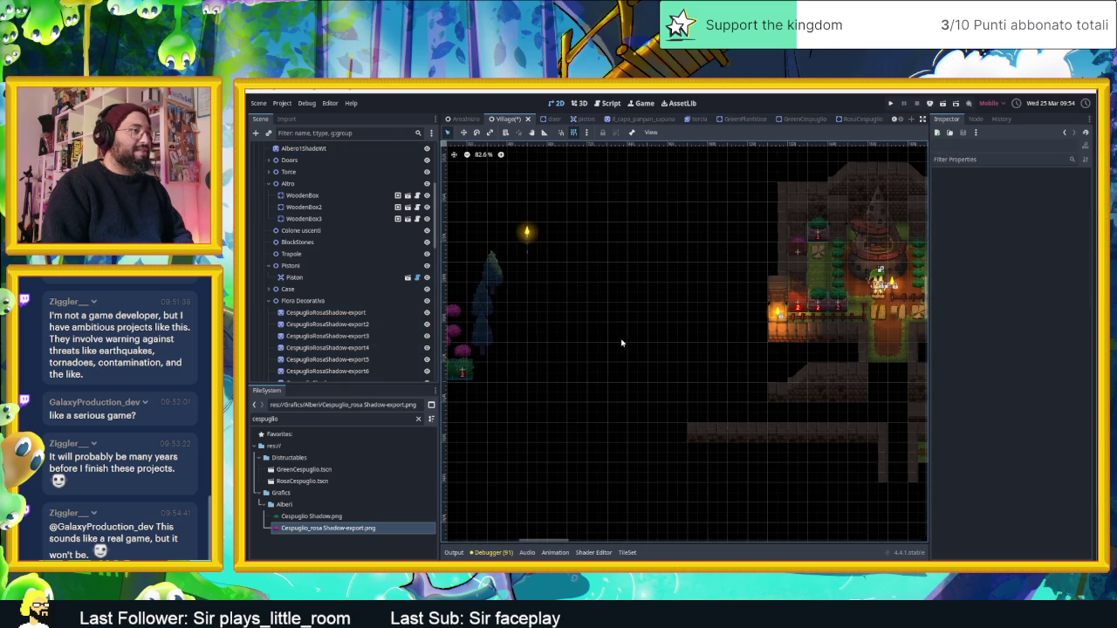
left_click_drag(751, 396, 651, 390)
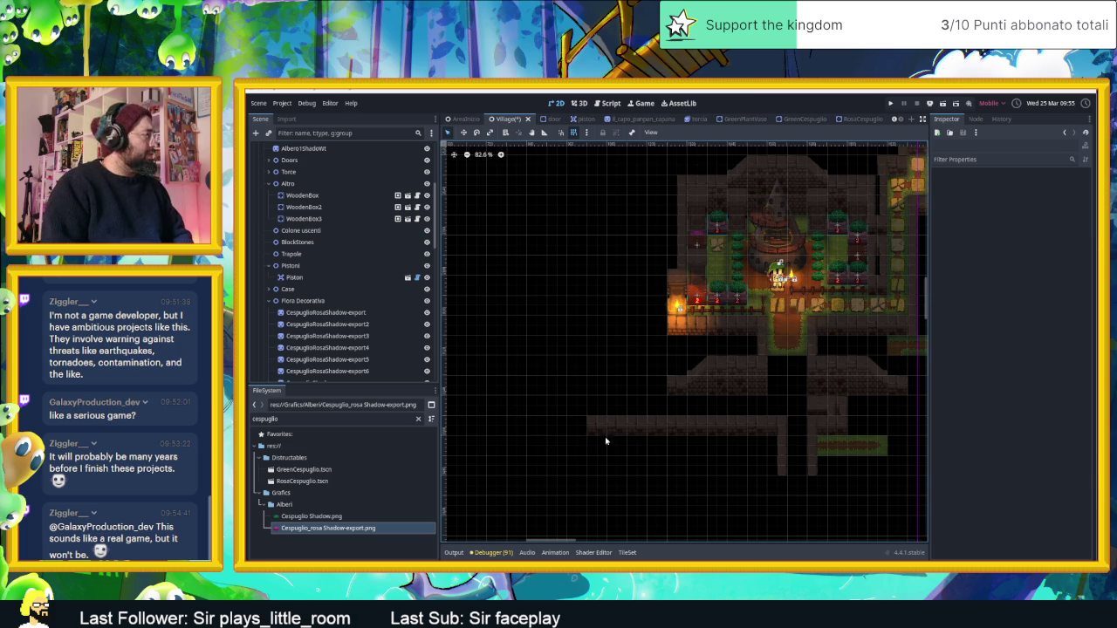
left_click_drag(601, 443, 628, 477)
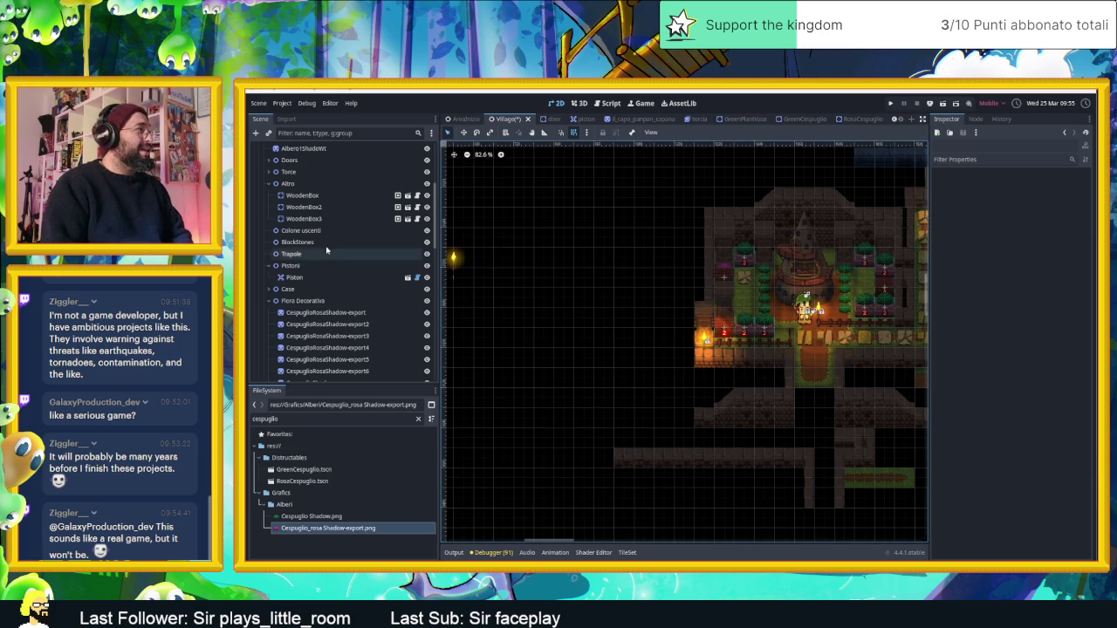
scroll(299, 229, "up", 4)
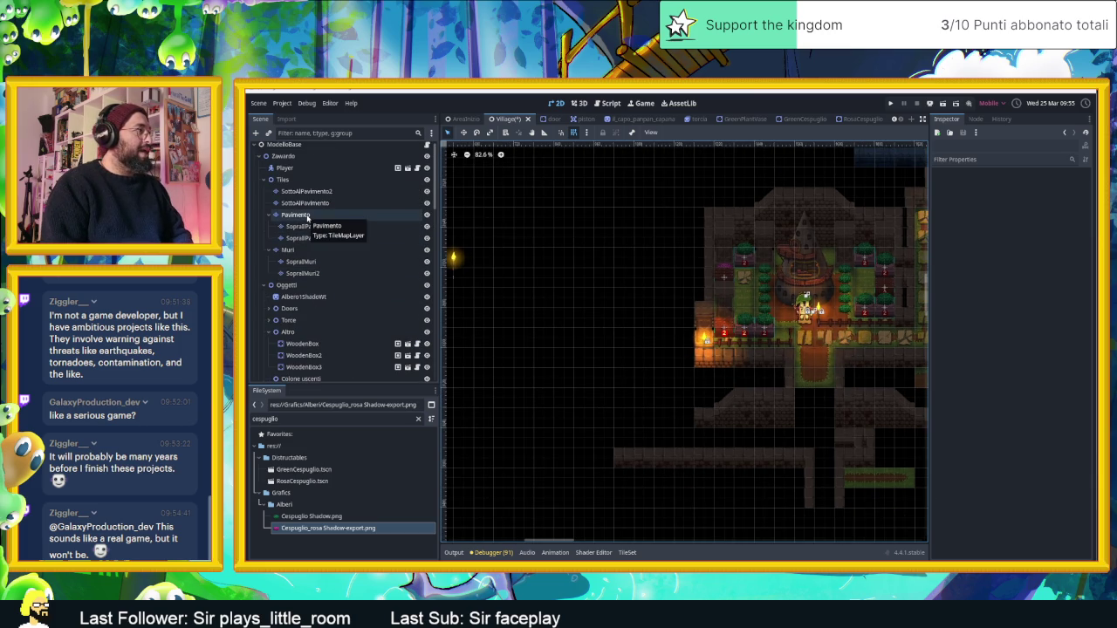
Step: On the Muri layer, paint a vertical column of wall tiles south of the plaza
left_click(288, 249)
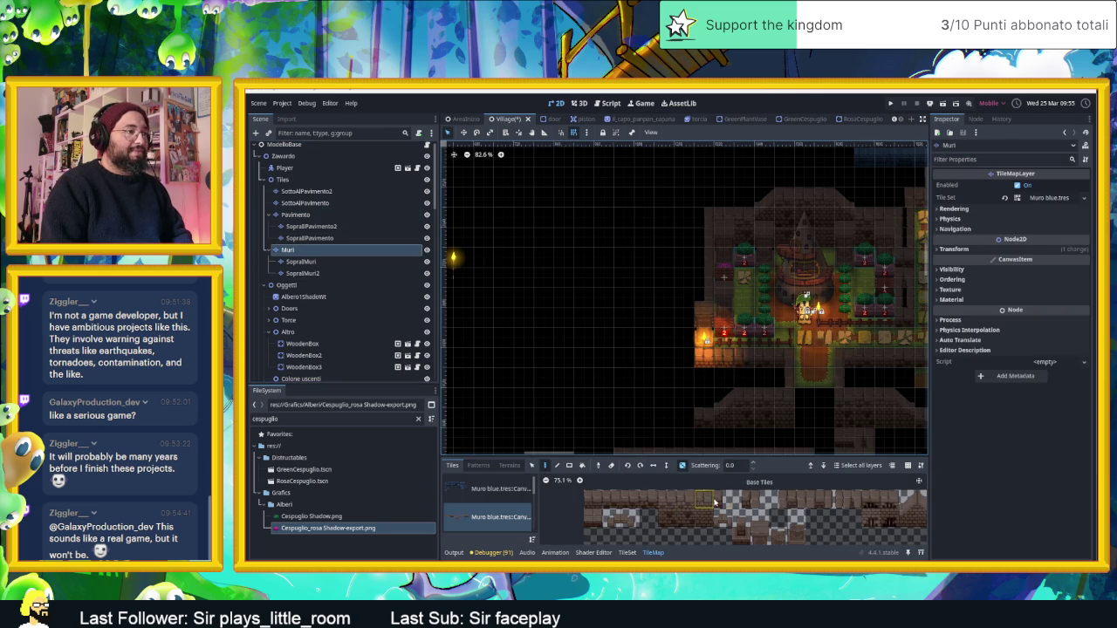
left_click_drag(628, 502, 590, 502)
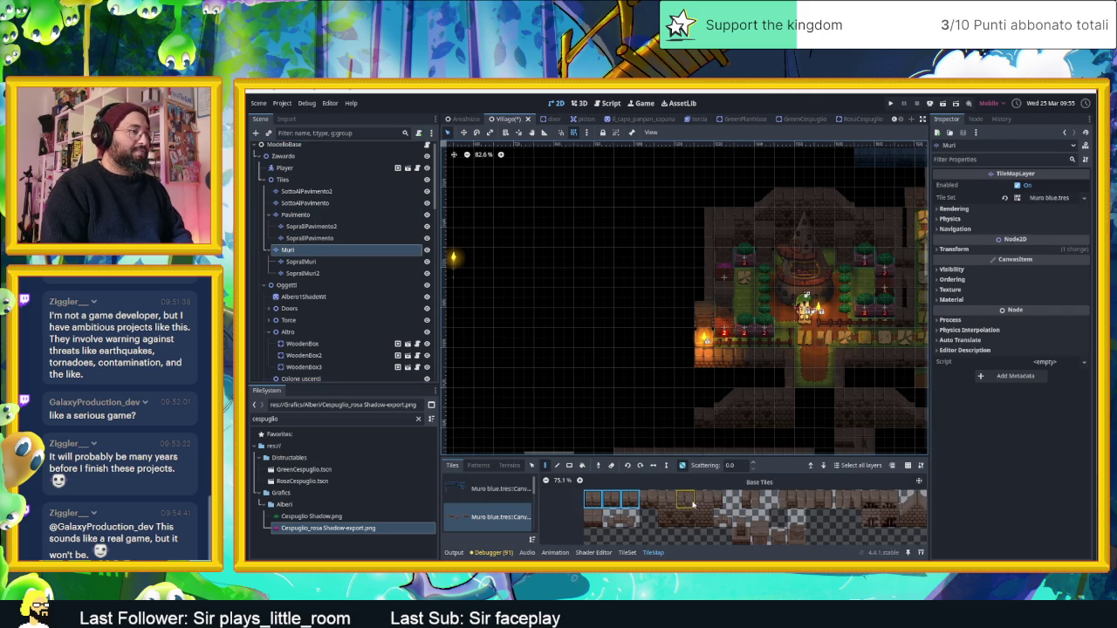
left_click_drag(716, 433, 748, 416)
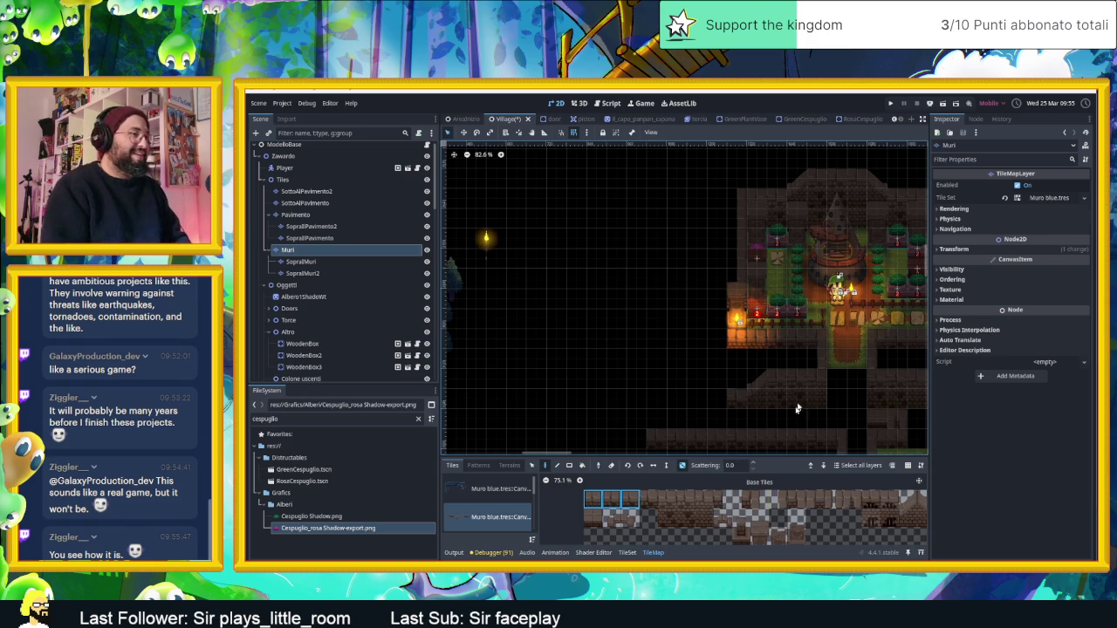
left_click_drag(758, 378, 781, 376)
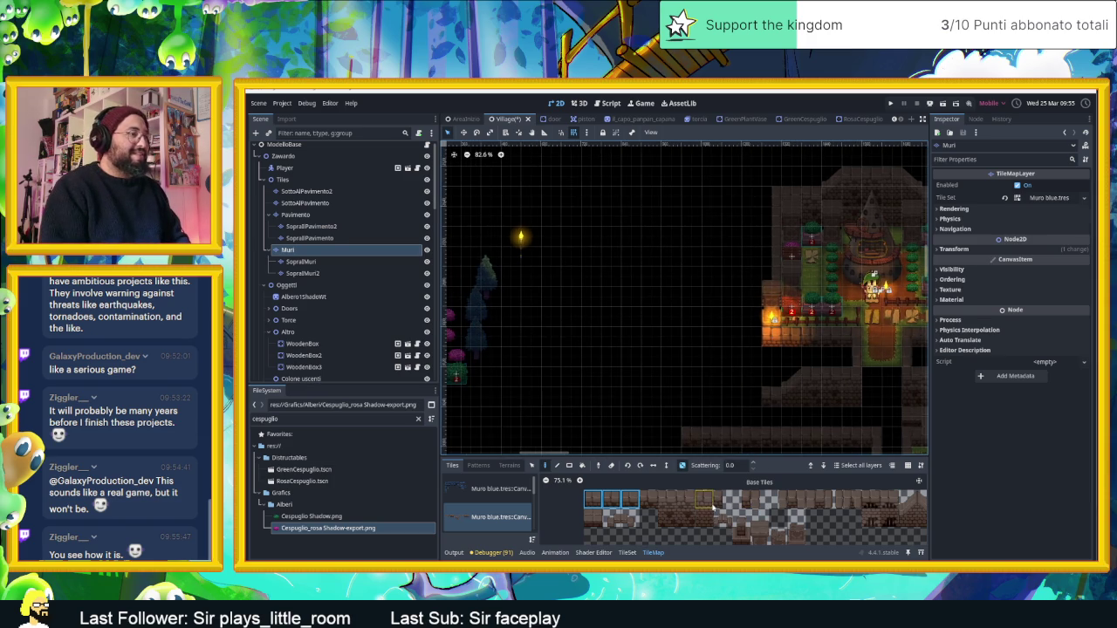
left_click(775, 502)
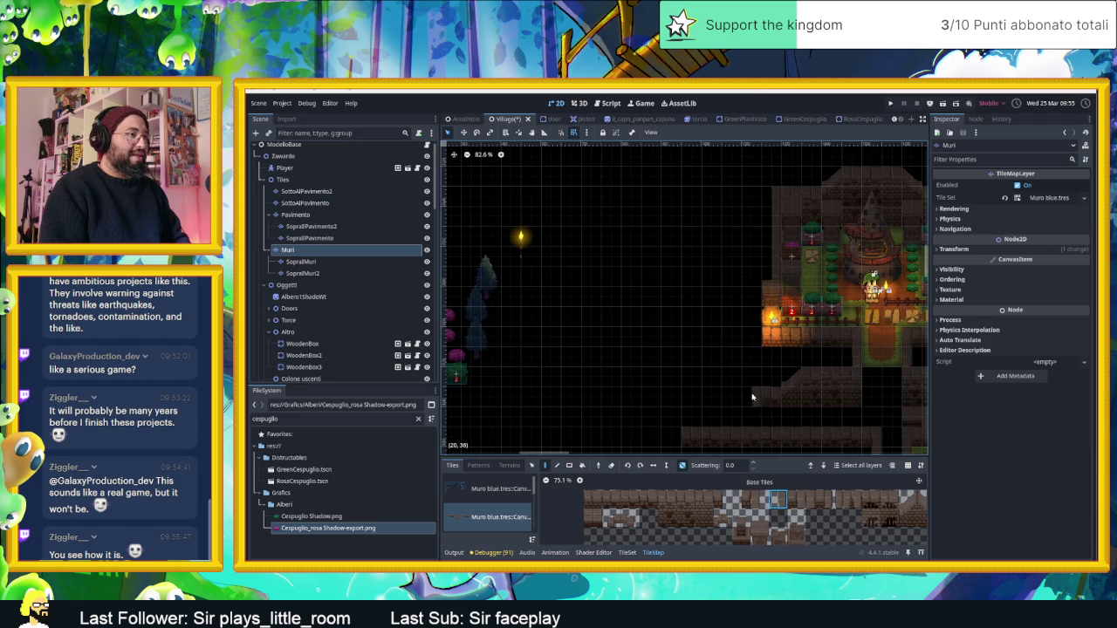
left_click_drag(758, 348, 760, 384)
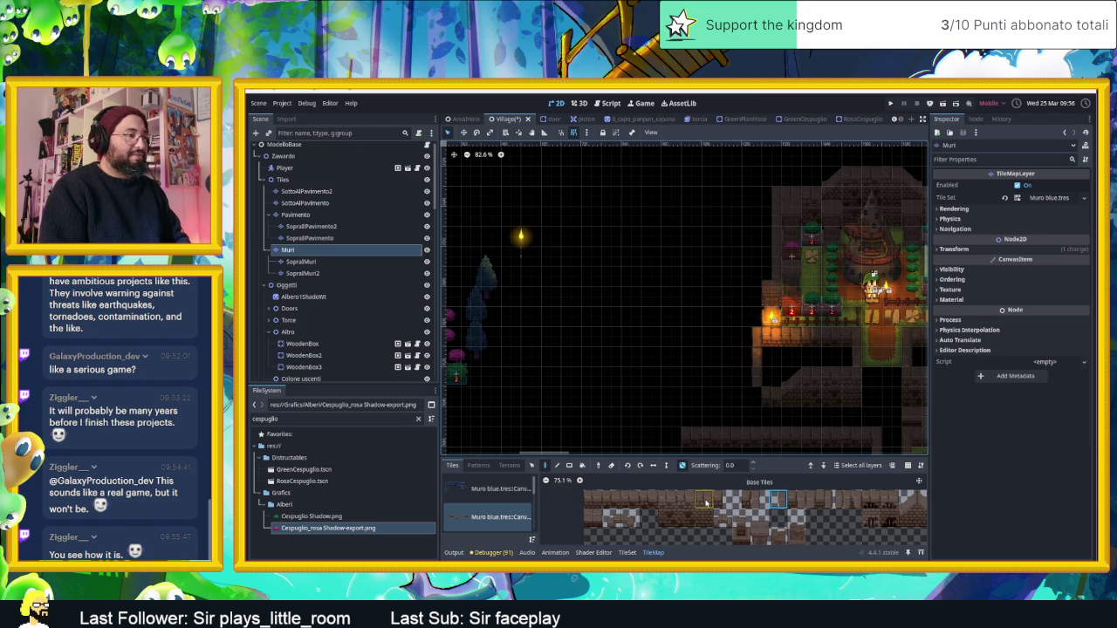
Step: Try a four-tile wall strip and several single wall tiles from the Muri tileset
left_click_drag(644, 503, 590, 501)
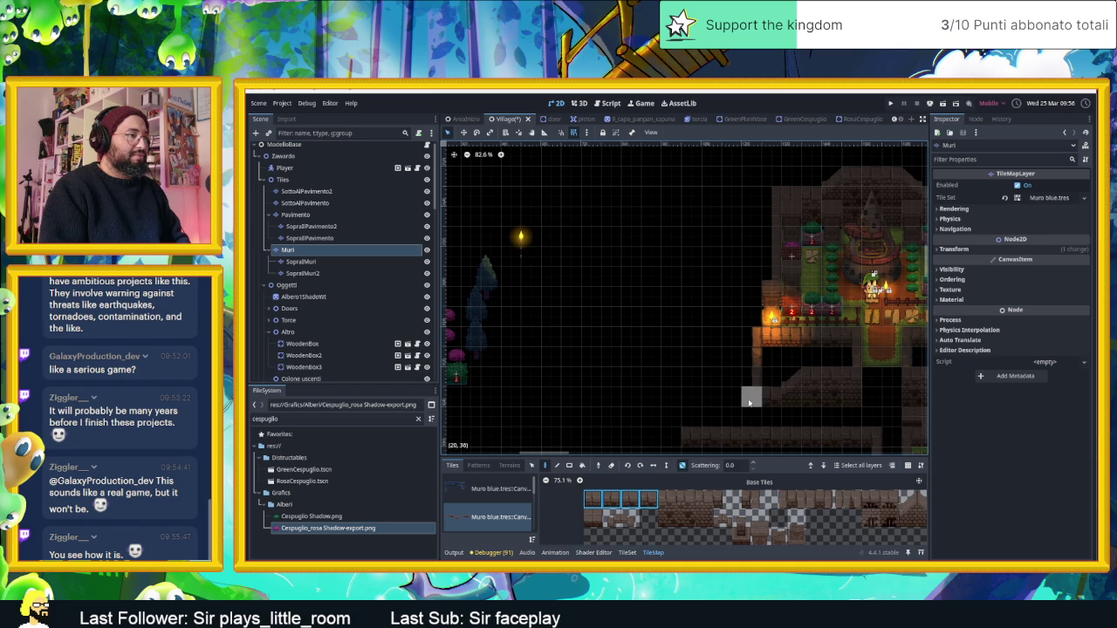
scroll(738, 410, "right", 2)
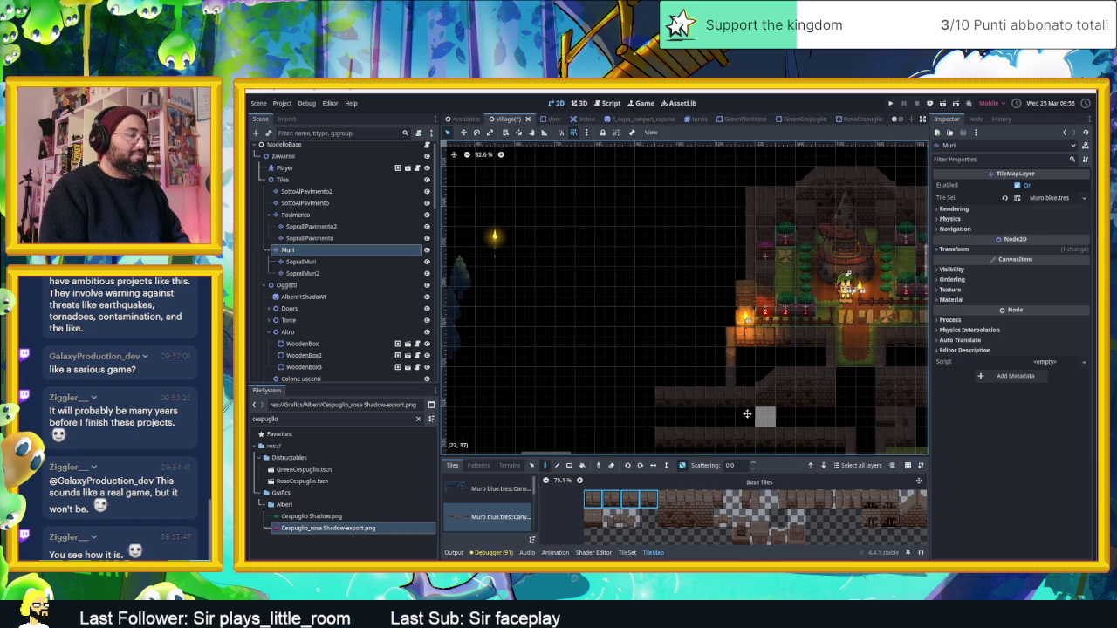
scroll(759, 375, "up", 2)
scroll(751, 384, "right", 3)
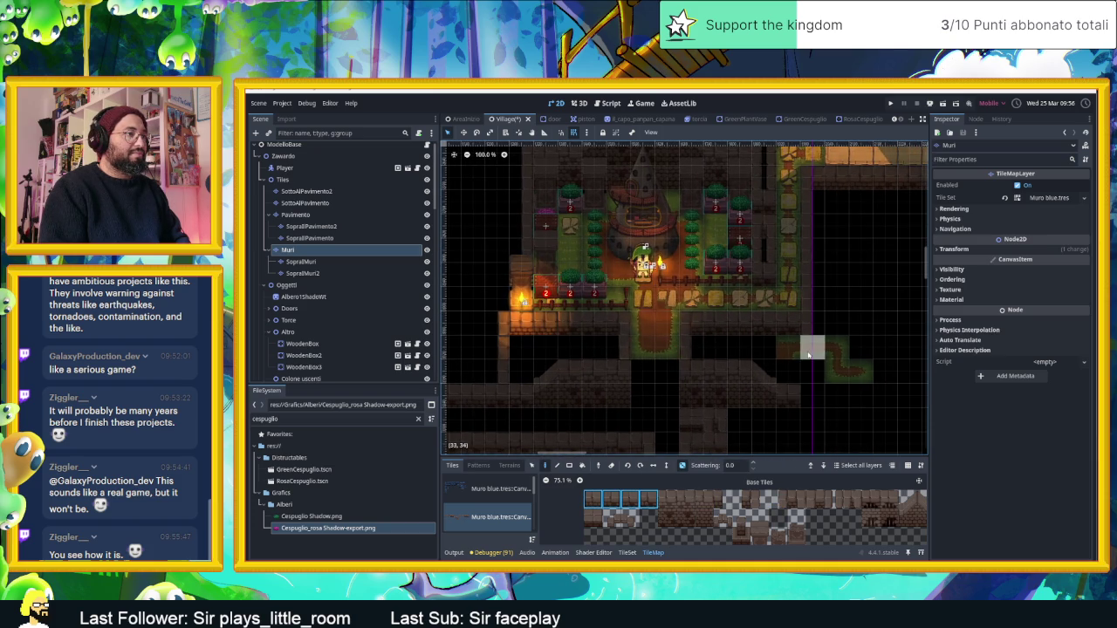
left_click(722, 500)
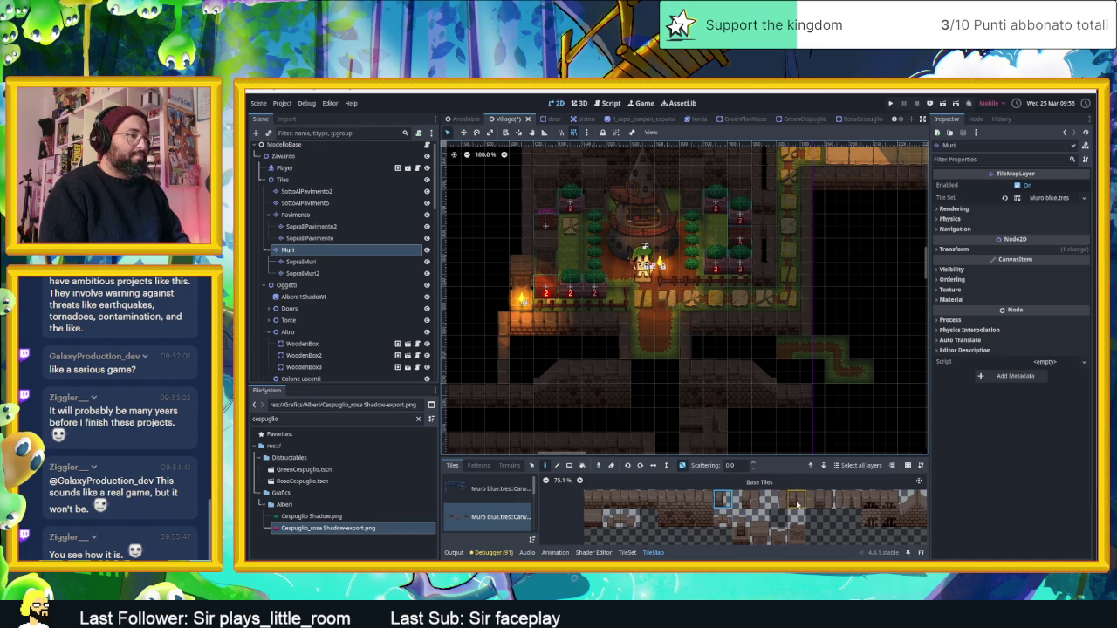
left_click(761, 501)
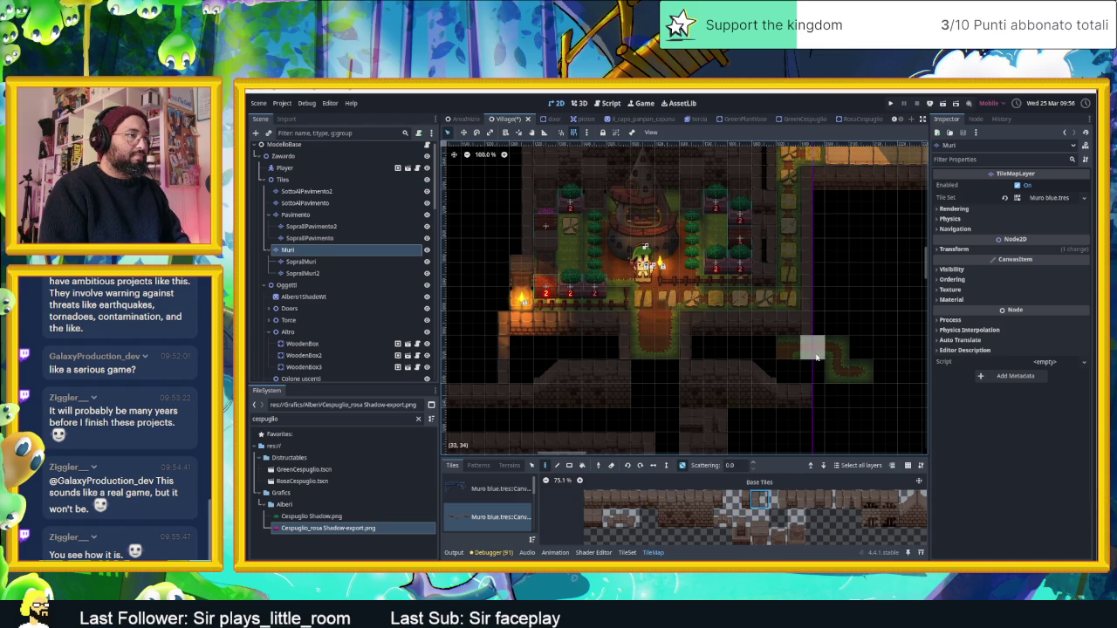
left_click_drag(810, 414, 884, 394)
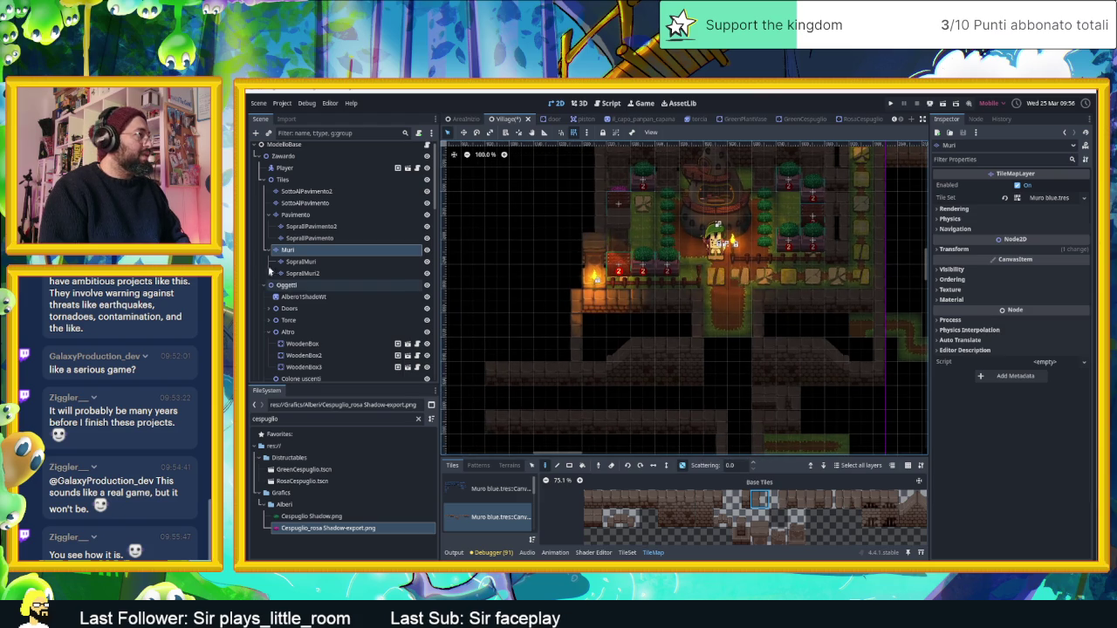
scroll(301, 198, "up", 1)
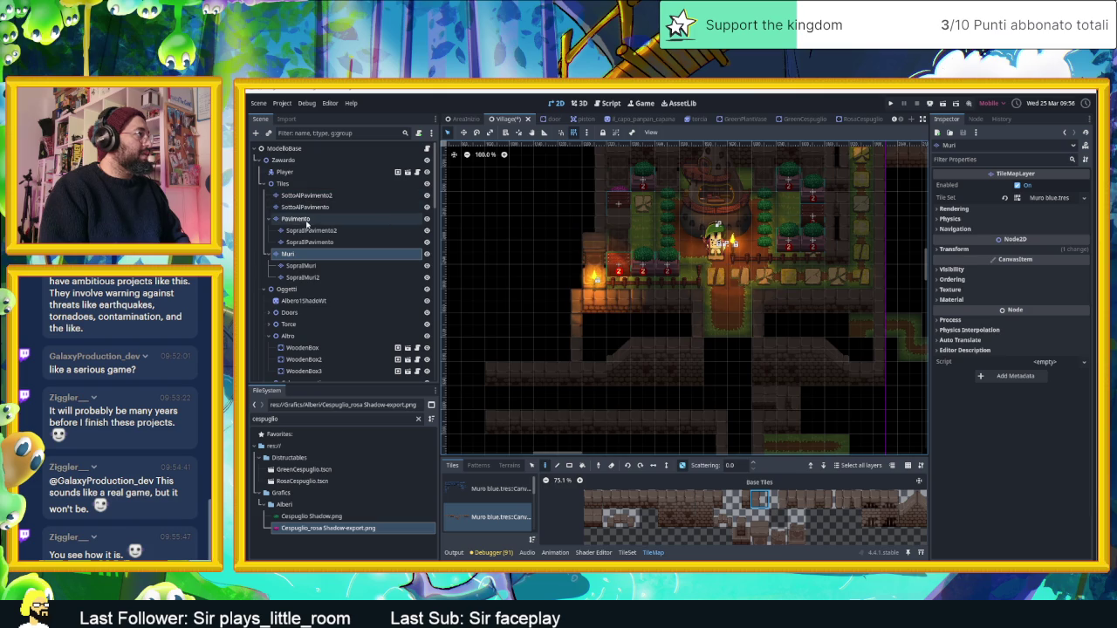
Step: Pick more Muri wall tiles, then paint a teal water tile on Pavimento below the hut
left_click(296, 219)
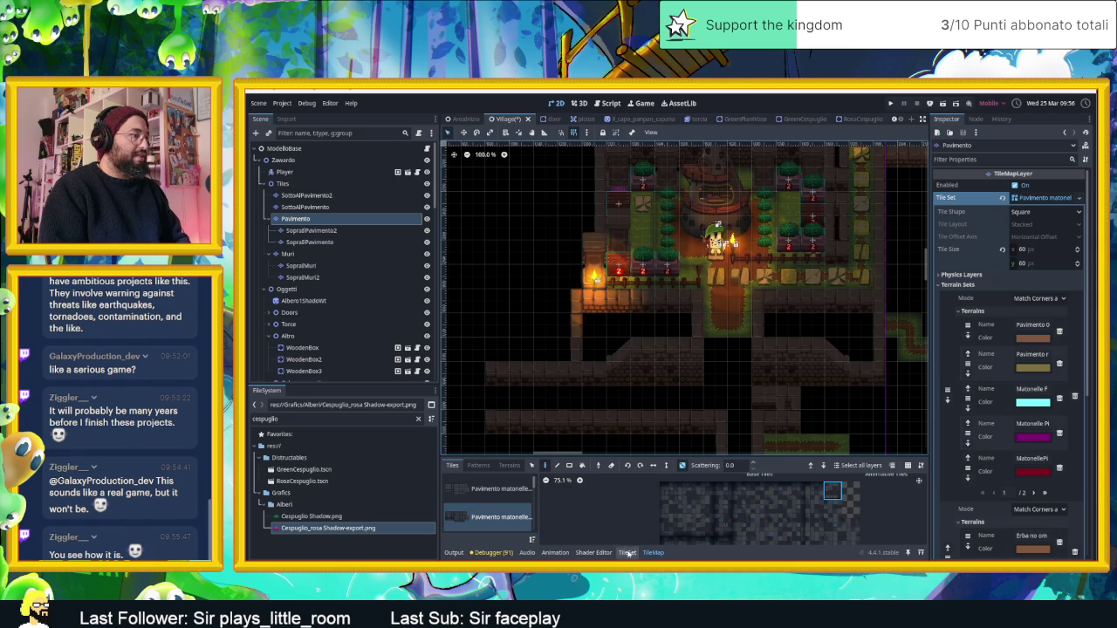
left_click(288, 253)
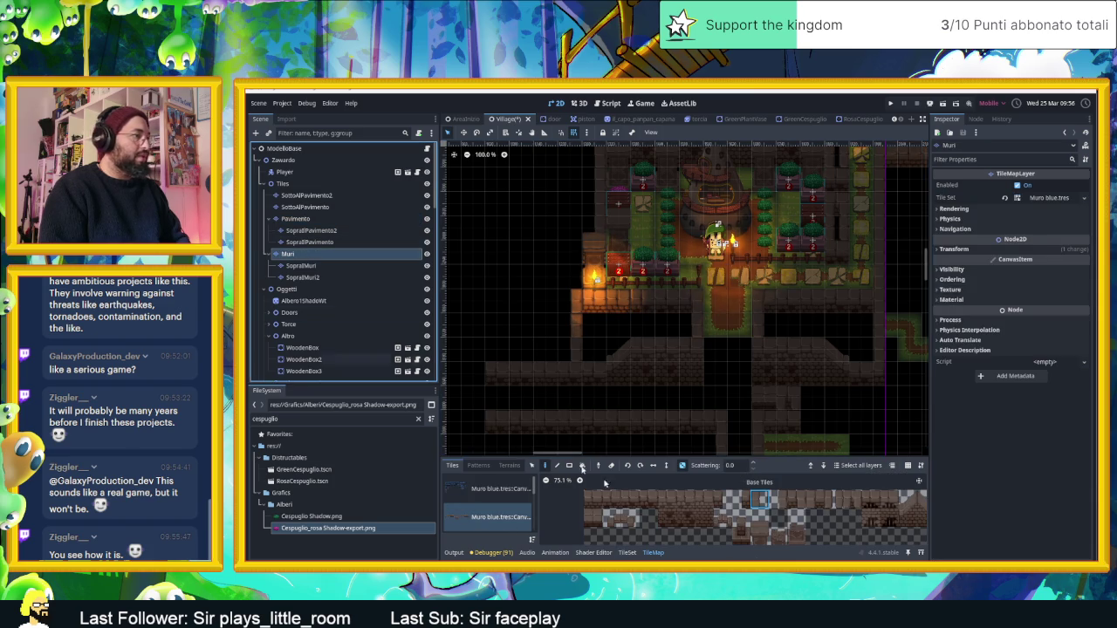
scroll(825, 528, "down", 2)
left_click(856, 509)
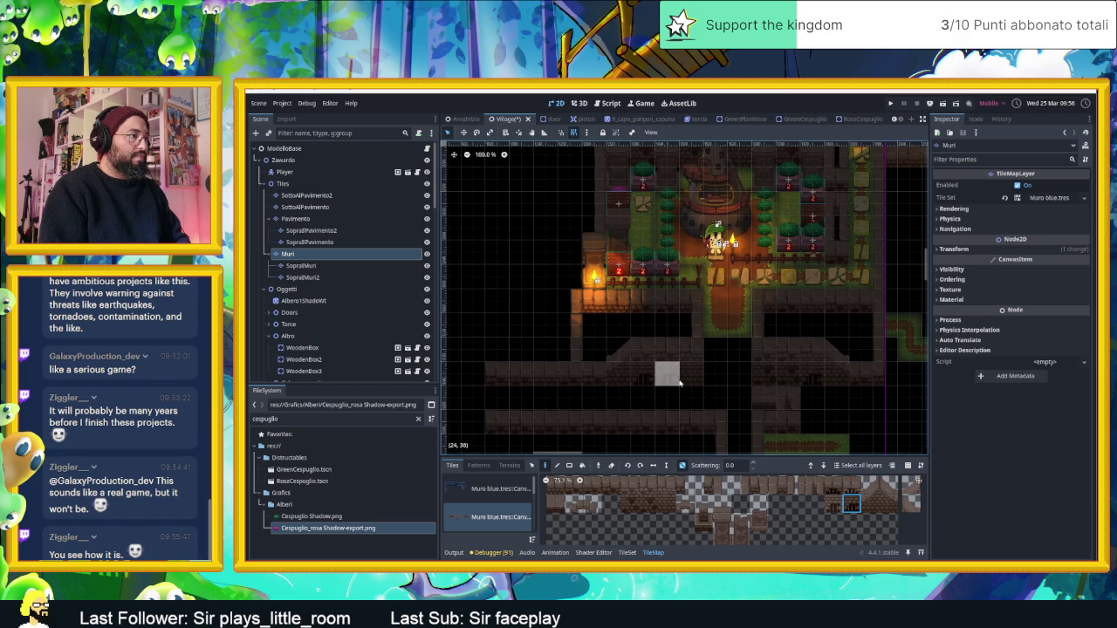
left_click(643, 507)
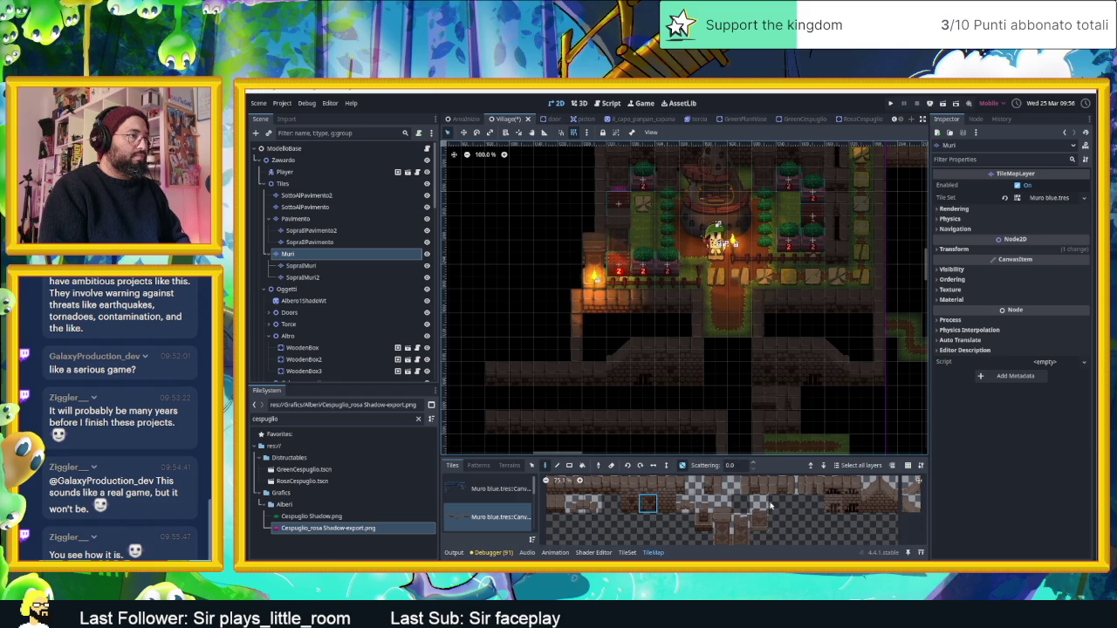
left_click(825, 491)
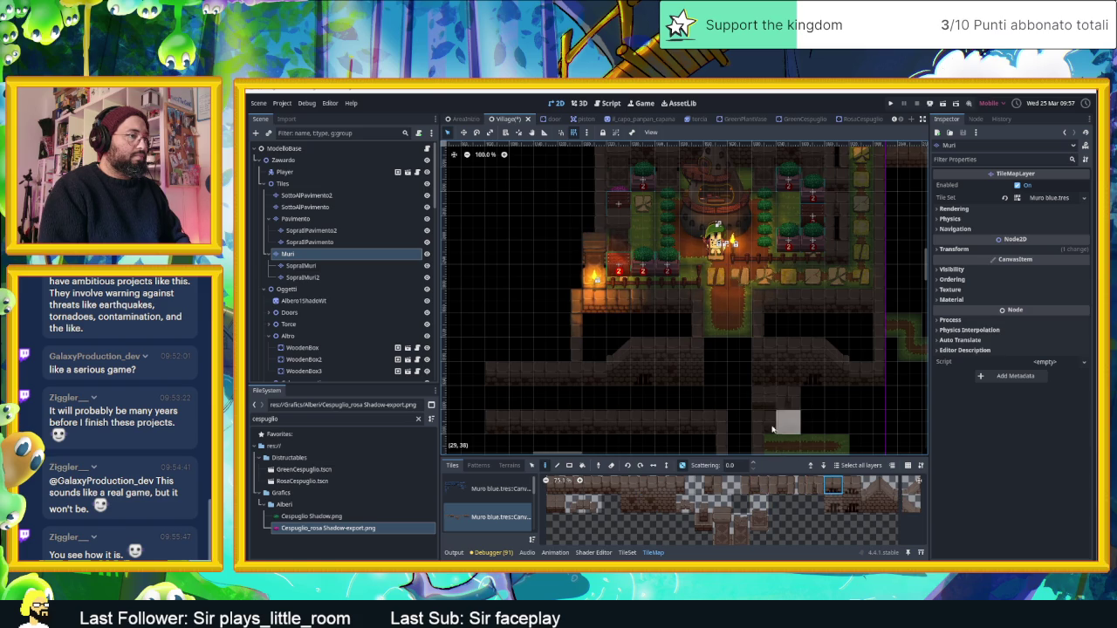
left_click(851, 486)
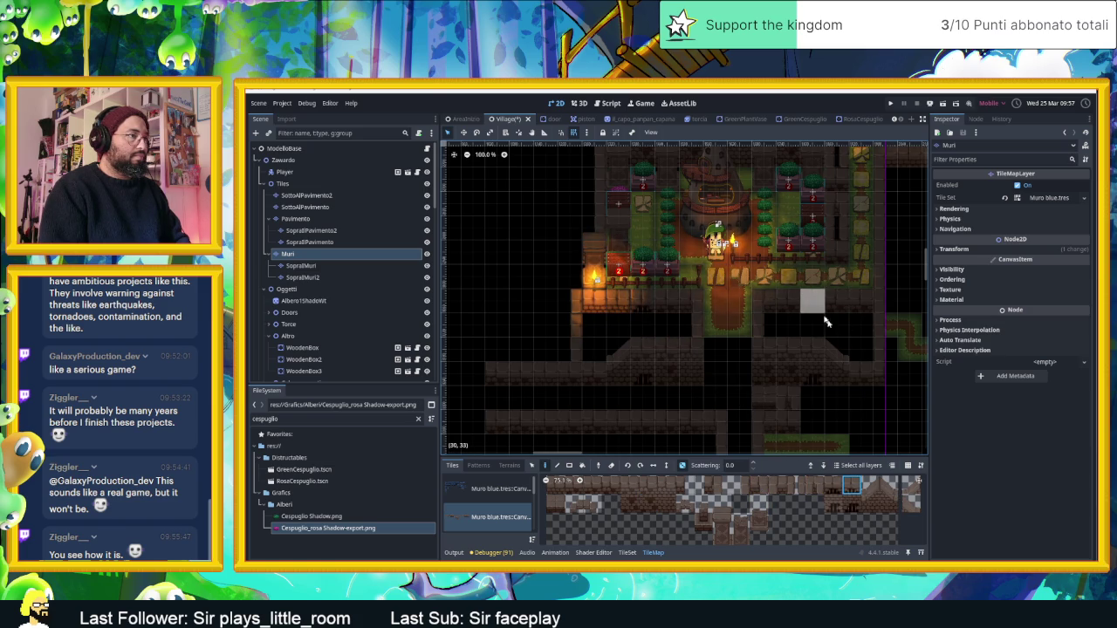
left_click(295, 219)
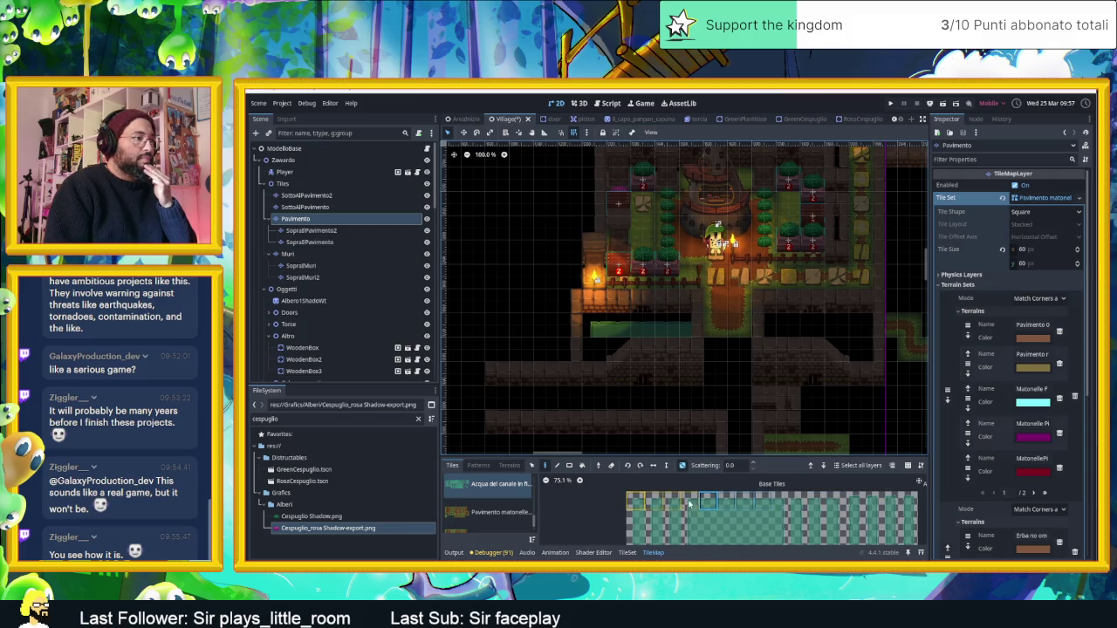
left_click(771, 329)
Step: Extend the teal water strip below the hut with more tiles
left_click(708, 500)
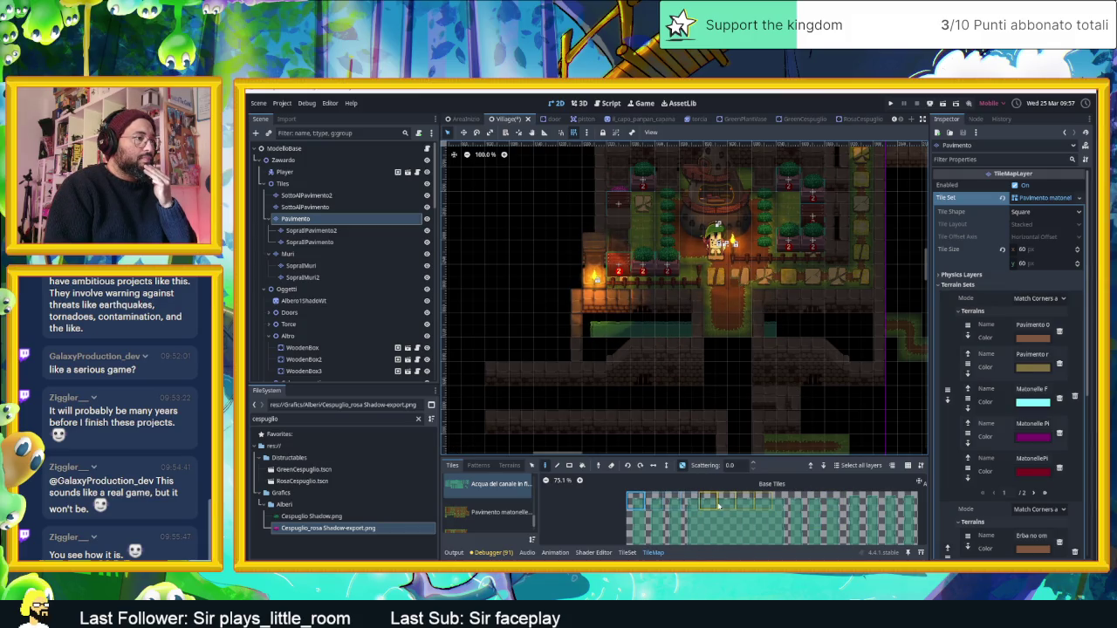
left_click(799, 329)
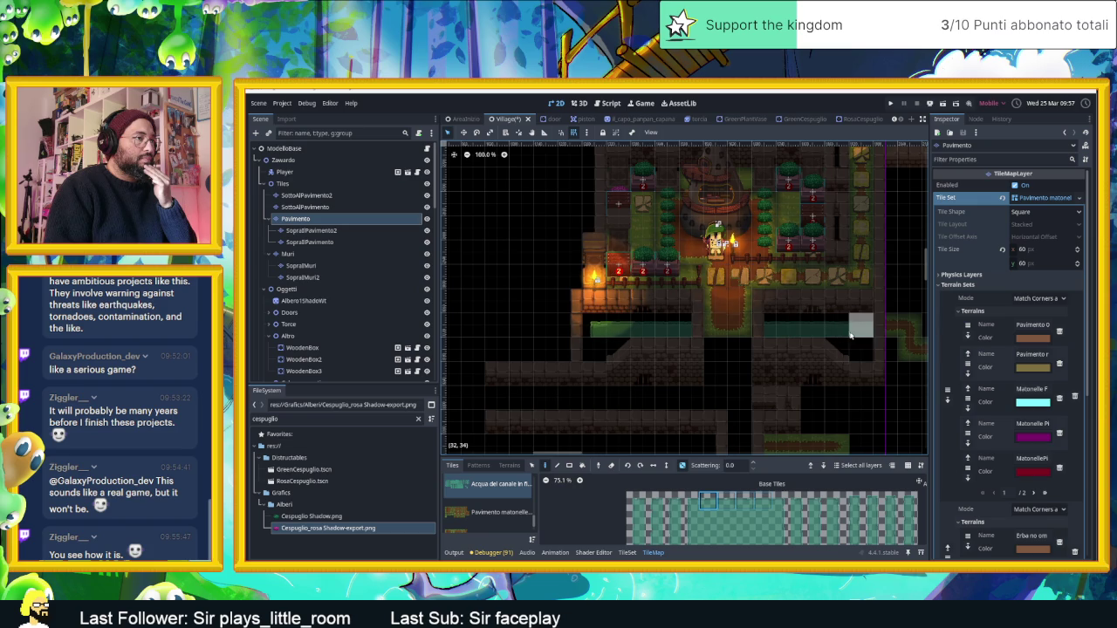
left_click(781, 501)
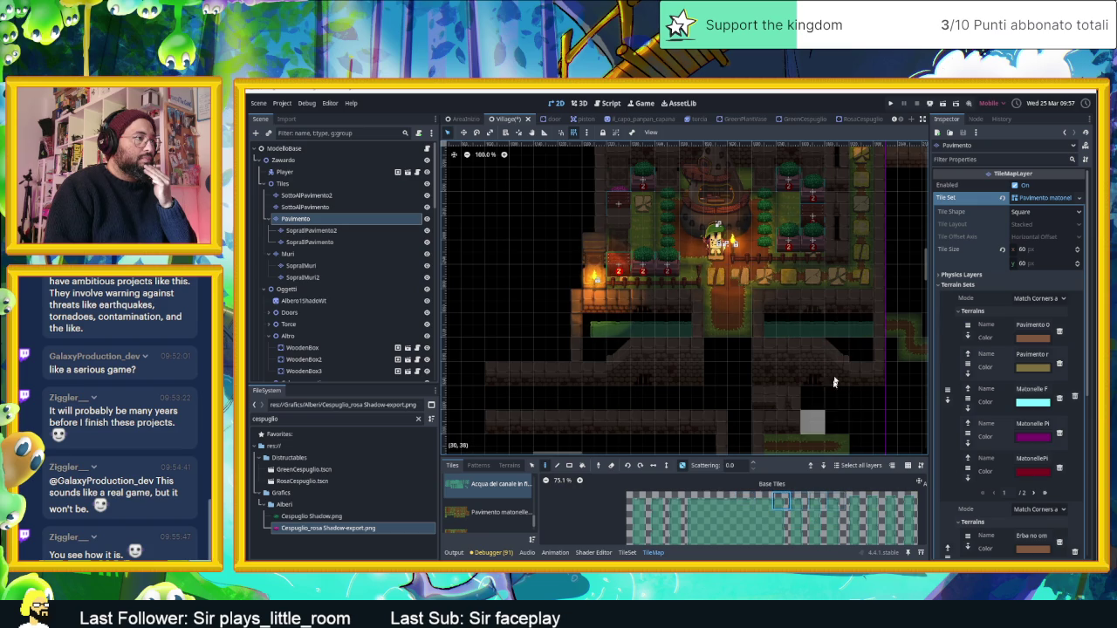
left_click(861, 327)
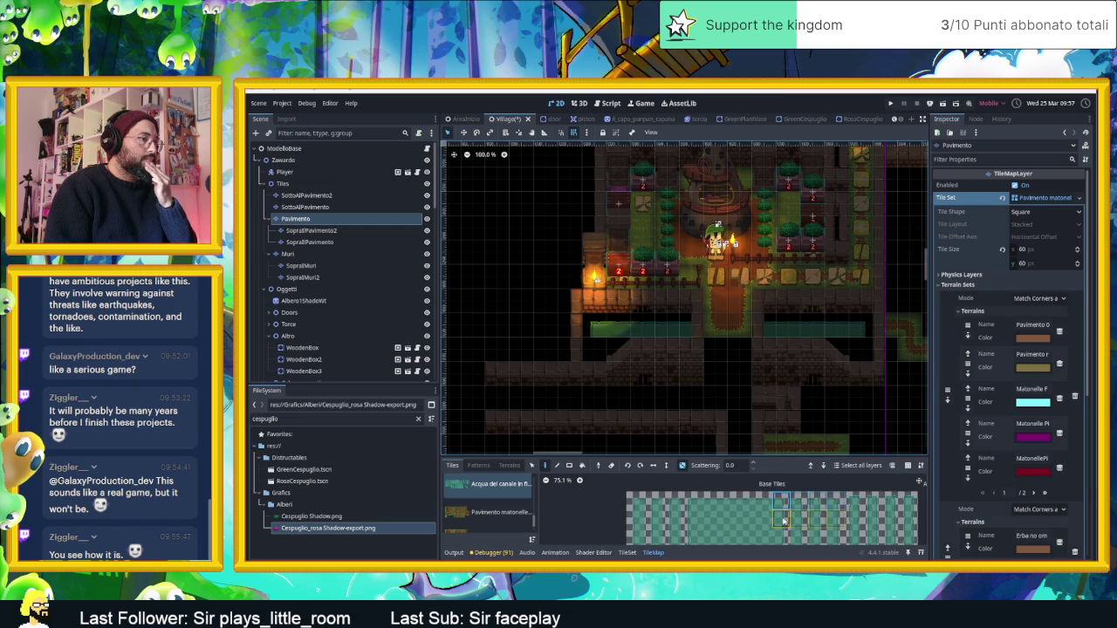
Step: Try several canal water tile selections, then zoom the Pavimento atlas out
left_click(662, 520)
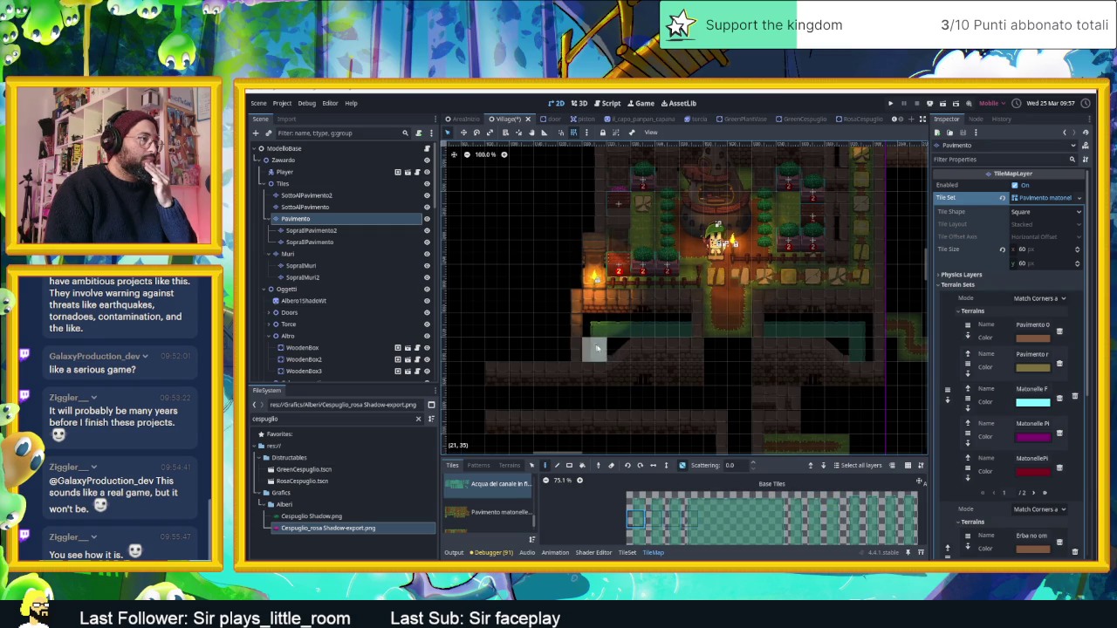
left_click_drag(709, 503, 729, 504)
left_click(707, 518)
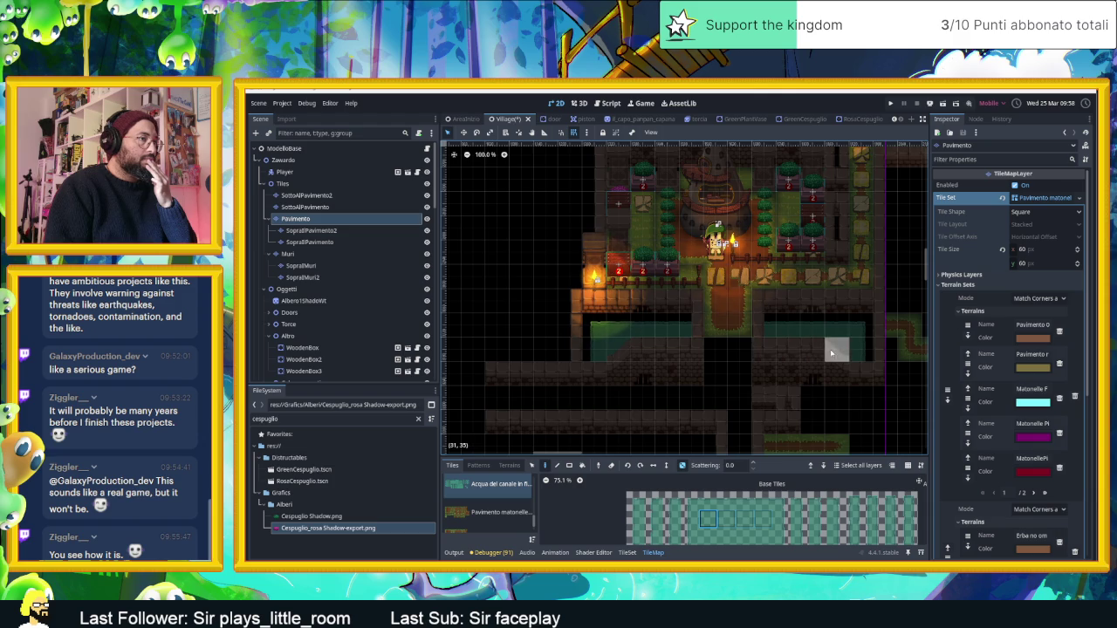
scroll(726, 392, "down", 2)
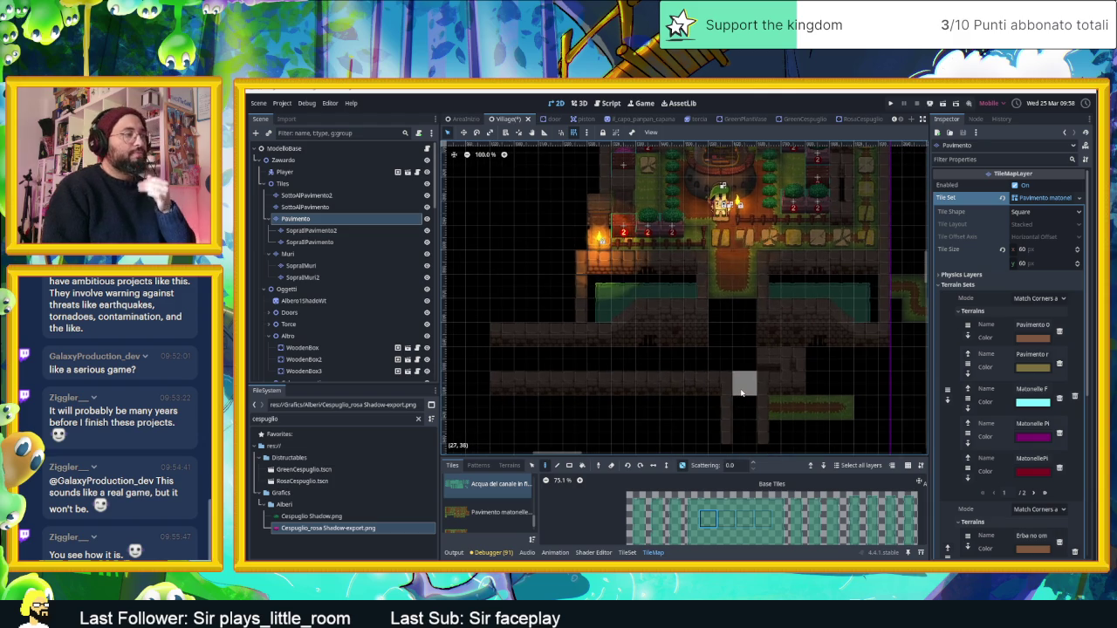
scroll(737, 384, "up", 11)
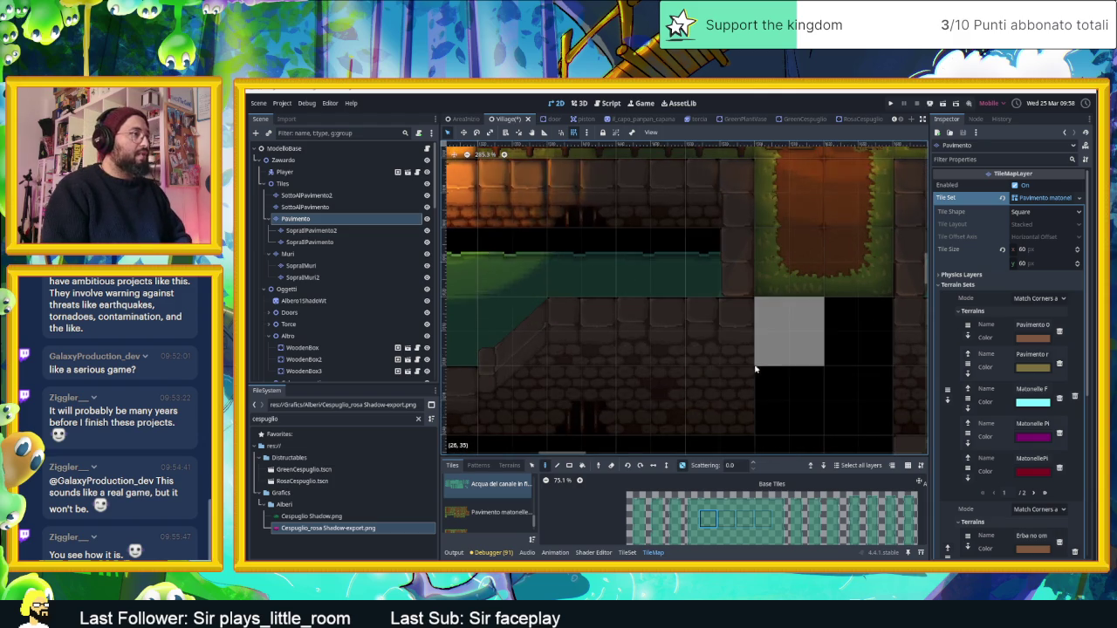
scroll(754, 375, "down", 5)
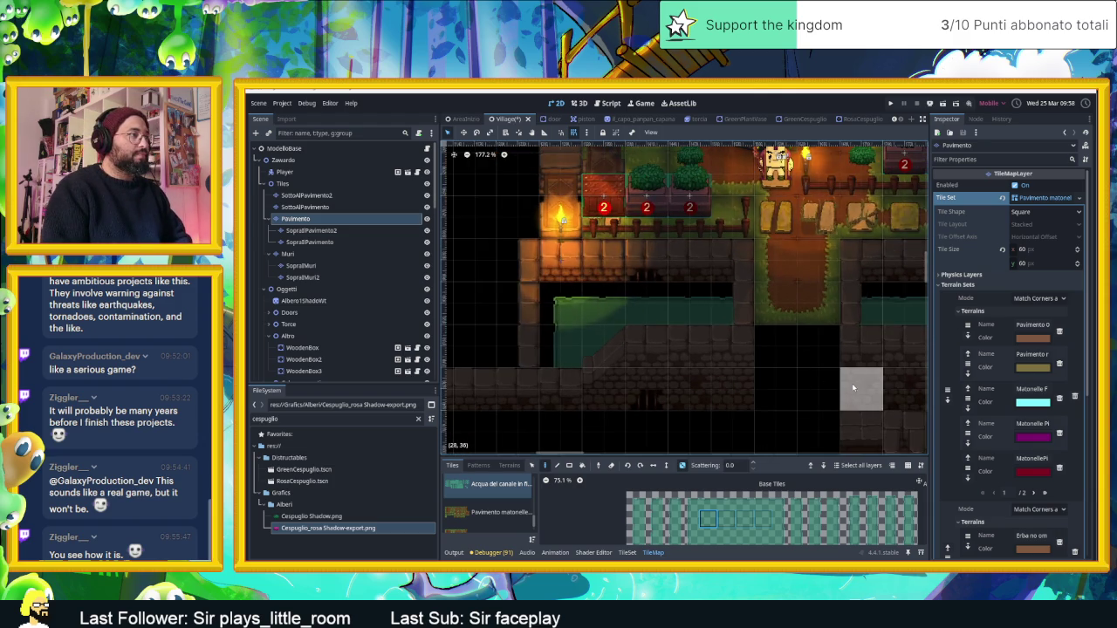
scroll(854, 382, "down", 1)
scroll(764, 350, "down", 1)
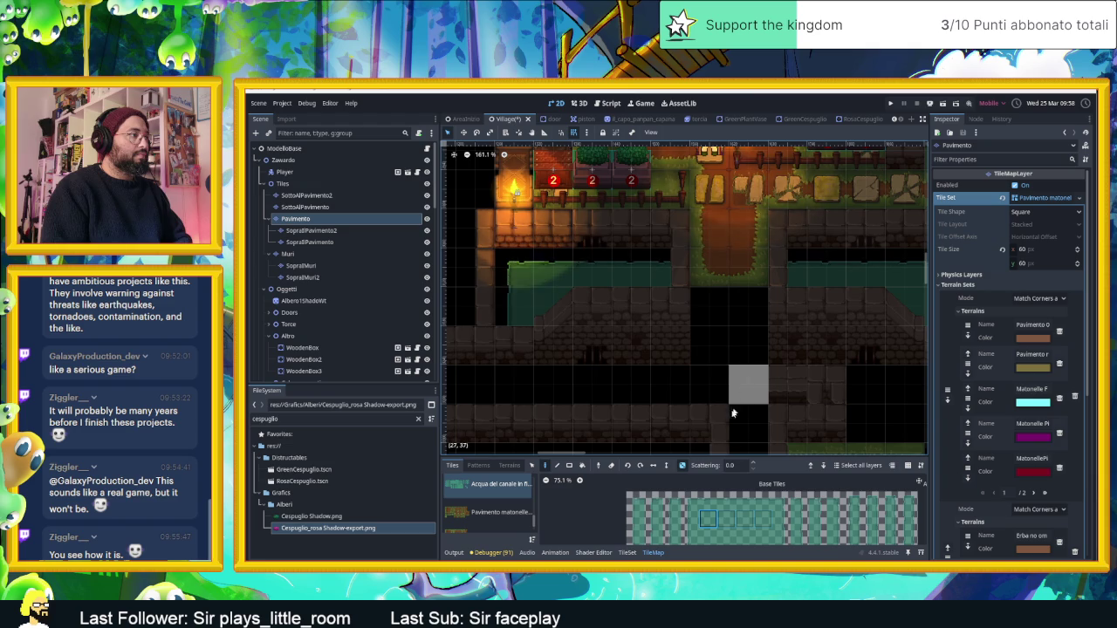
scroll(707, 523, "down", 1)
Step: Choose a new floor tile from Base Tiles for paving the southern area
left_click(646, 536)
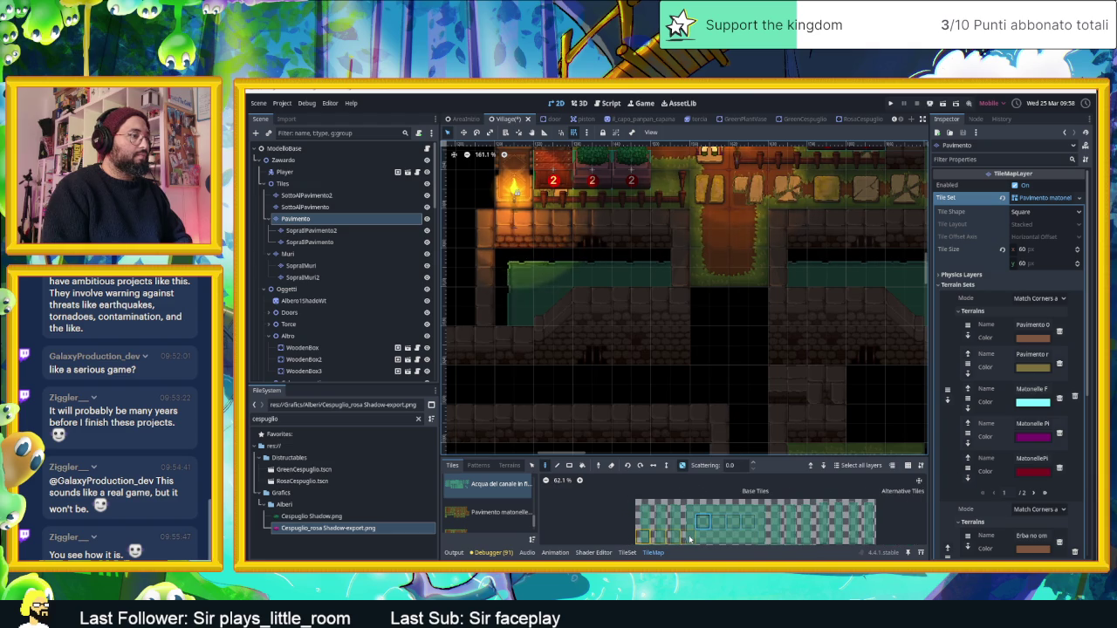
scroll(673, 366, "right", 3)
left_click(764, 536)
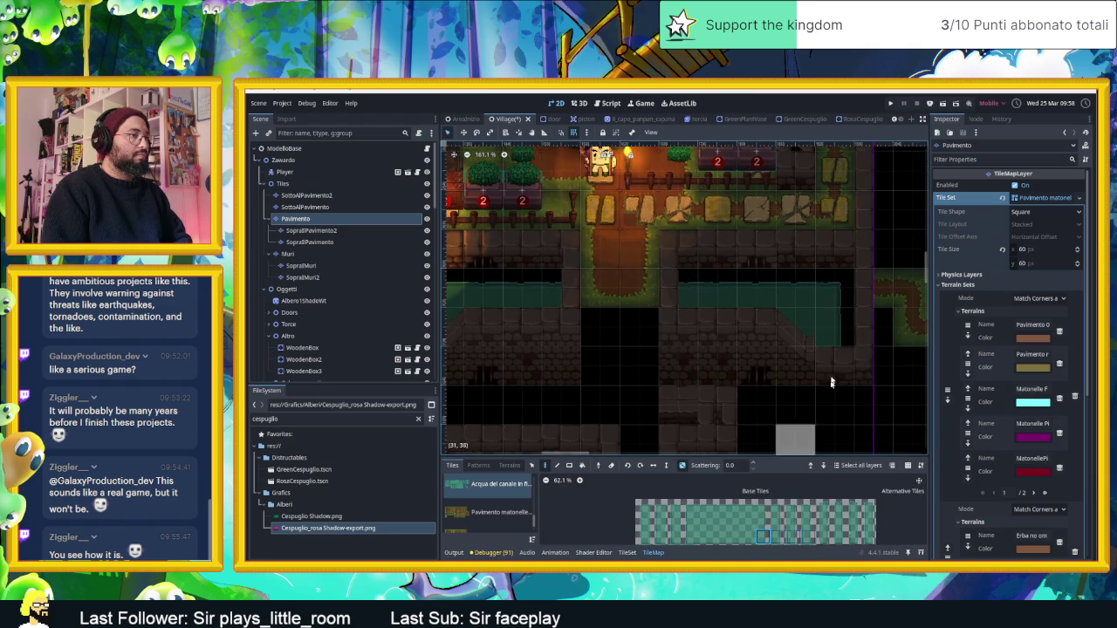
scroll(705, 349, "left", 1)
scroll(705, 347, "down", 3)
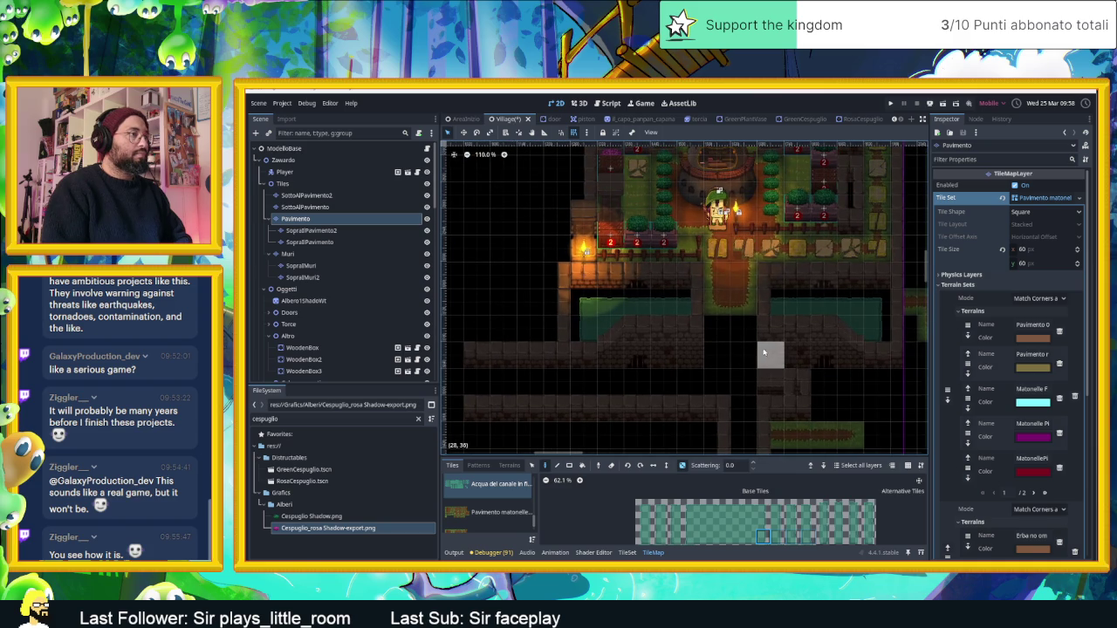
scroll(745, 352, "up", 2)
Step: Switch to the SottoAlPavimento2 layer and choose a dark rock tile from its atlas
left_click(321, 196)
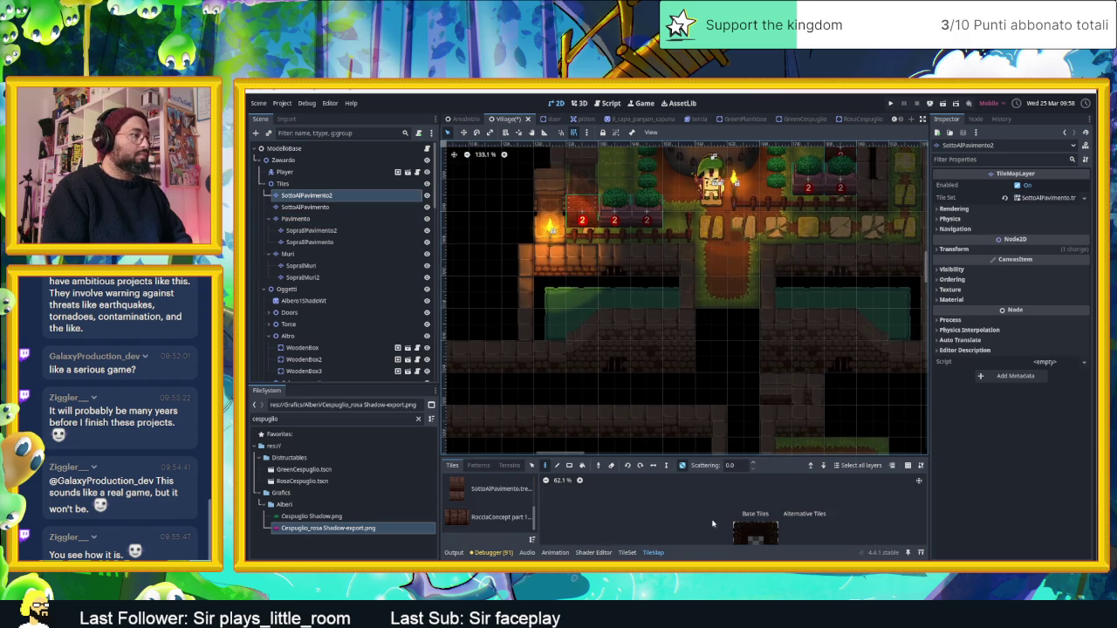
left_click(755, 530)
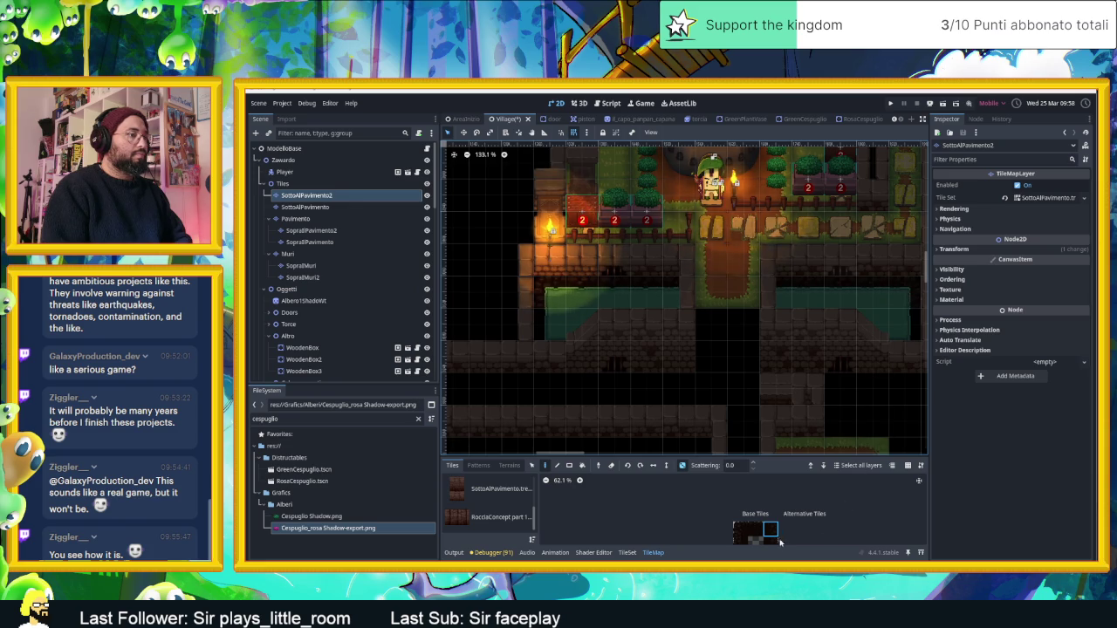
left_click(740, 541)
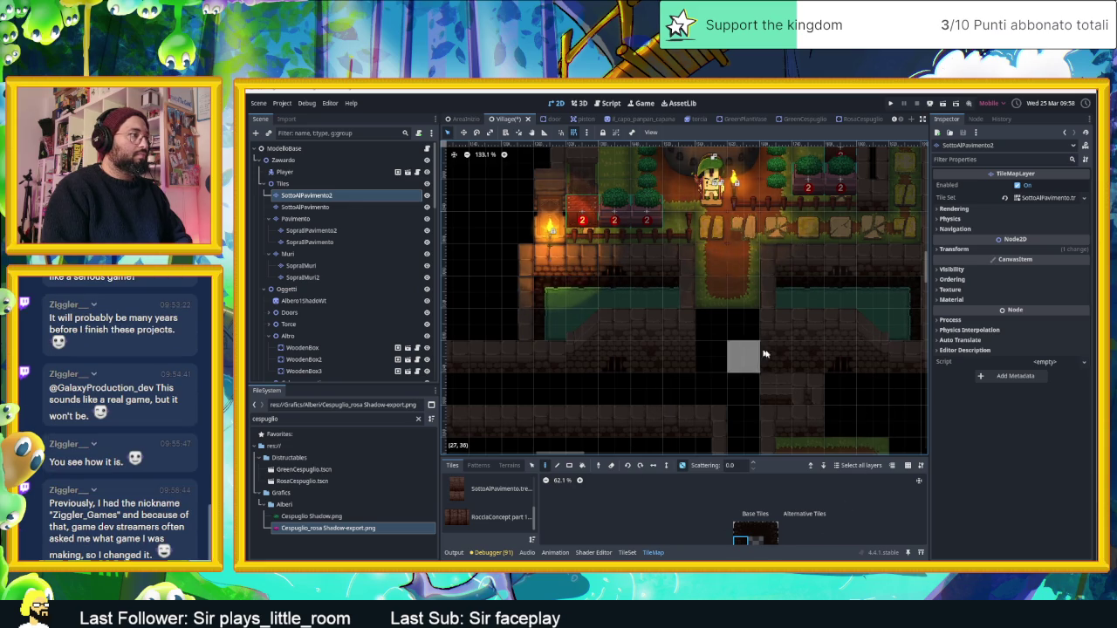
scroll(728, 357, "down", 2)
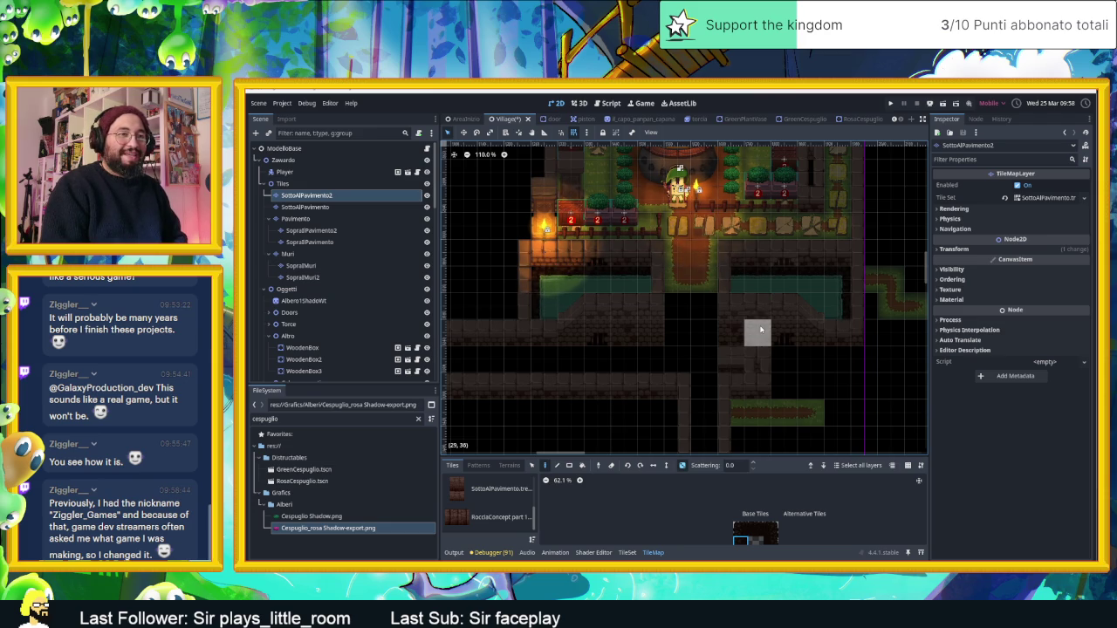
scroll(726, 301, "down", 5)
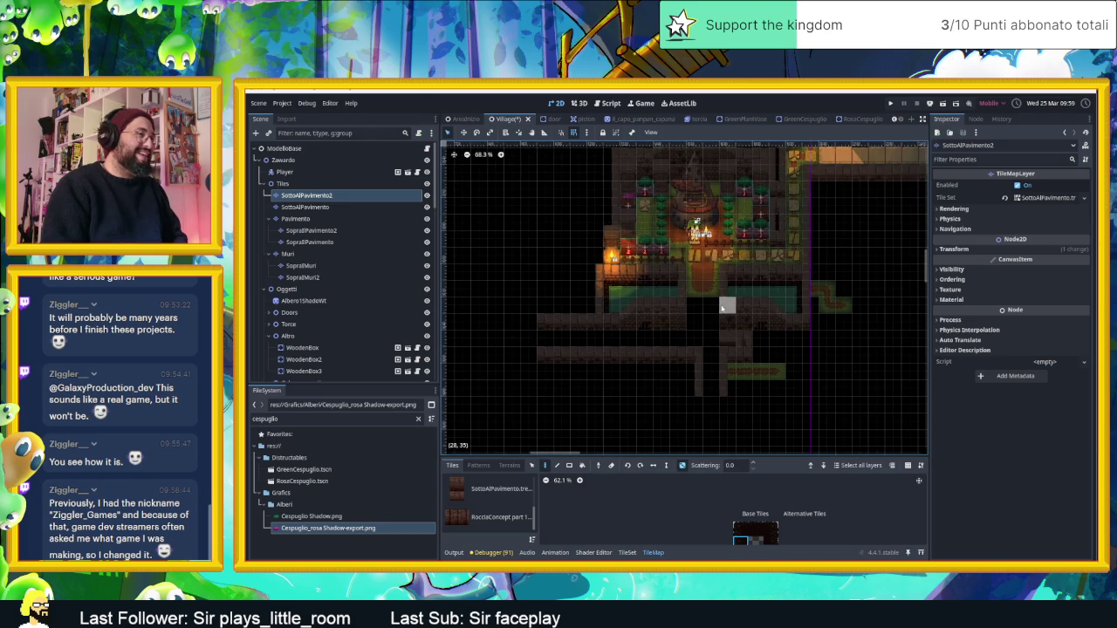
scroll(723, 289, "up", 4)
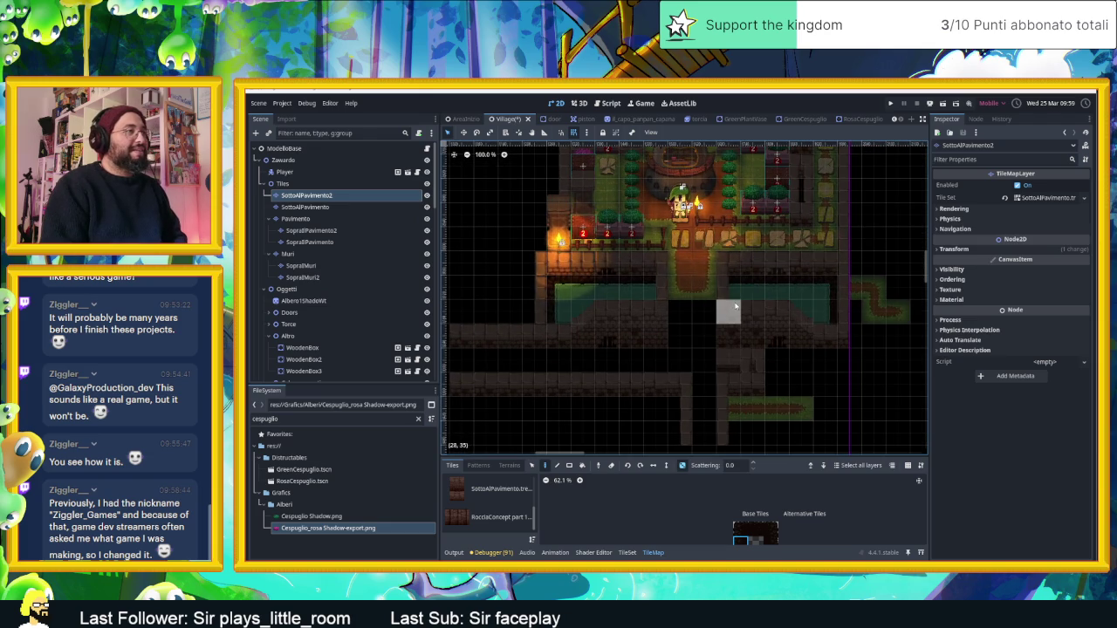
scroll(742, 290, "down", 2)
scroll(699, 288, "up", 1)
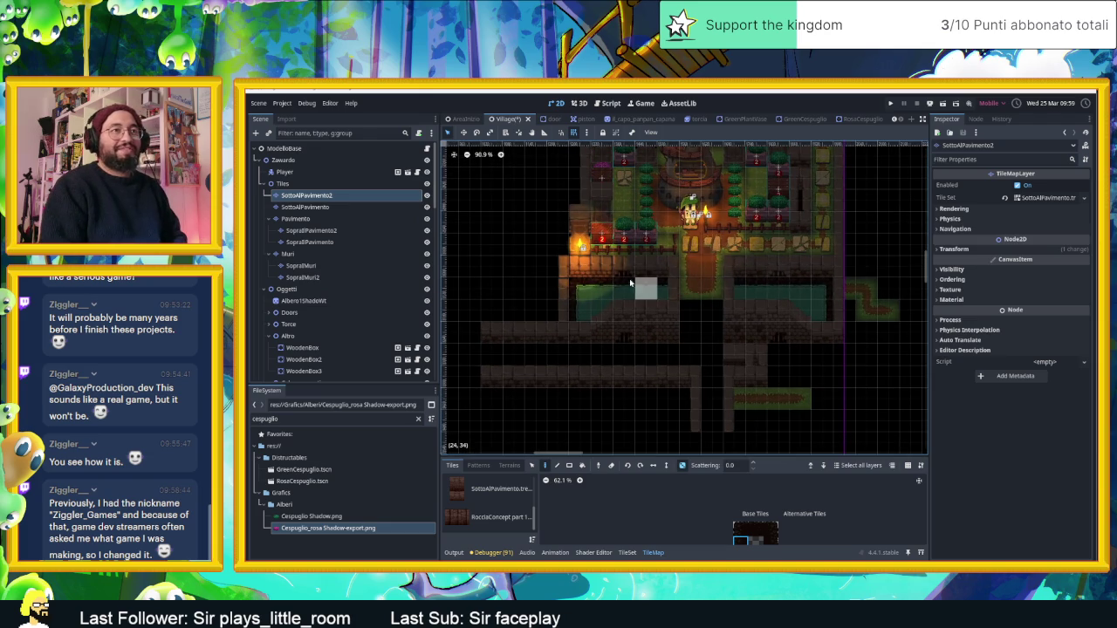
left_click(283, 183)
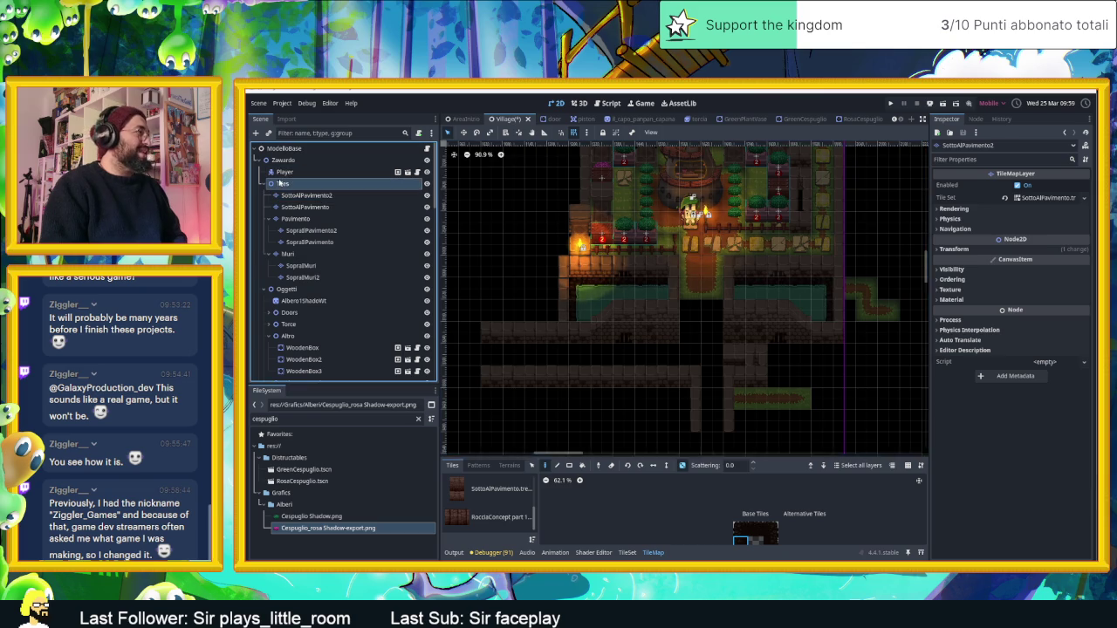
Step: Make Muri the active layer and review the southern corridors in the viewport
left_click(320, 220)
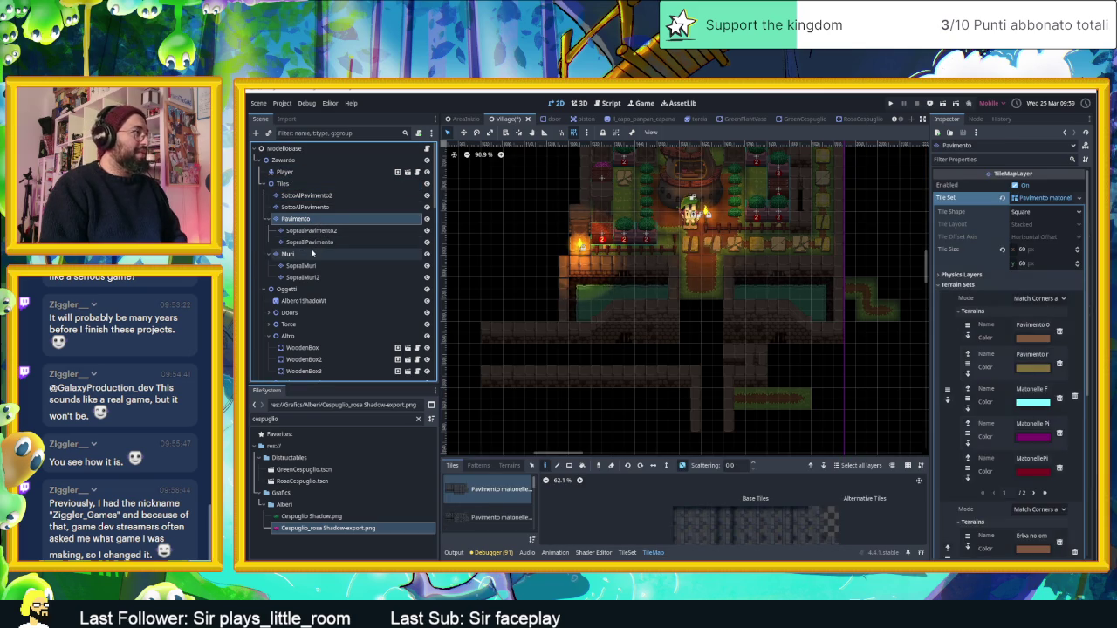
left_click(312, 253)
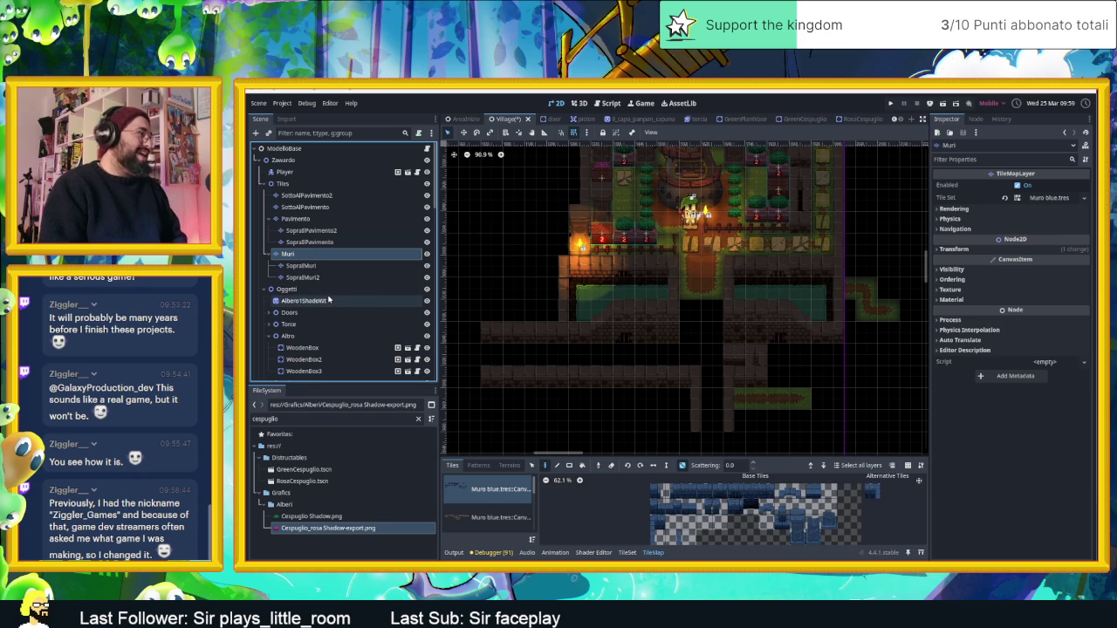
scroll(661, 305, "down", 3)
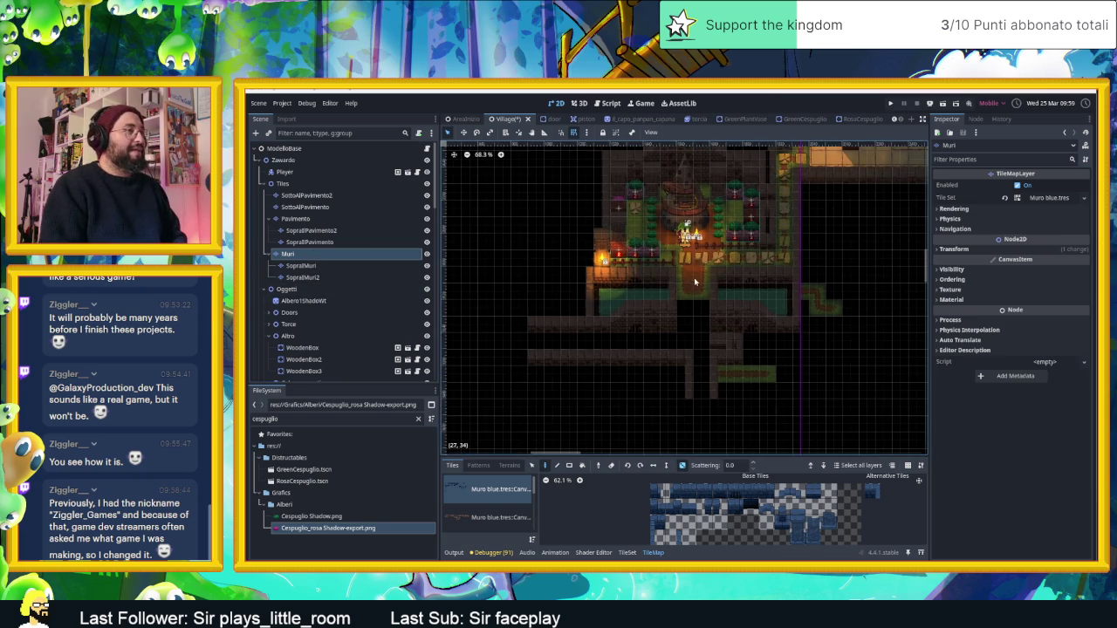
left_click_drag(659, 370, 662, 338)
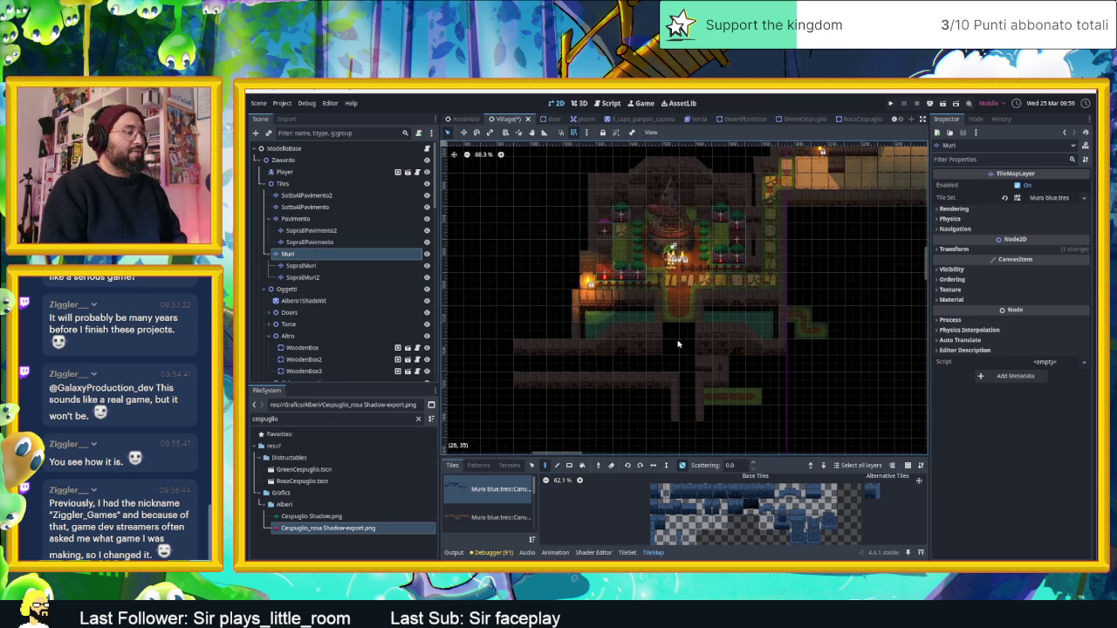
scroll(684, 343, "up", 4)
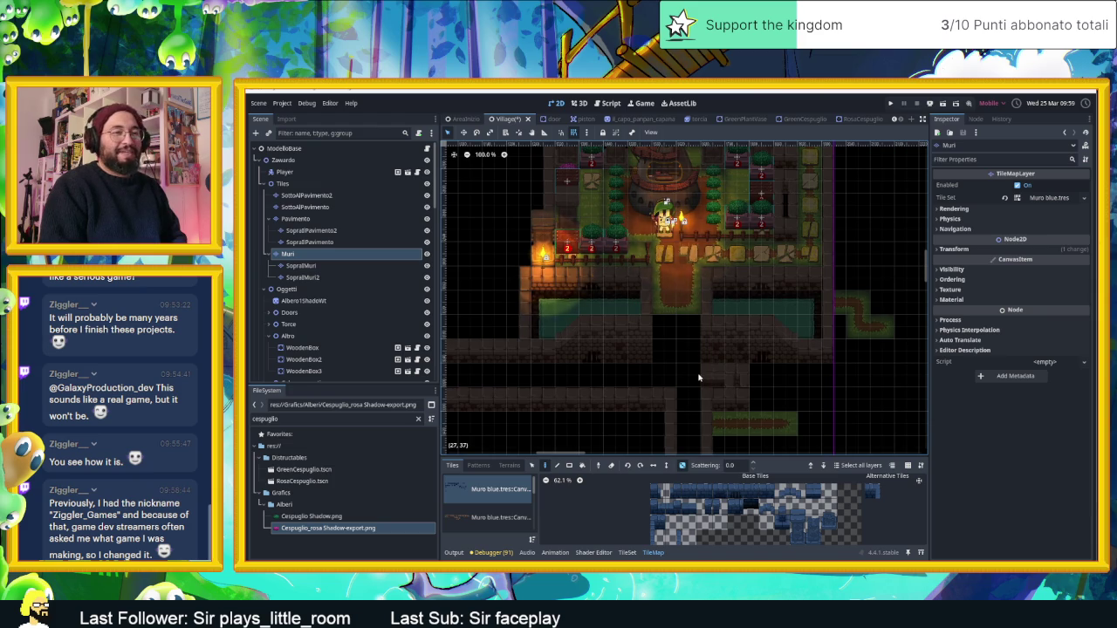
left_click_drag(698, 377, 687, 323)
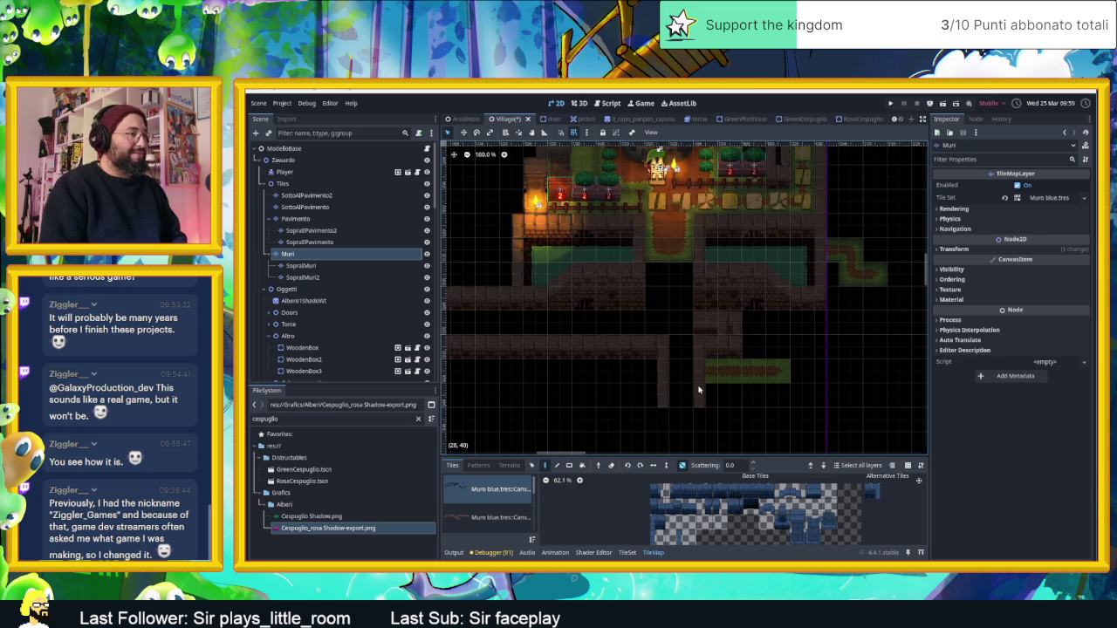
scroll(672, 395, "left", 4)
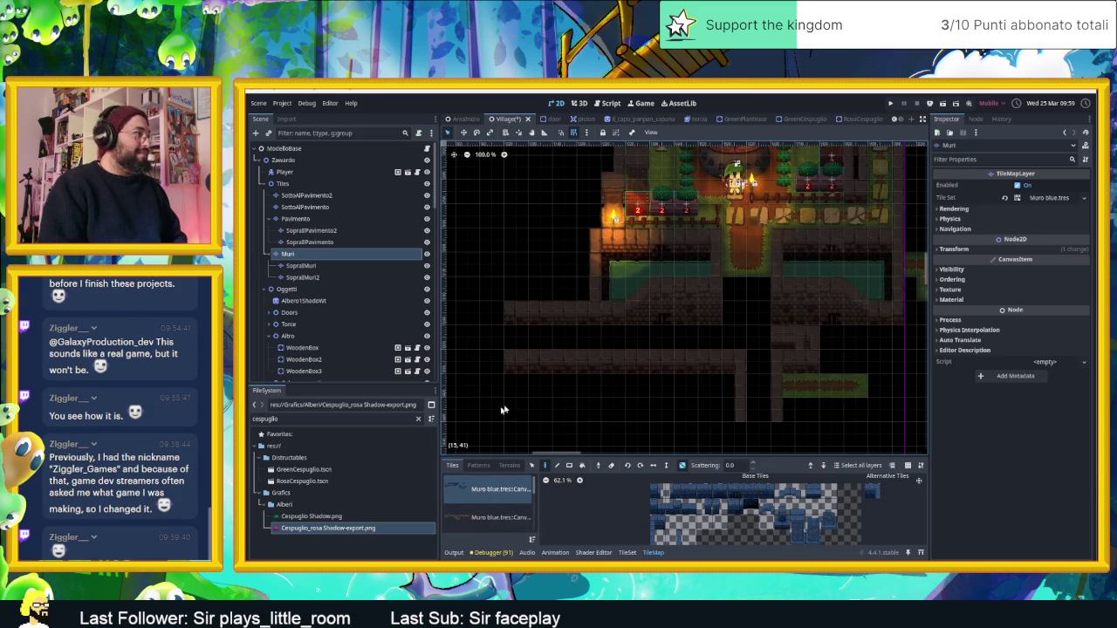
scroll(715, 372, "right", 3)
scroll(698, 371, "up", 1)
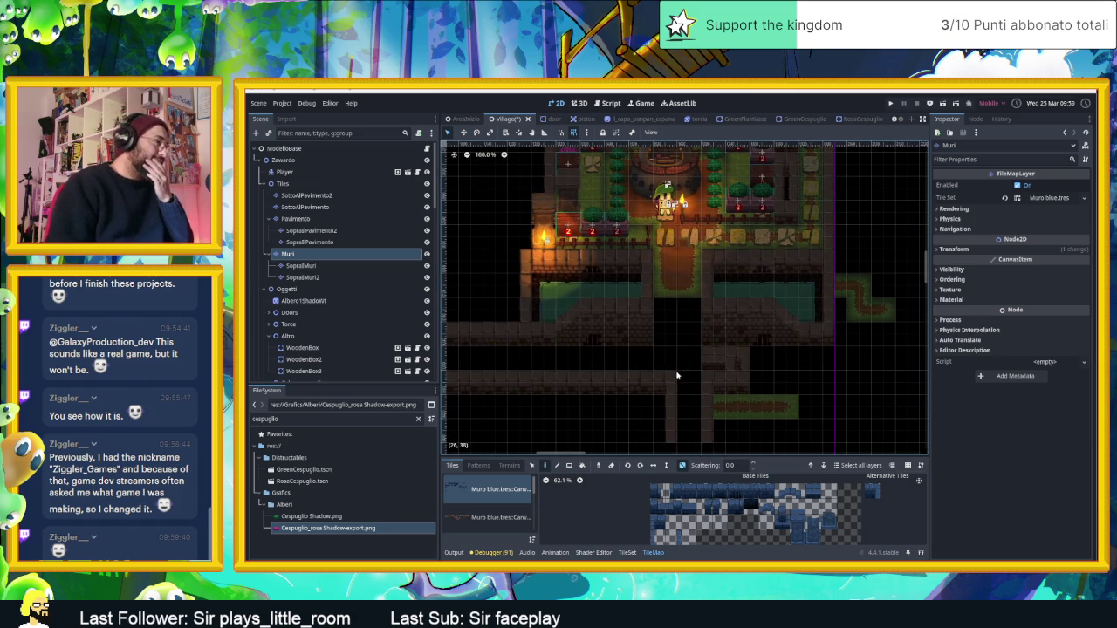
scroll(738, 333, "down", 3)
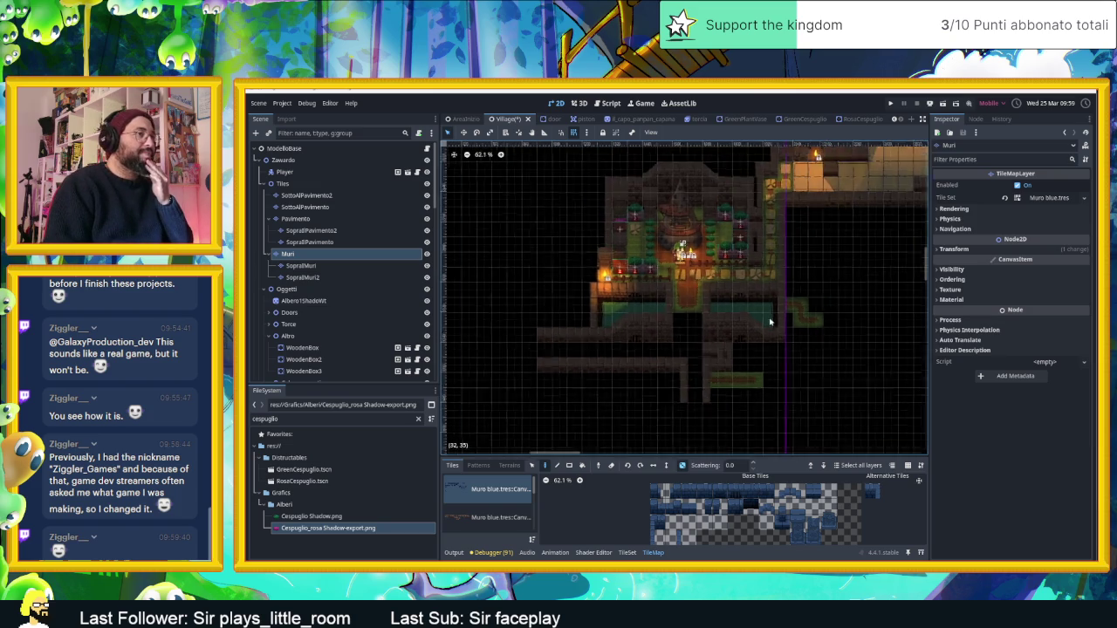
scroll(339, 259, "down", 10)
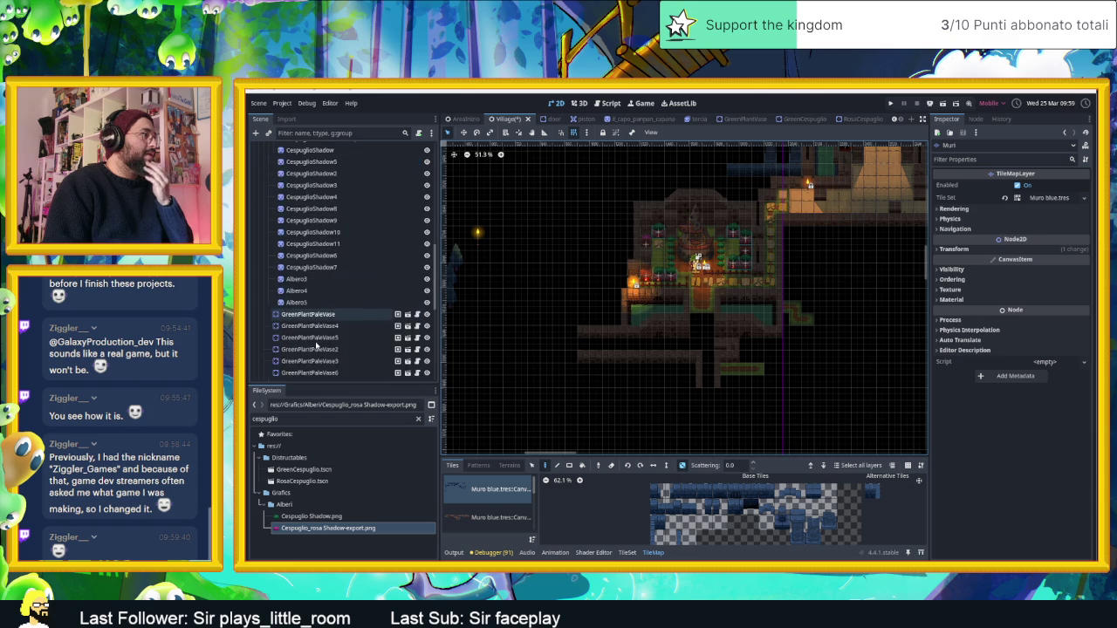
Step: Show the camera zones, move cameraNode4 down 450 px over the corridors, and save
left_click(298, 313)
left_click(427, 312)
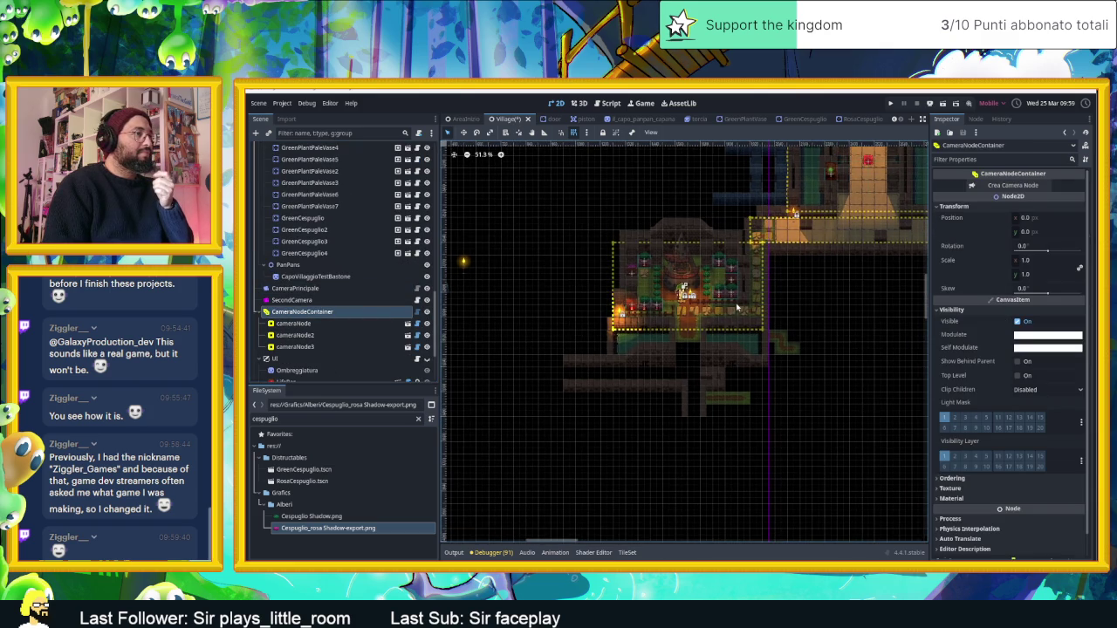
left_click(754, 288)
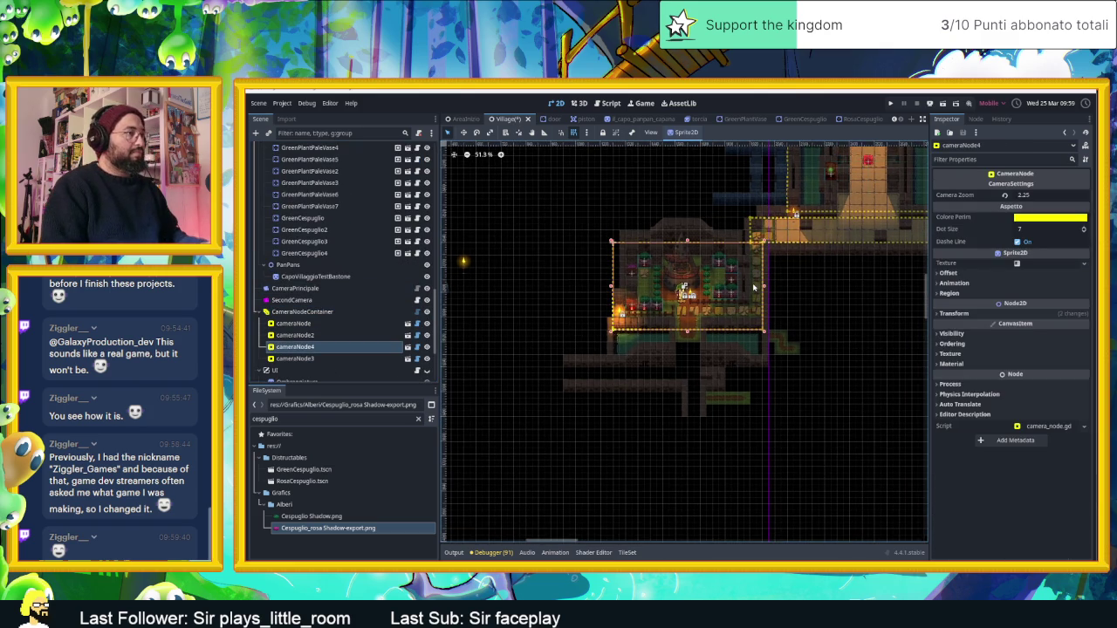
left_click_drag(747, 279, 746, 364)
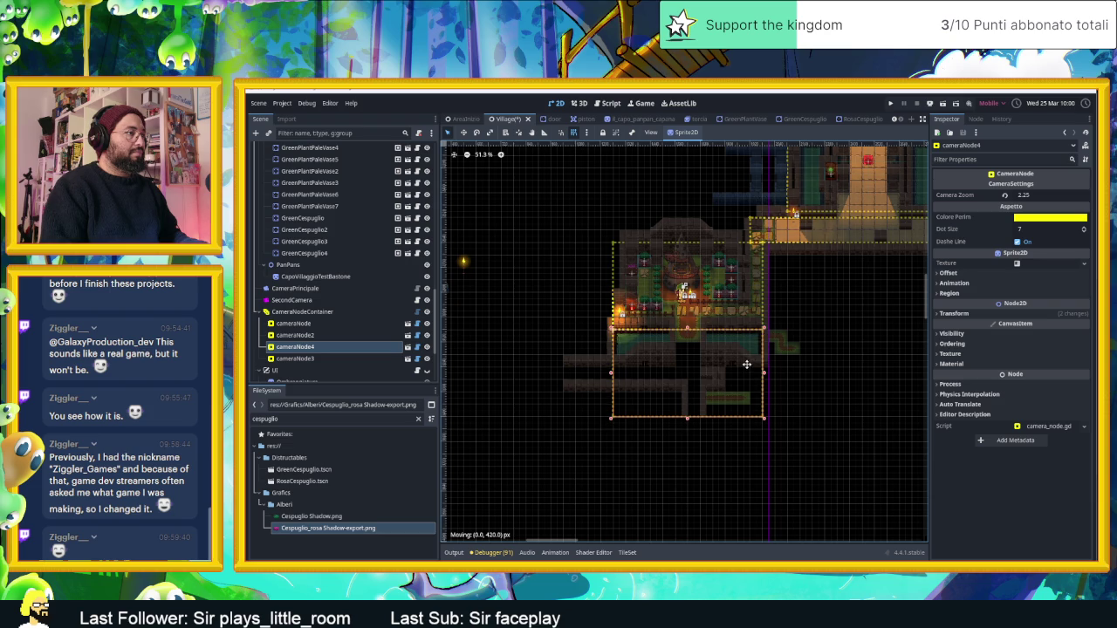
left_click(831, 327)
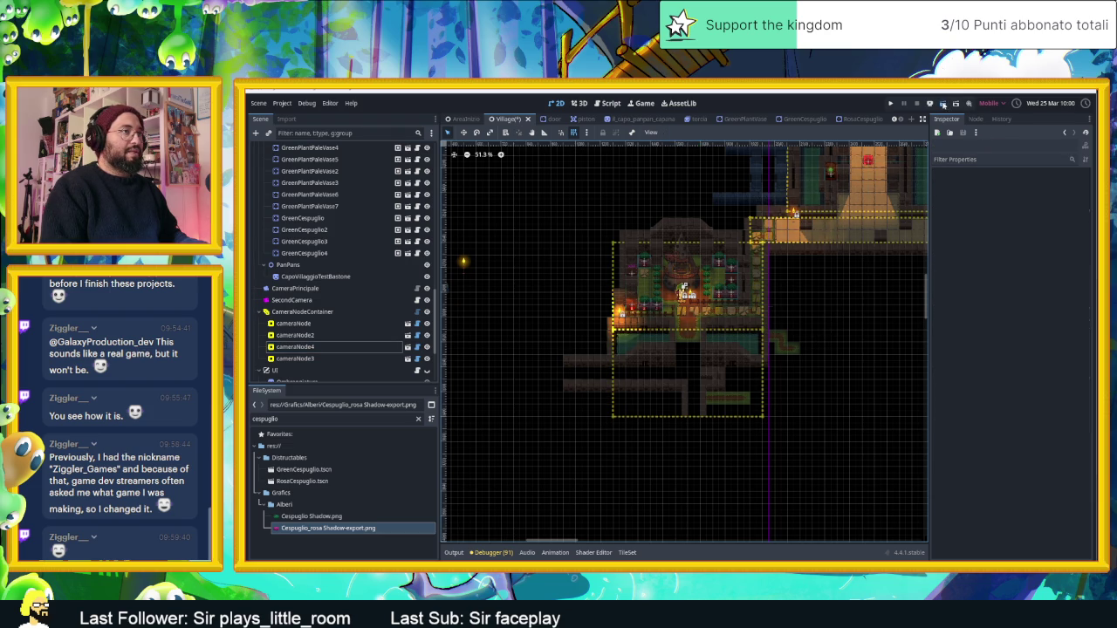
key("ctrl+s")
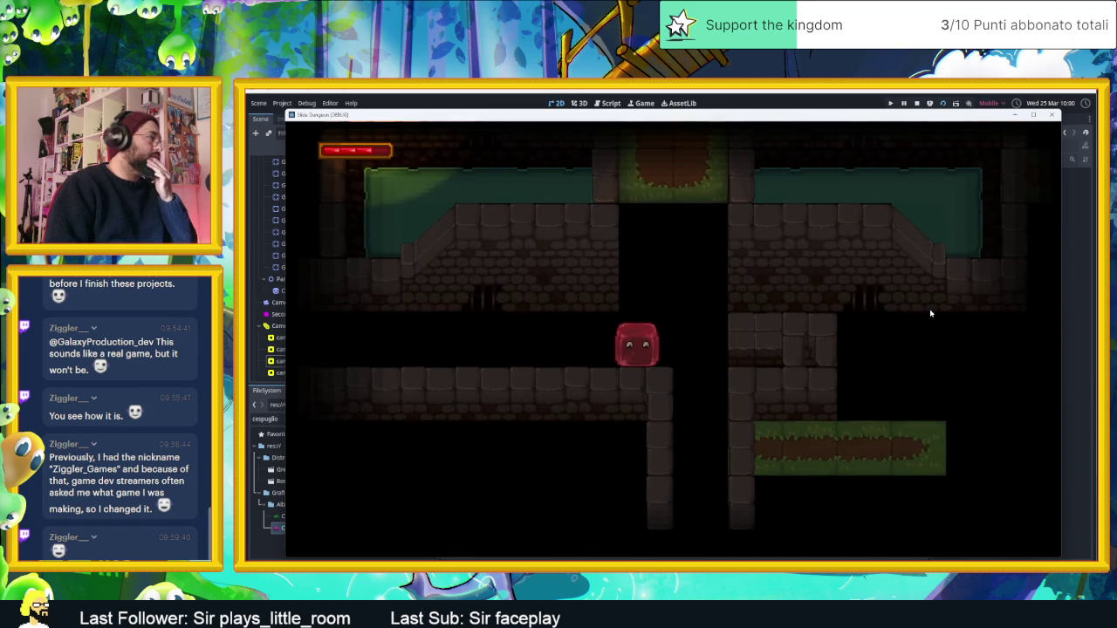
Step: Stop the running game and return to the Village scene in the editor
left_click(917, 103)
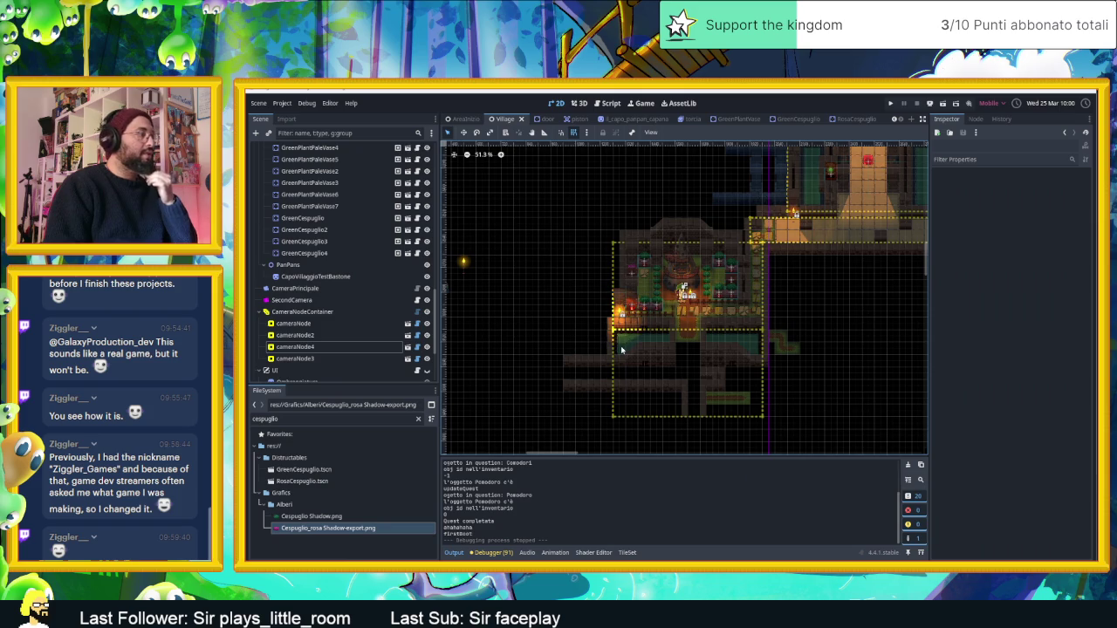
scroll(729, 422, "down", 3)
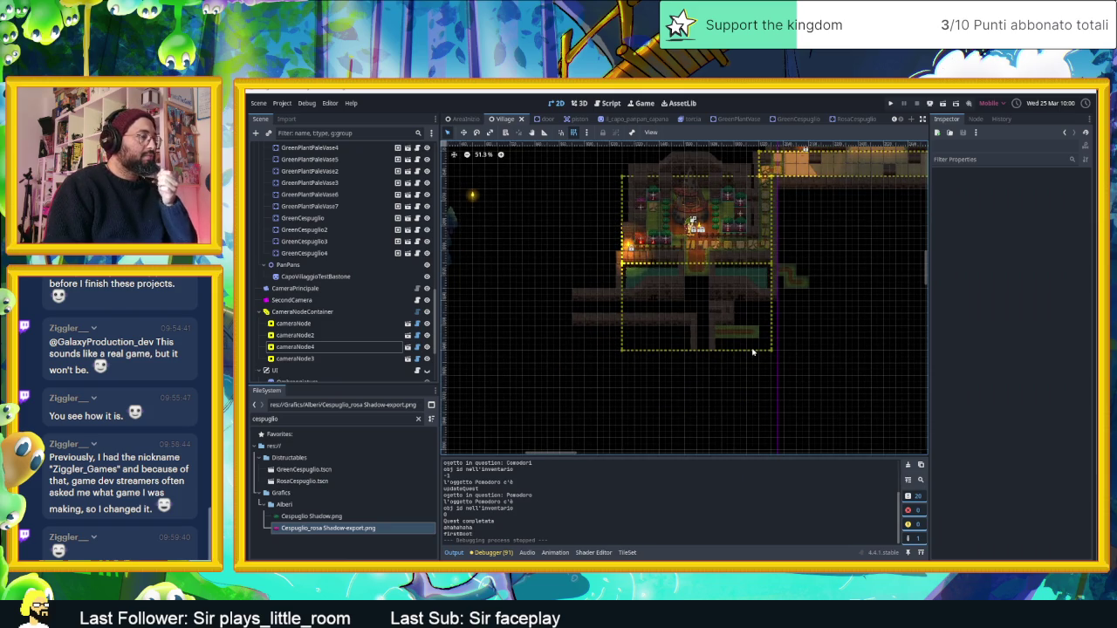
scroll(706, 325, "up", 3)
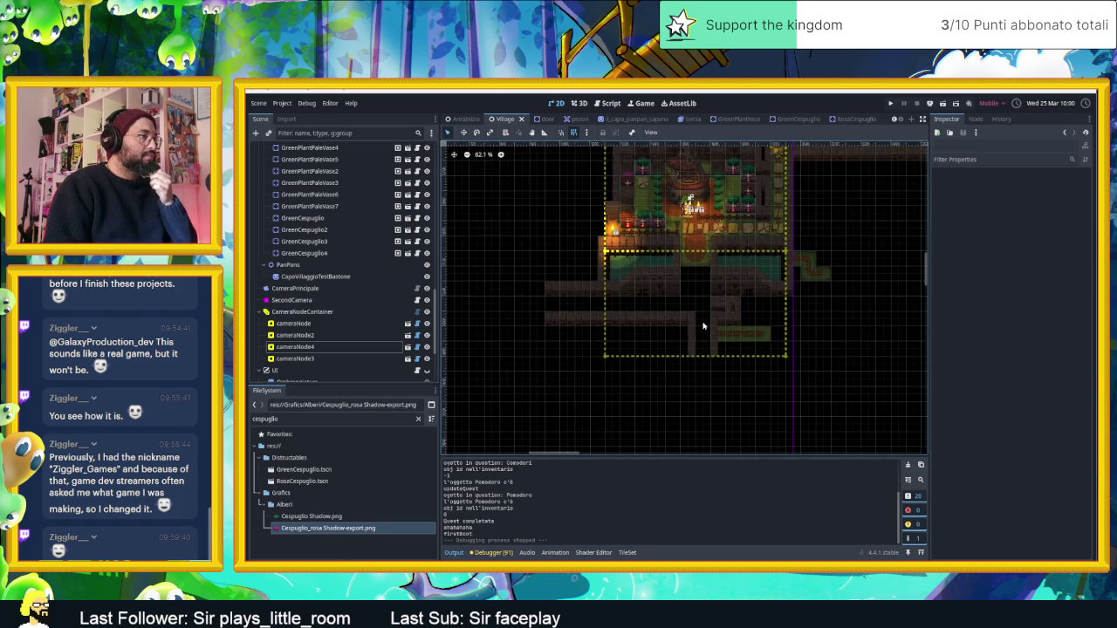
scroll(702, 325, "up", 2)
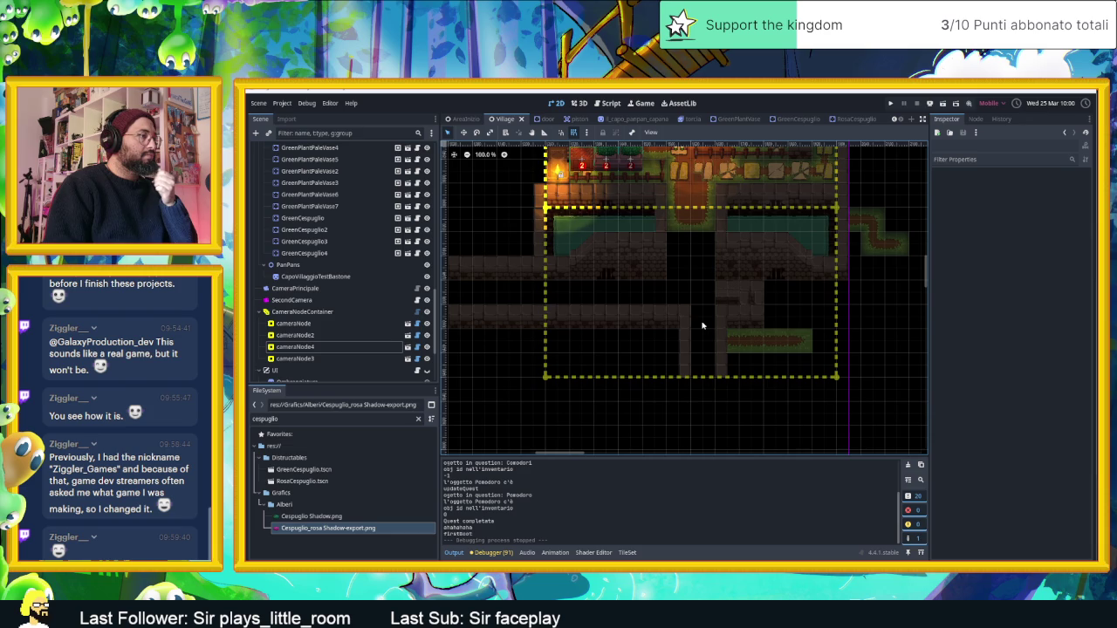
mouse_move(681, 311)
left_mouse_down()
mouse_move(777, 323)
mouse_move(774, 368)
left_mouse_up()
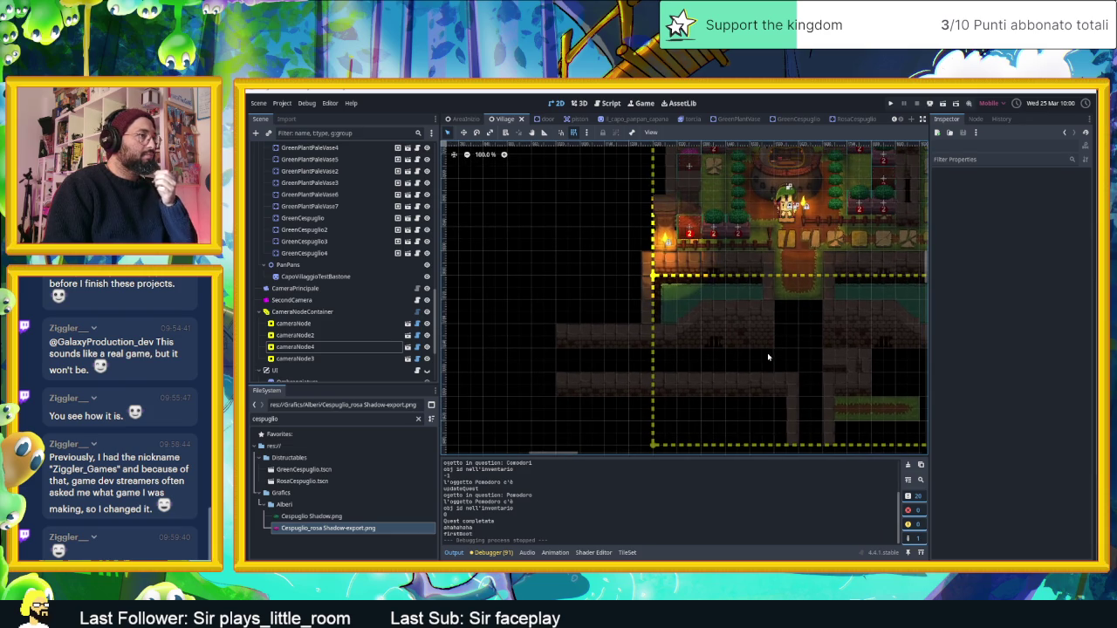
left_click_drag(780, 312, 744, 334)
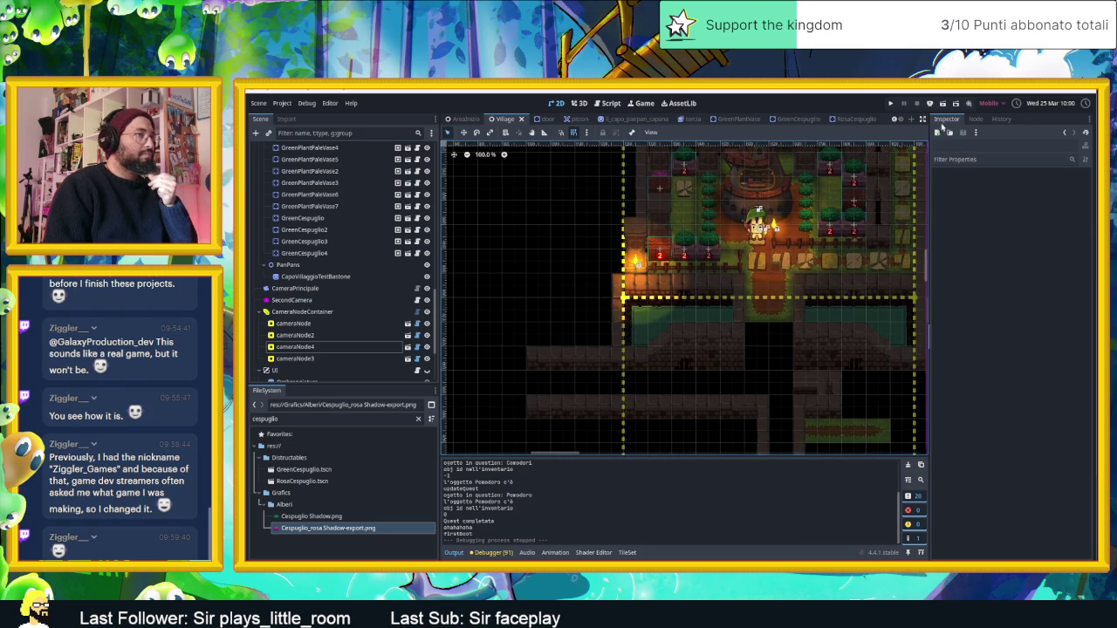
scroll(800, 289, "down", 3)
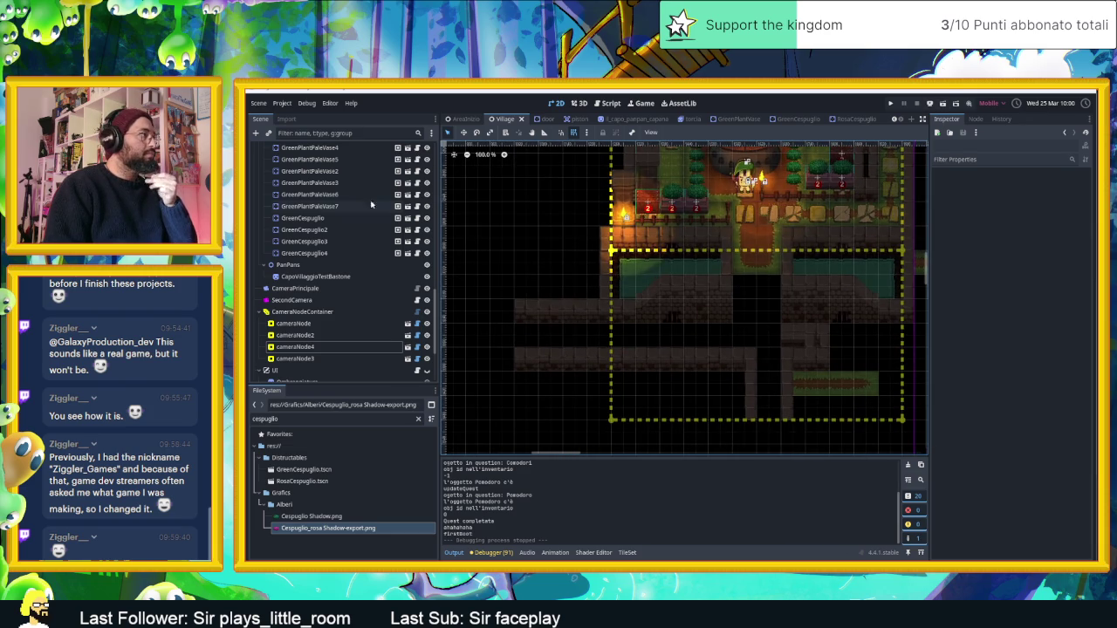
scroll(379, 205, "up", 8)
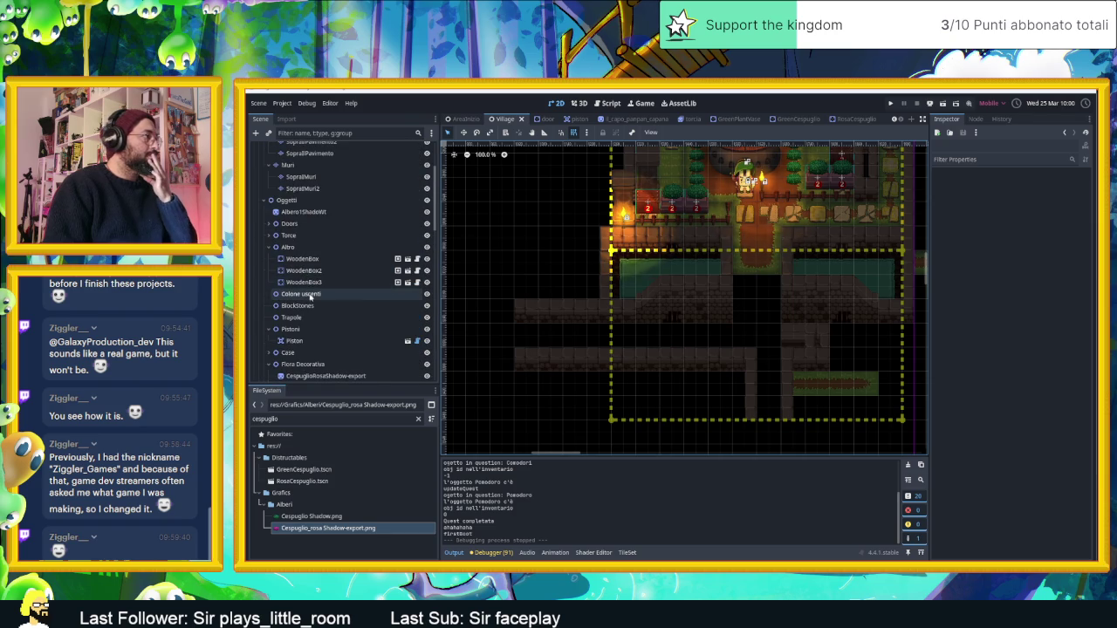
scroll(296, 183, "up", 3)
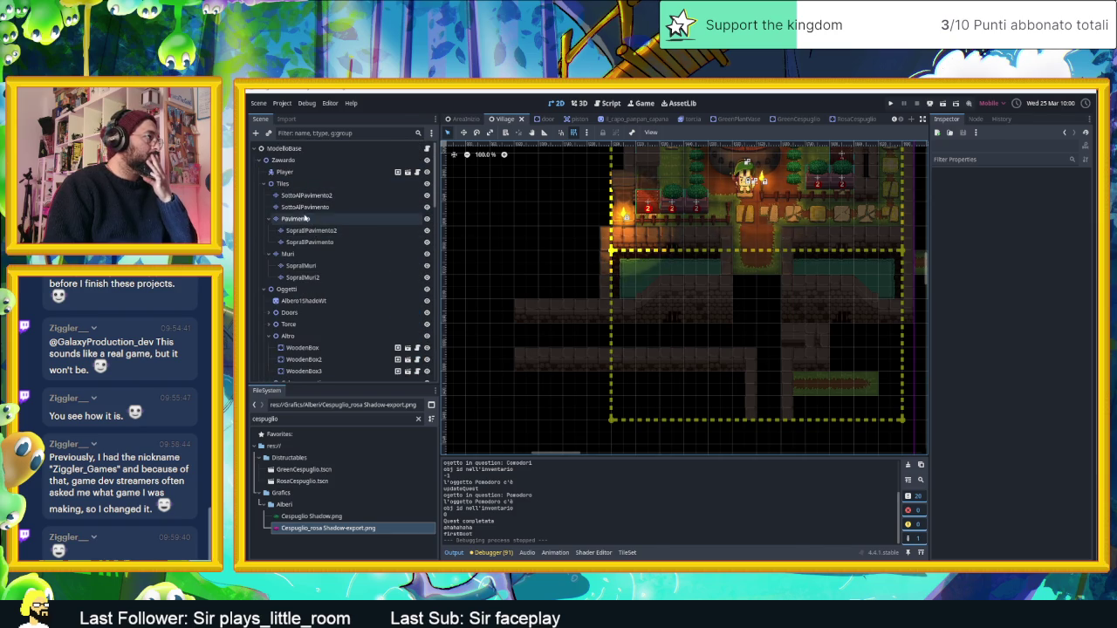
Step: Paint an eRBA DI CONTORNO grass-bordered path on Pavimento running south, then branching west
left_click(281, 218)
left_click(509, 465)
scroll(496, 528, "down", 4)
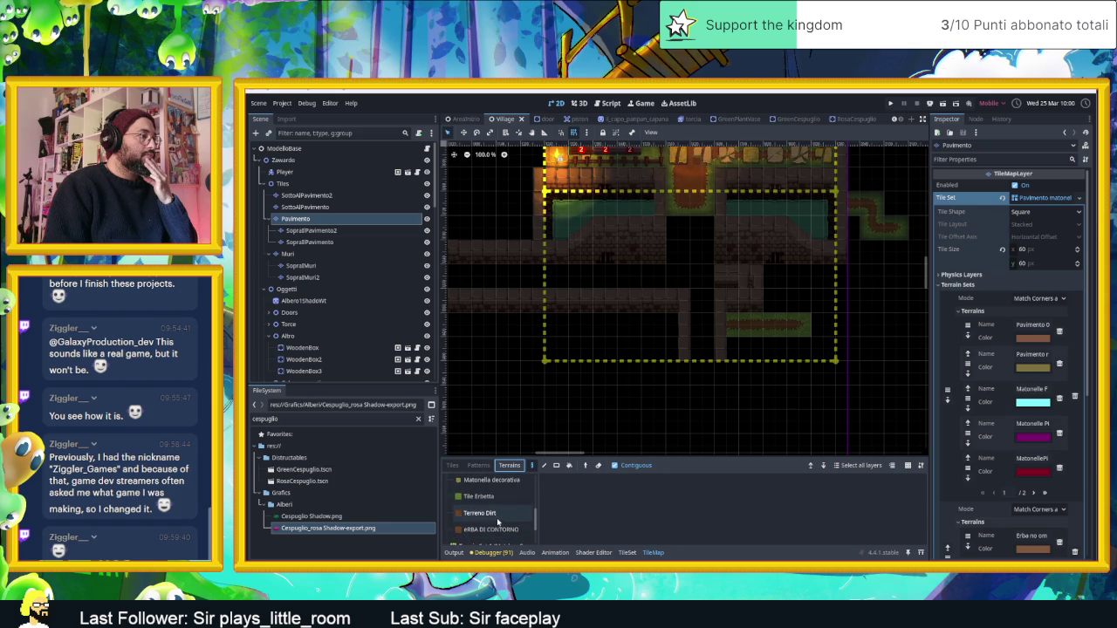
left_click(498, 528)
left_click_drag(687, 231, 699, 344)
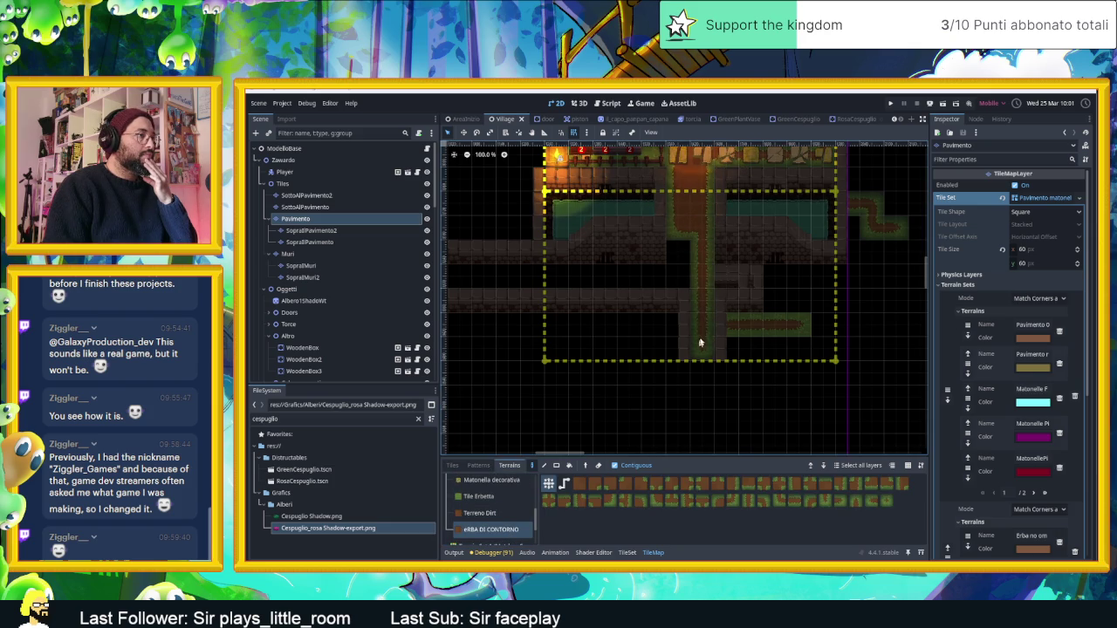
mouse_move(675, 250)
left_mouse_down()
mouse_move(678, 270)
mouse_move(639, 272)
mouse_move(698, 280)
mouse_move(648, 281)
left_mouse_up()
Step: Pan and zoom the map to review the new grass-bordered path
left_click_drag(855, 280, 742, 318)
scroll(742, 318, "up", 2)
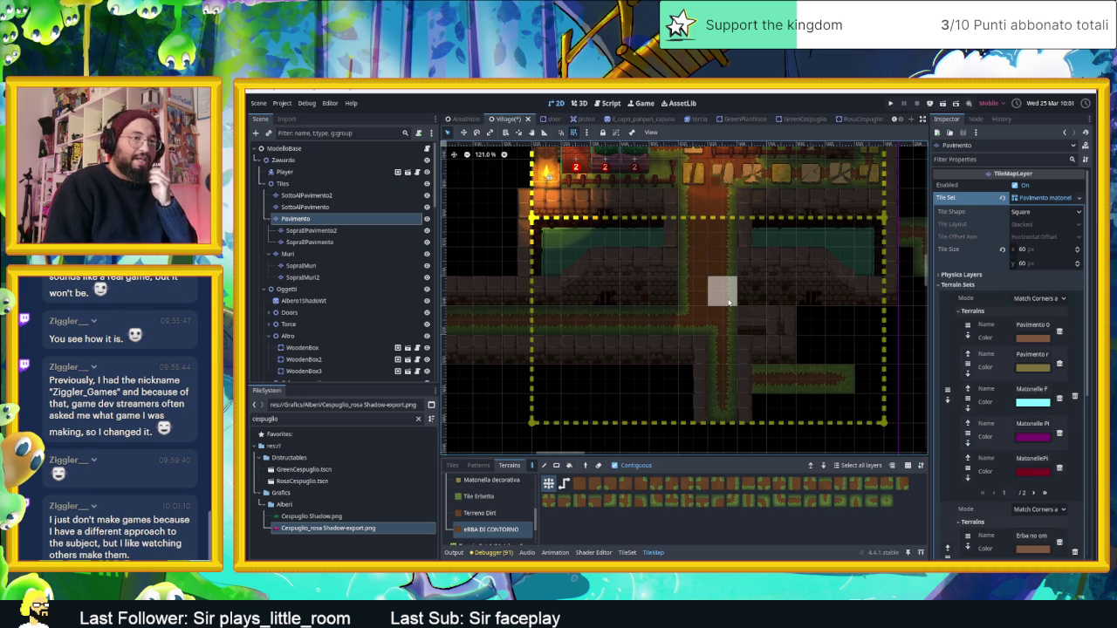
left_click_drag(750, 292, 790, 327)
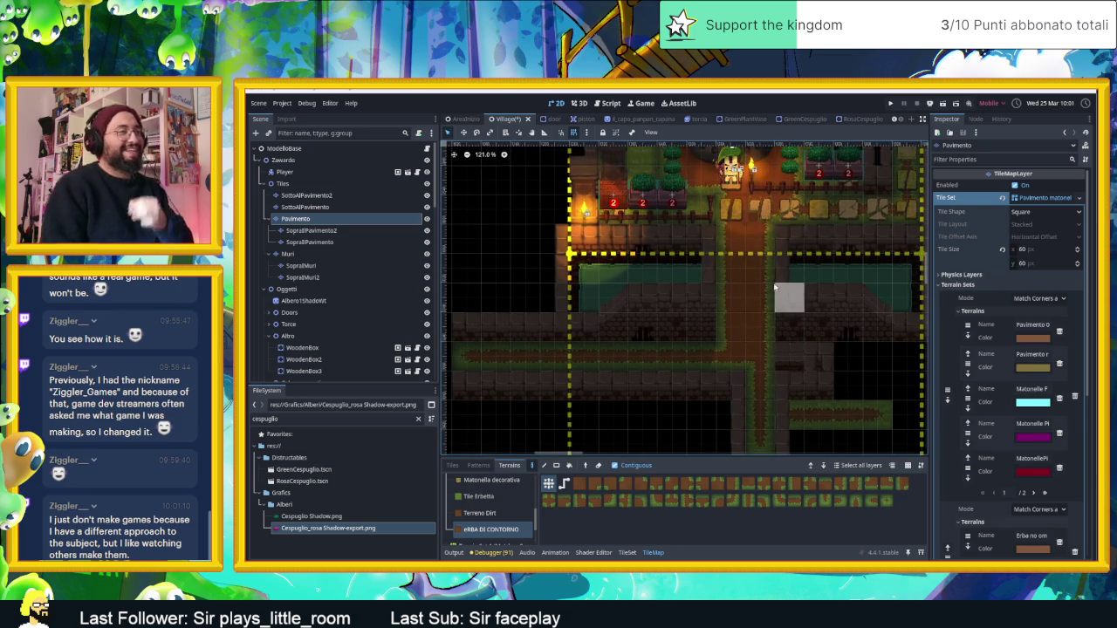
scroll(775, 286, "down", 2)
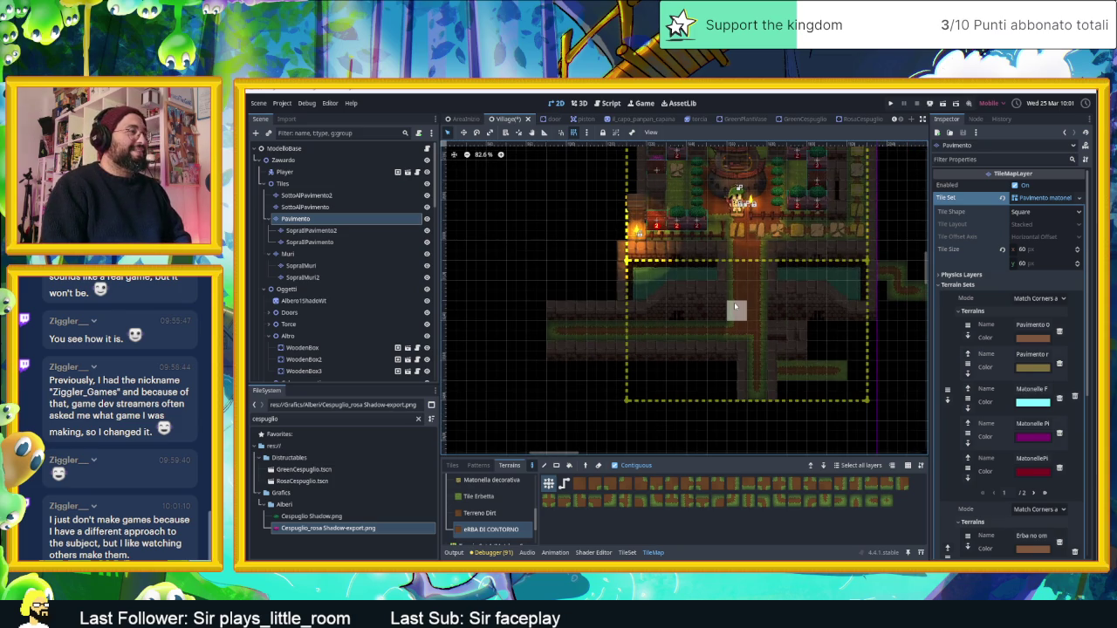
scroll(739, 302, "up", 1)
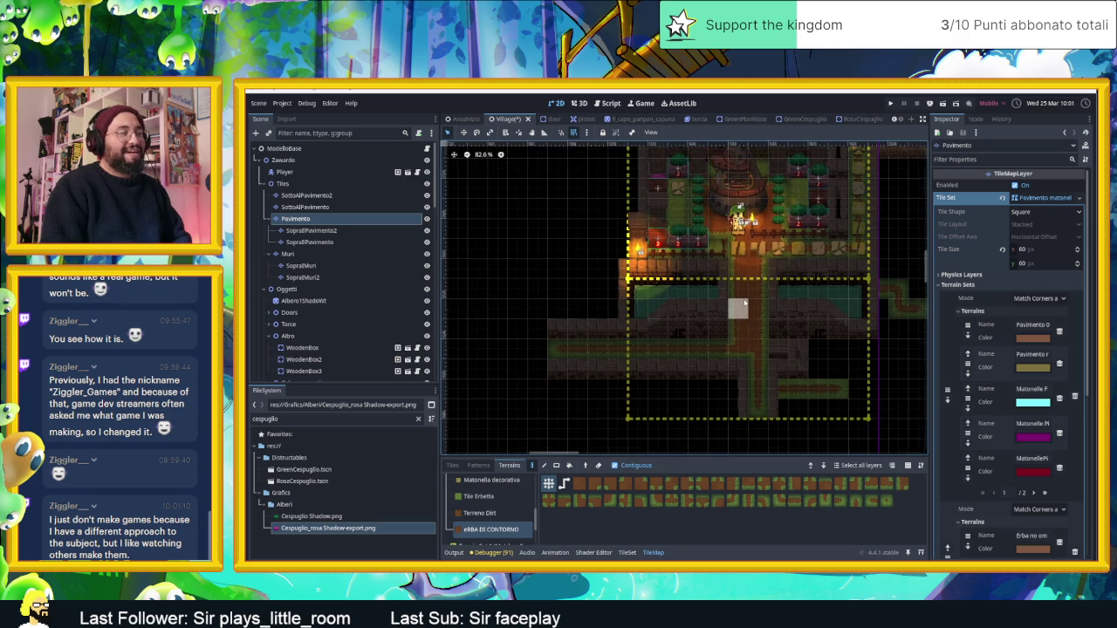
scroll(763, 303, "up", 2)
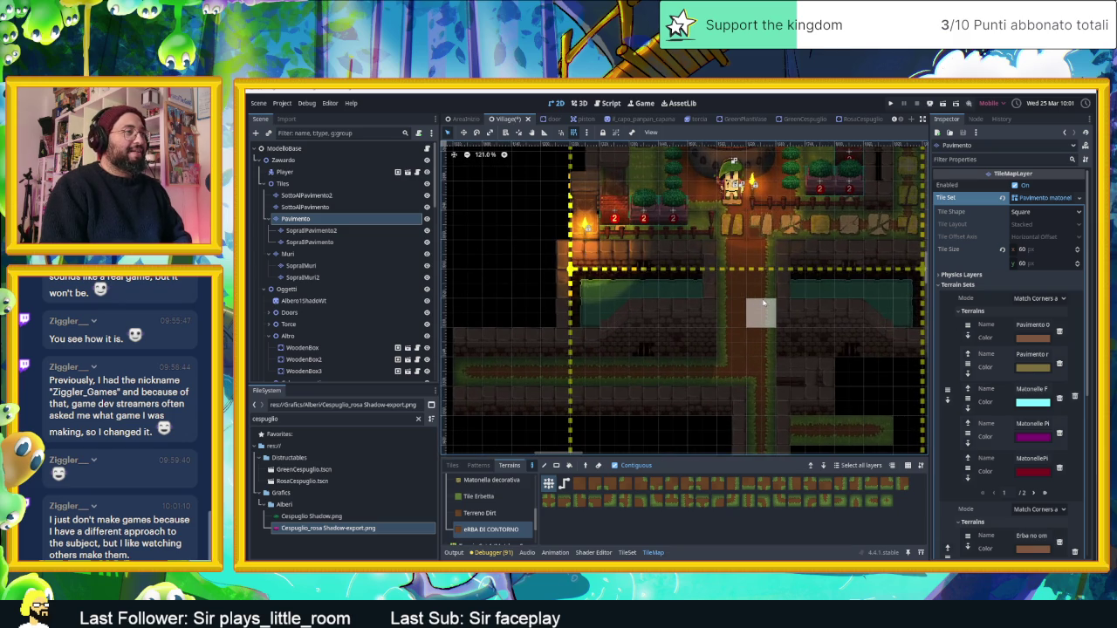
scroll(761, 305, "down", 1)
scroll(736, 336, "up", 1)
scroll(740, 336, "down", 3)
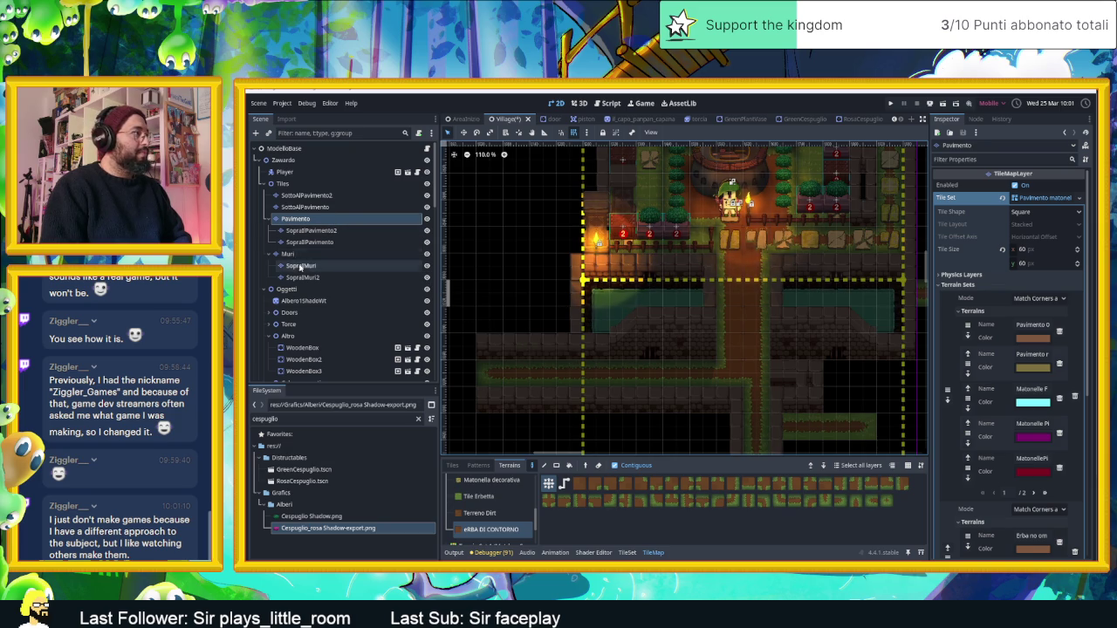
scroll(702, 328, "down", 3)
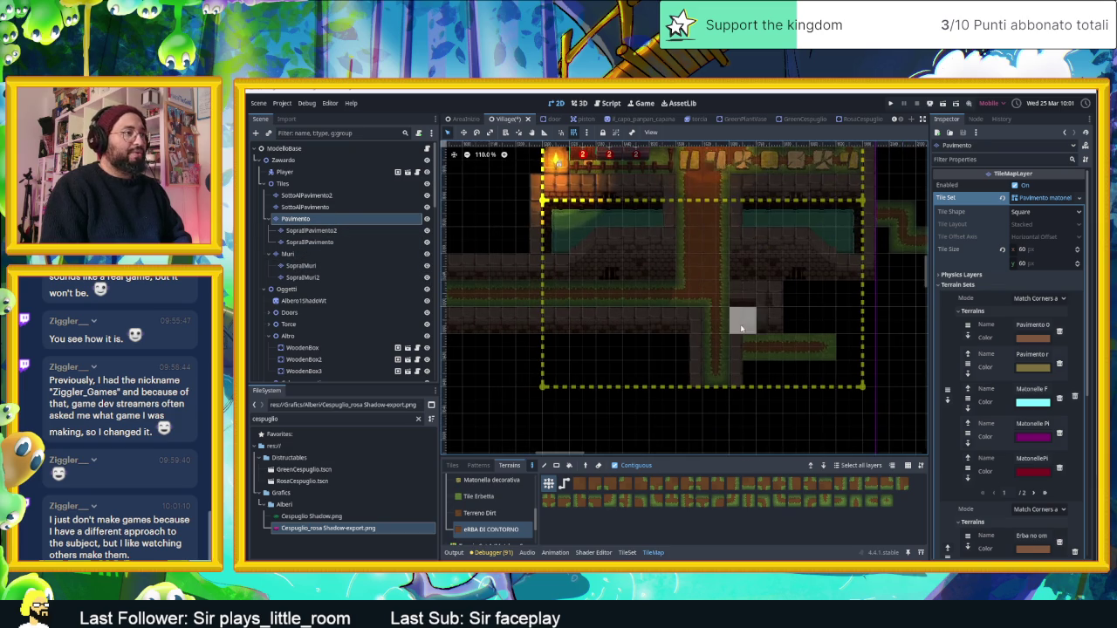
scroll(760, 350, "down", 2)
scroll(751, 312, "down", 5)
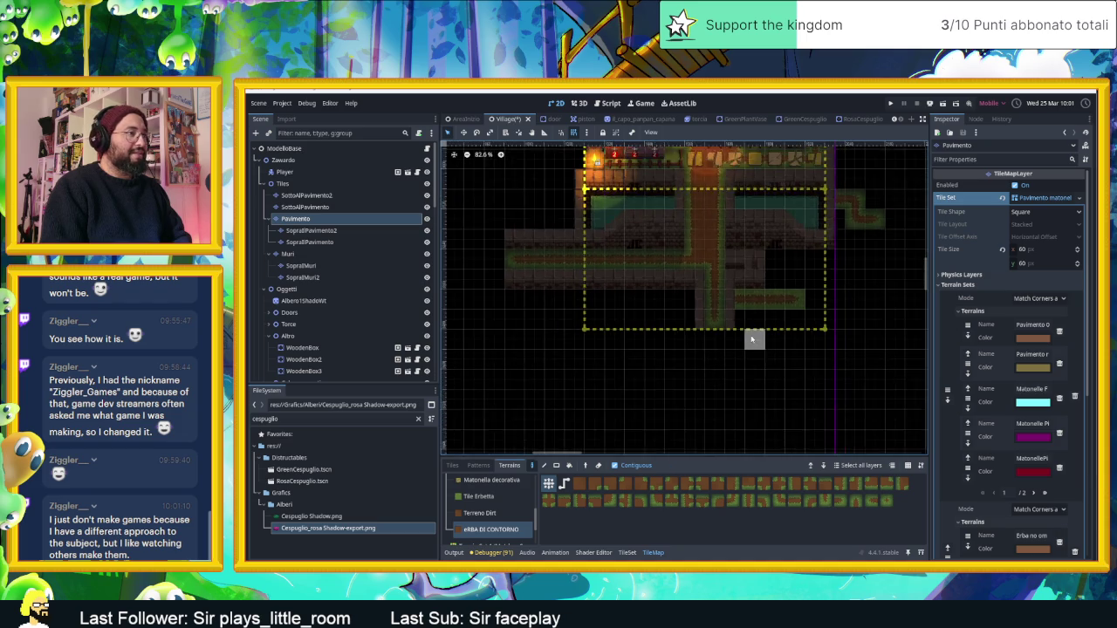
scroll(742, 314, "down", 2)
scroll(747, 321, "up", 1)
scroll(777, 320, "left", 1)
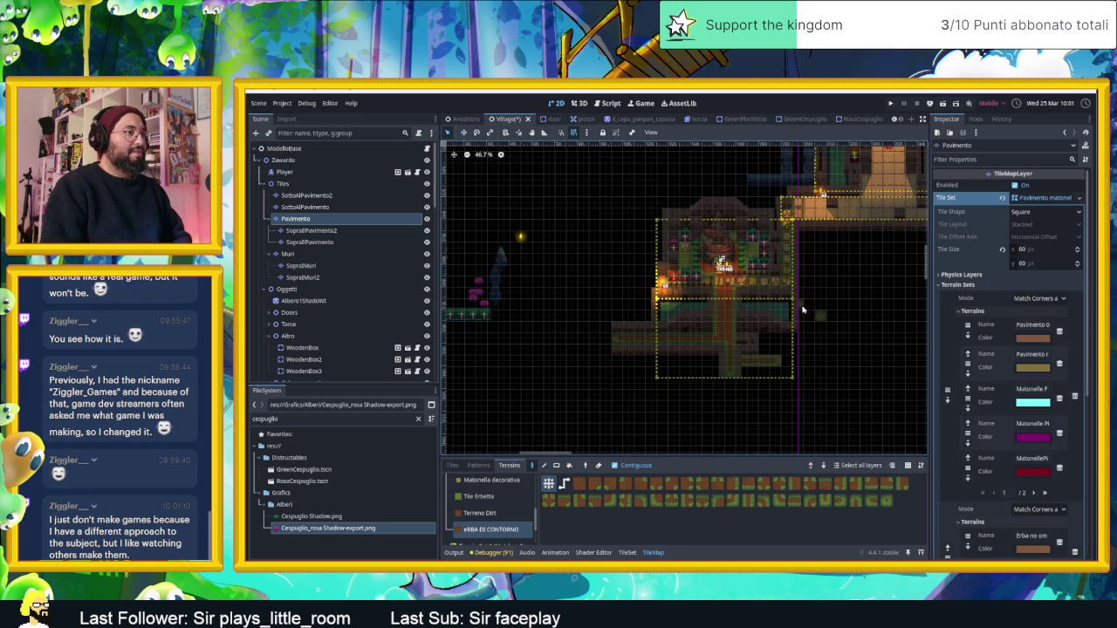
scroll(785, 318, "up", 10)
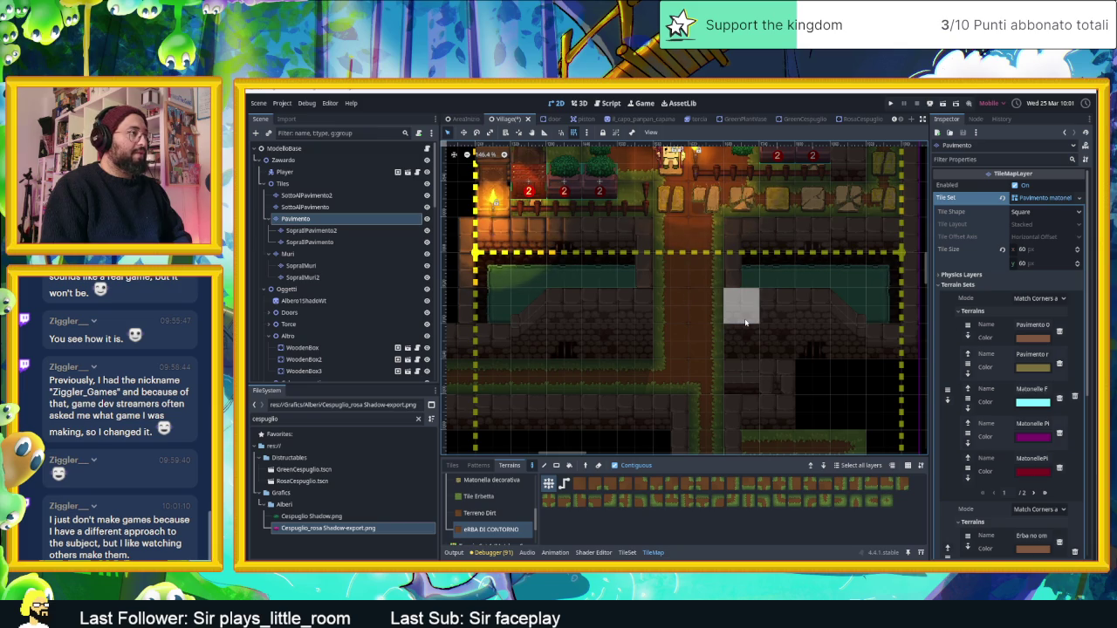
scroll(746, 325, "down", 3)
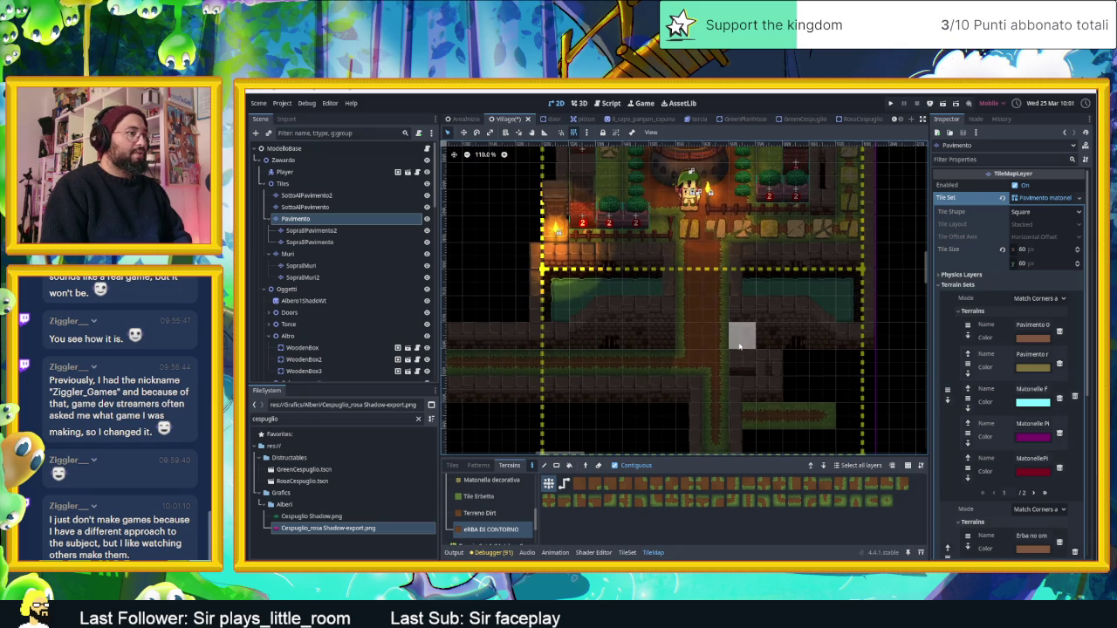
left_click_drag(831, 384, 778, 332)
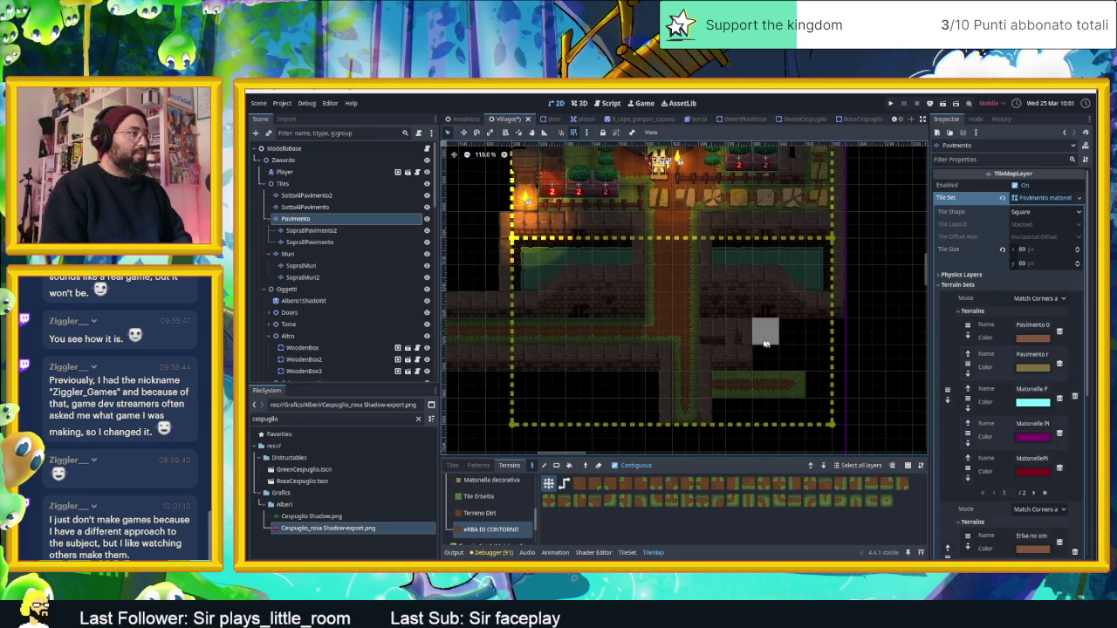
Step: Select the SottoAlPavimento2 layer and pick a tile from its tileset
left_click(310, 195)
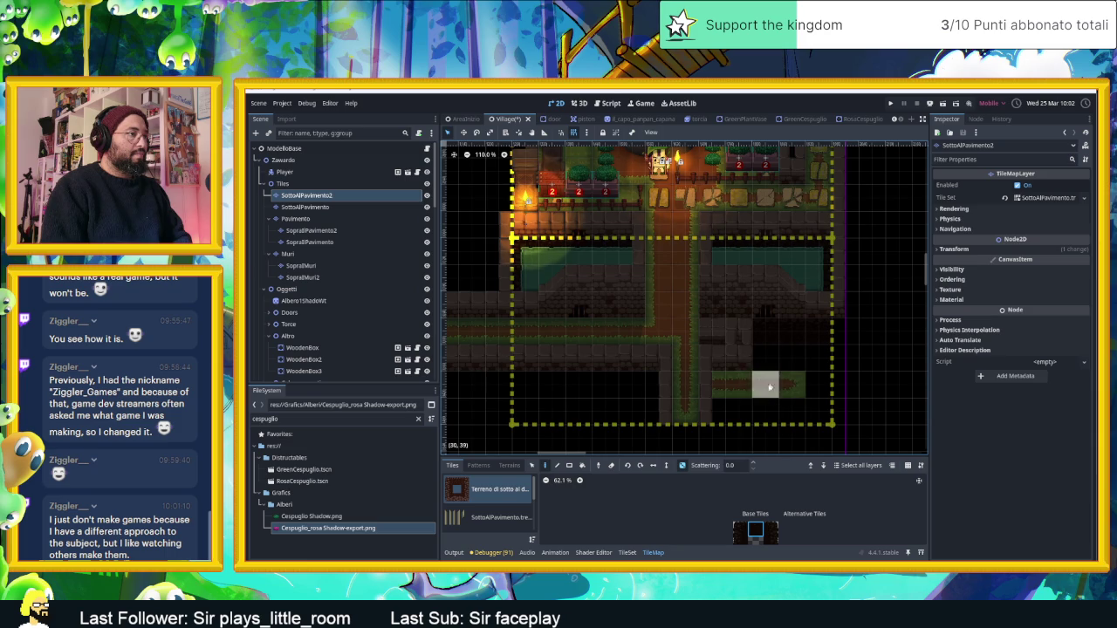
left_click(740, 541)
left_click(743, 528)
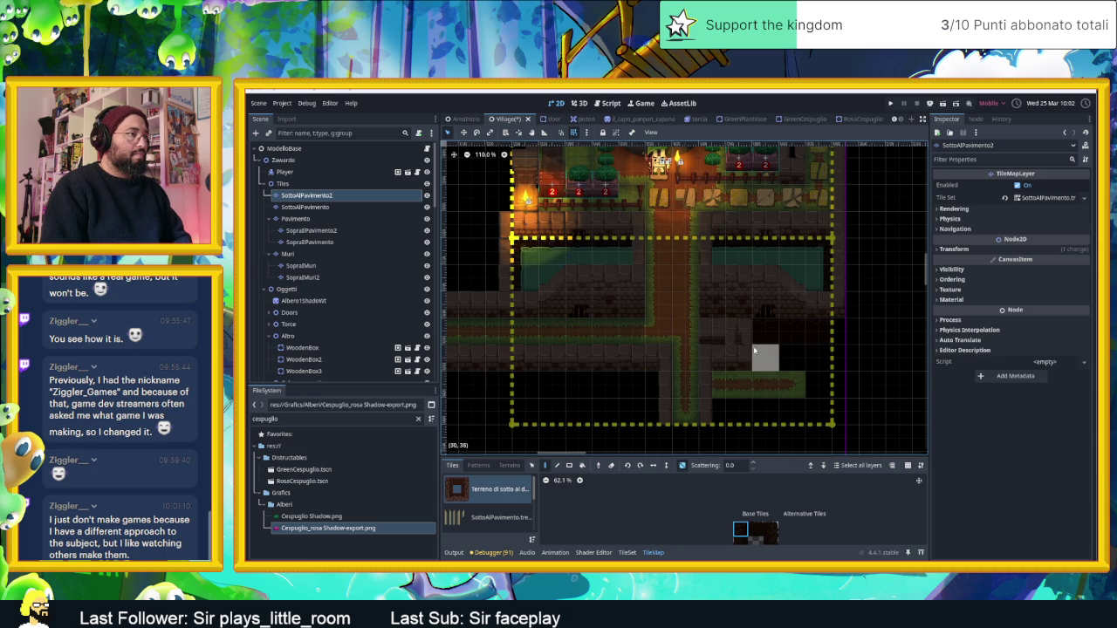
scroll(769, 444, "down", 3)
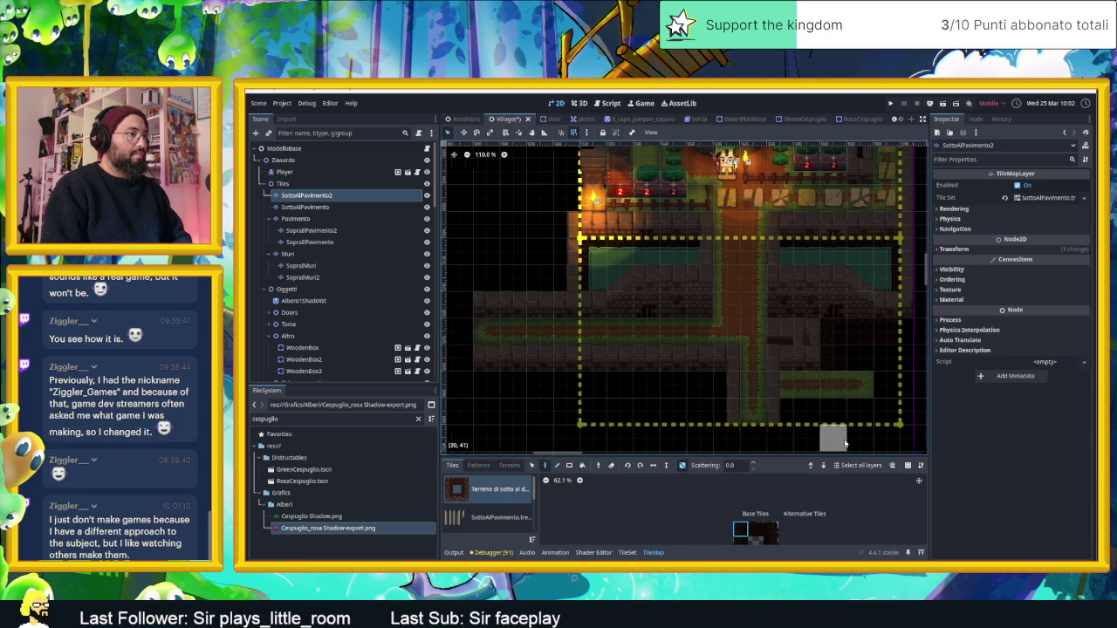
scroll(712, 374, "up", 12)
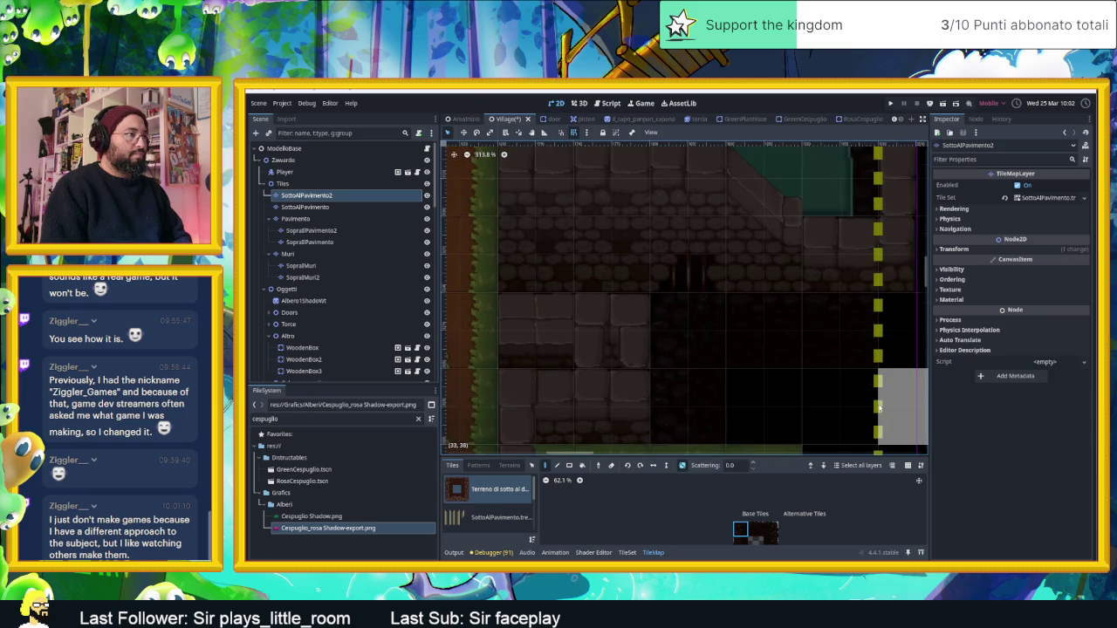
scroll(880, 406, "down", 8)
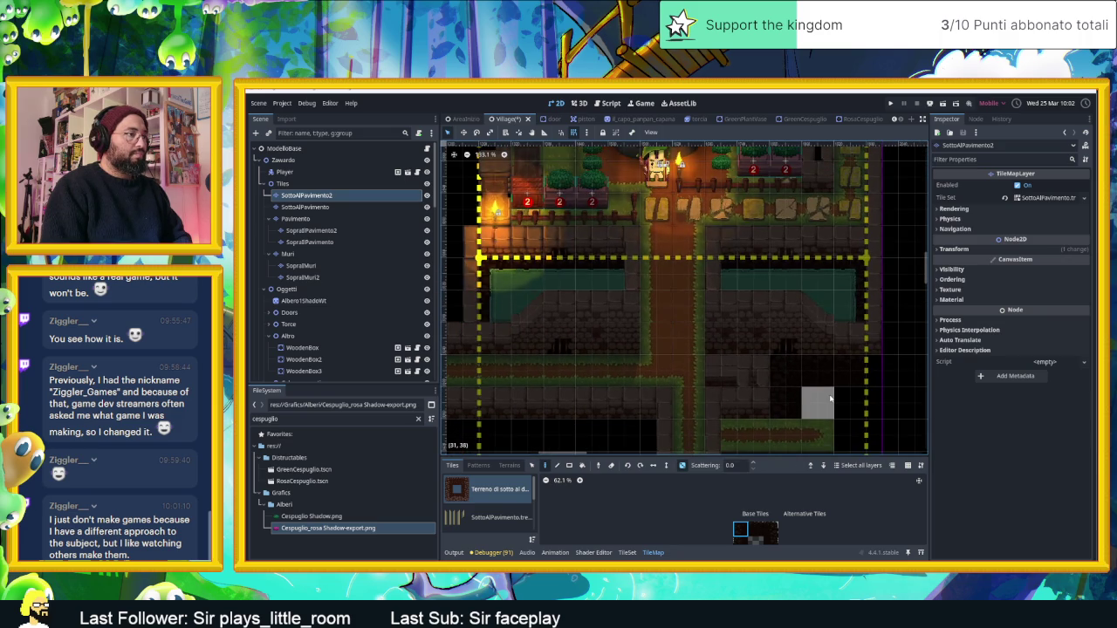
scroll(818, 399, "down", 3)
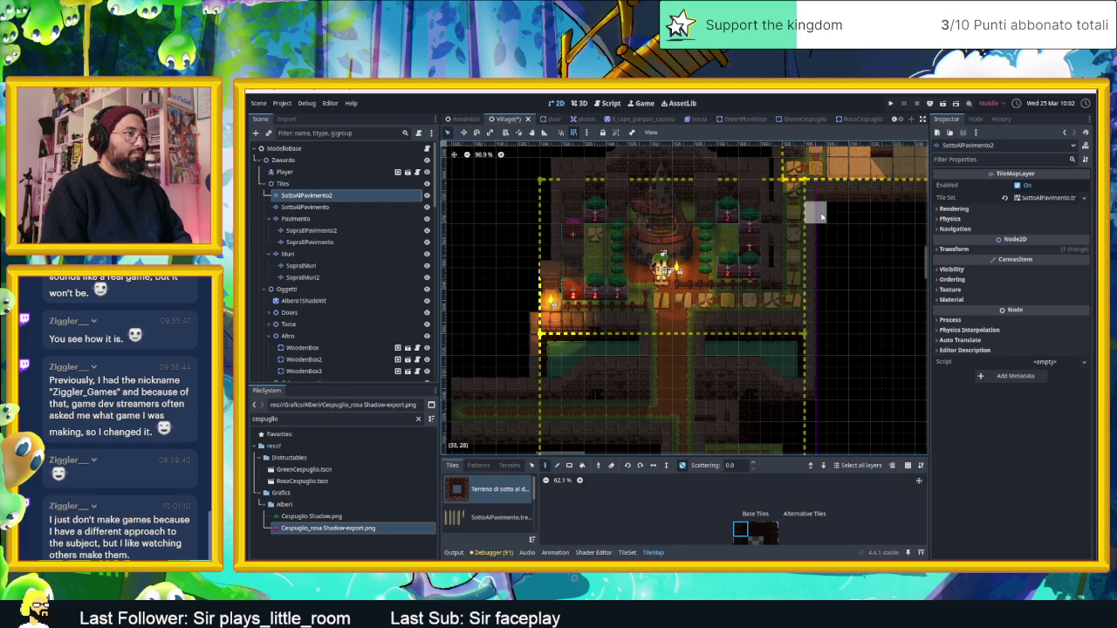
scroll(845, 214, "up", 2)
scroll(845, 214, "up", 2)
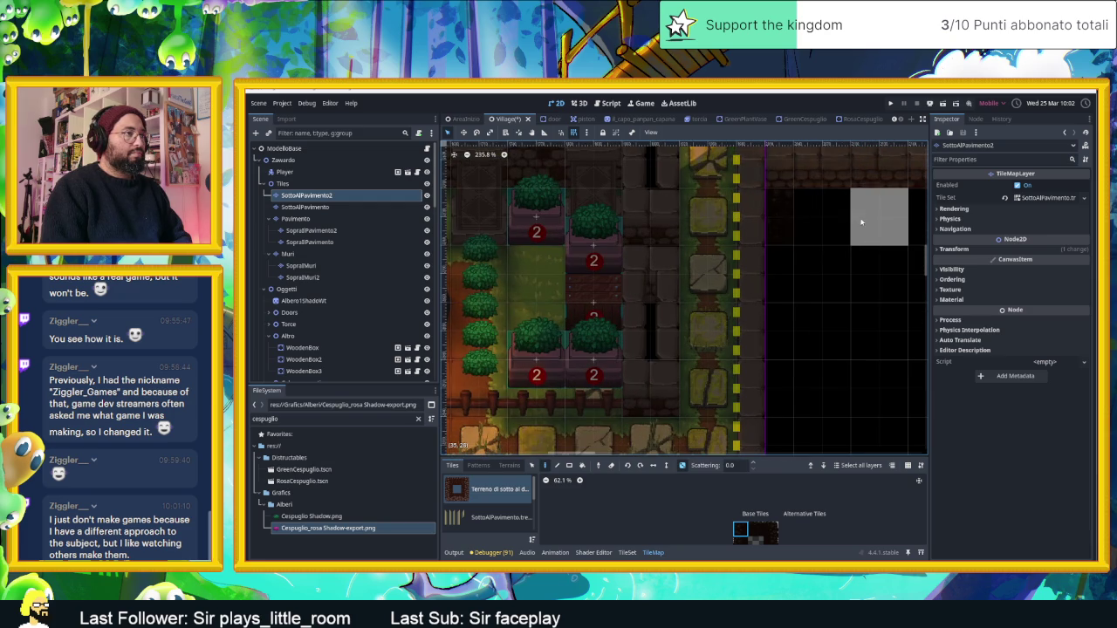
left_click(746, 541)
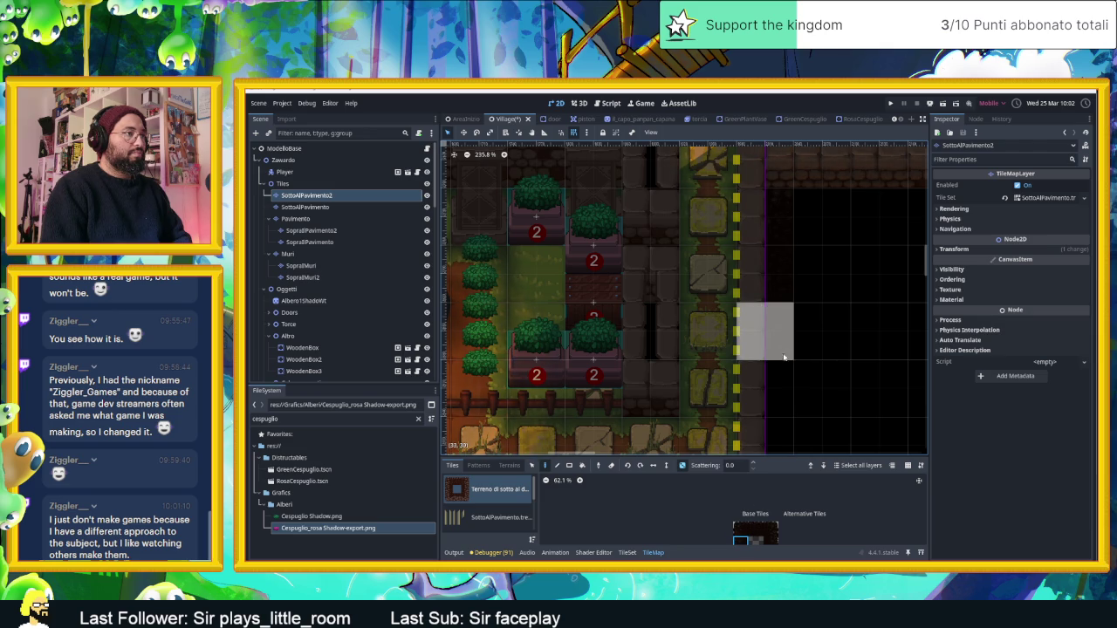
Step: Compare neighbouring under-floor tiles in the palette and settle on a different one
scroll(827, 391, "down", 2)
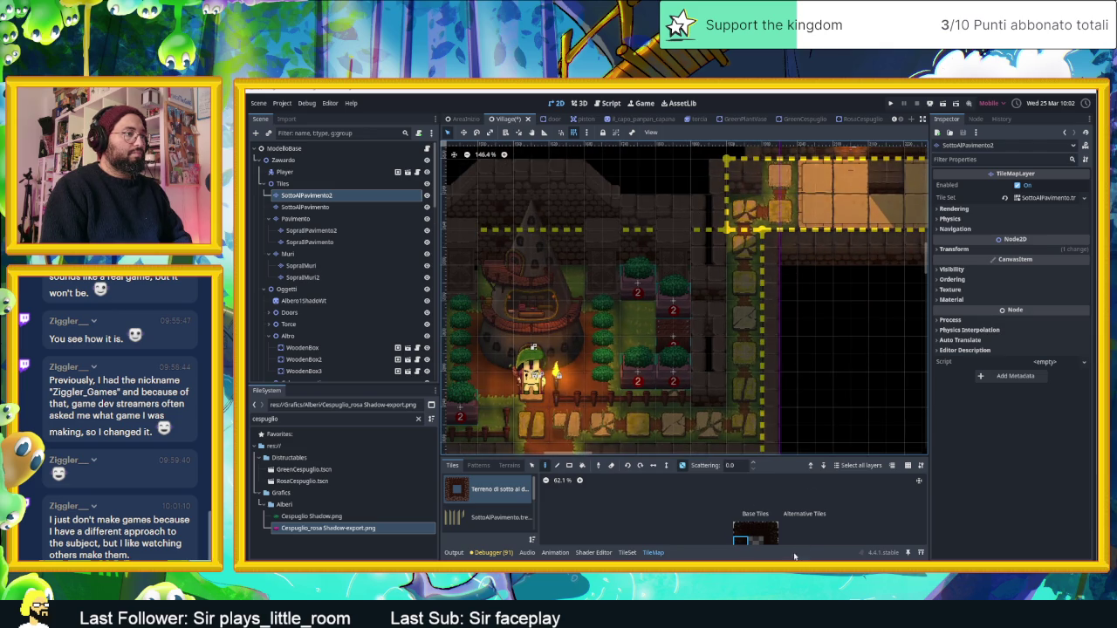
left_click(773, 541)
left_click_drag(844, 392, 804, 366)
left_click(746, 542)
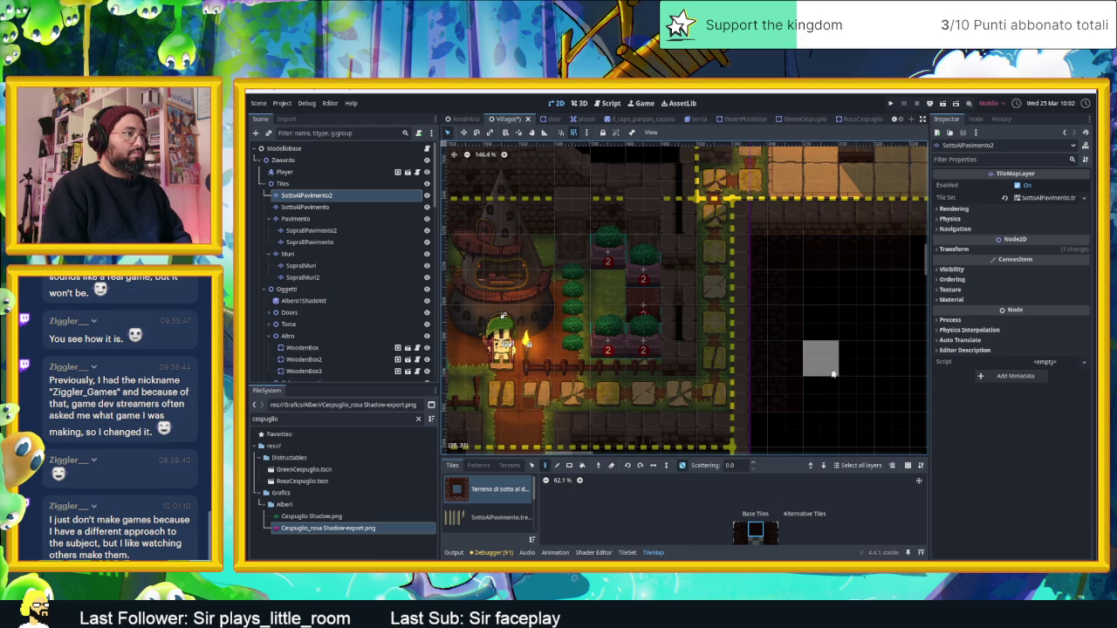
scroll(823, 392, "down", 3)
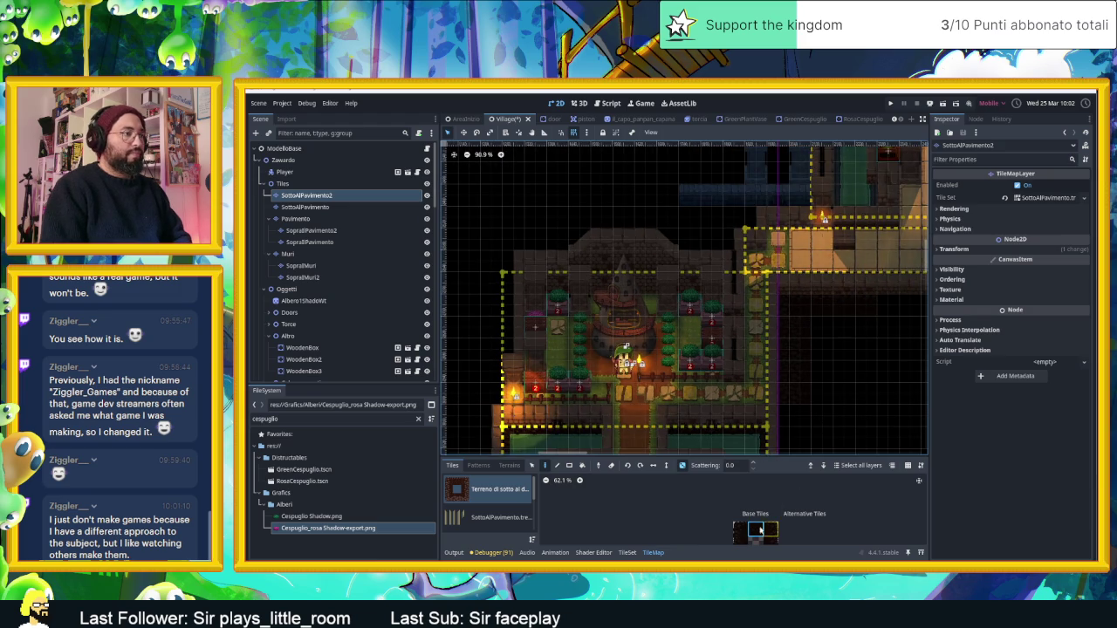
scroll(853, 348, "up", 5)
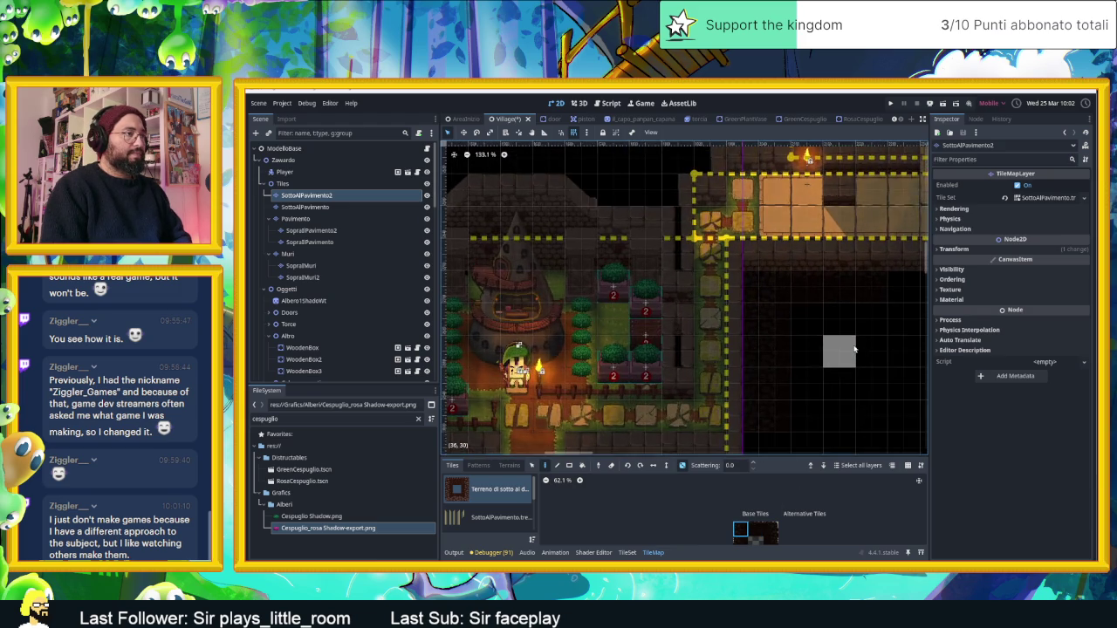
scroll(854, 349, "down", 3)
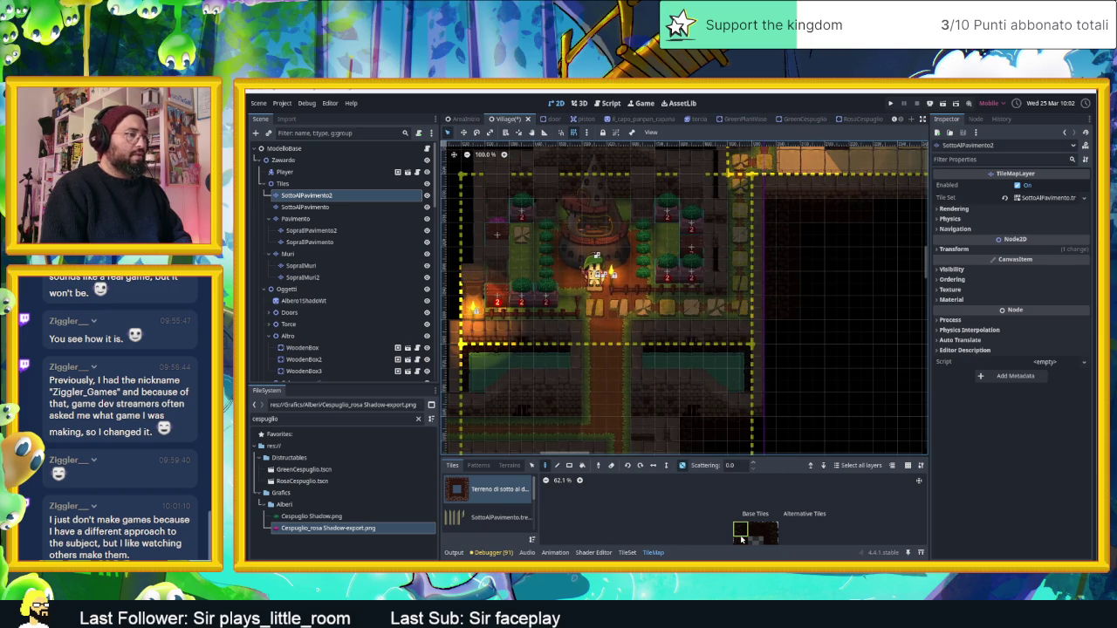
mouse_move(811, 404)
left_mouse_down()
mouse_move(858, 337)
mouse_move(820, 344)
left_mouse_up()
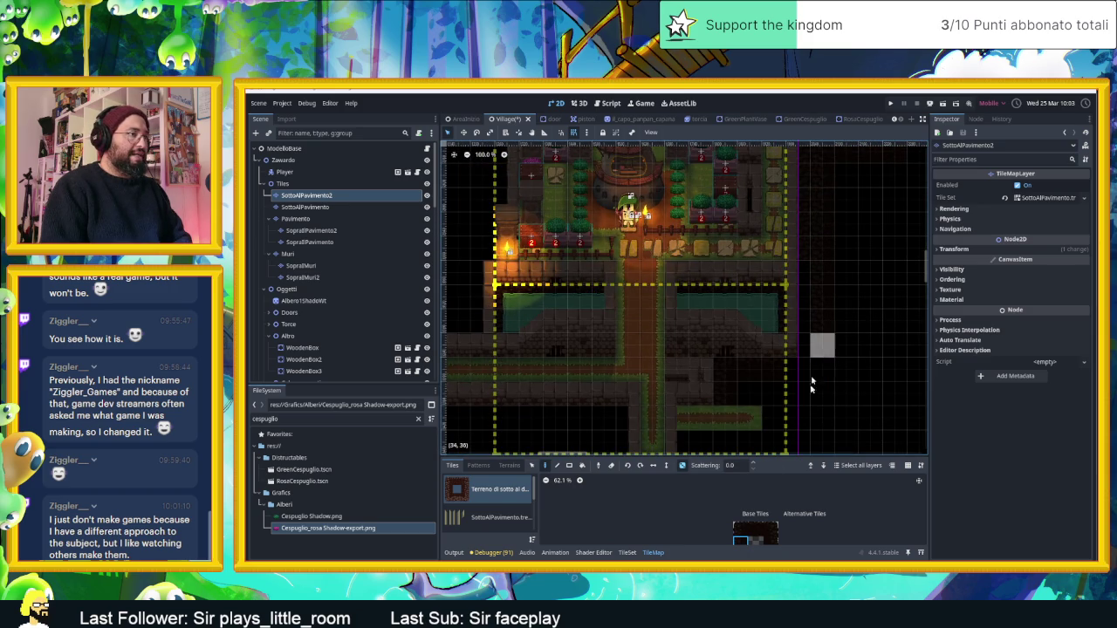
left_click(768, 542)
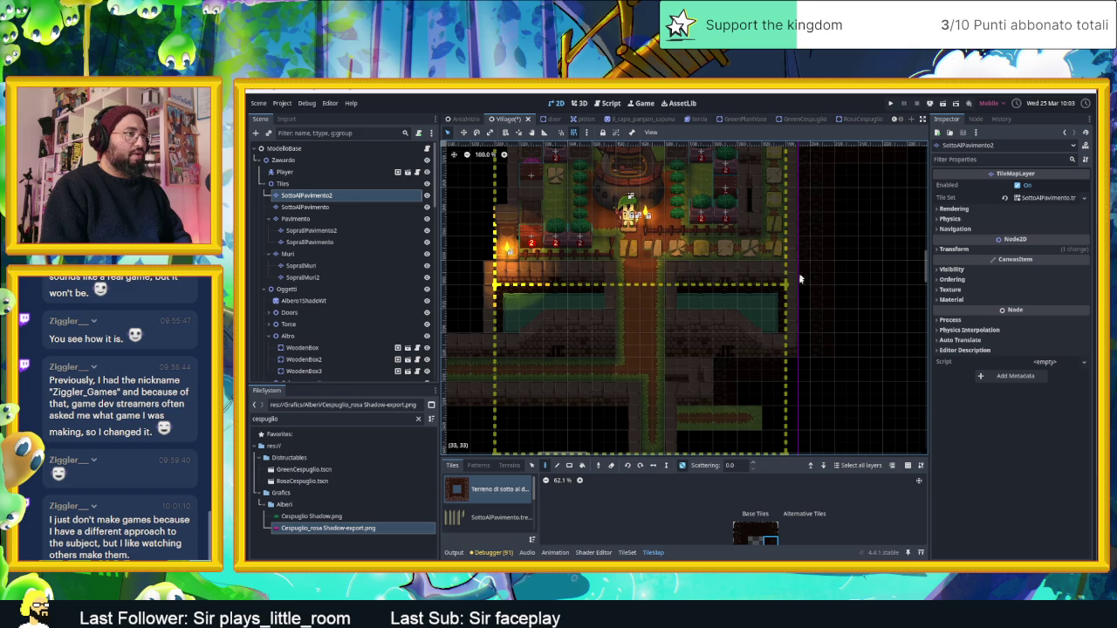
scroll(864, 291, "up", 2)
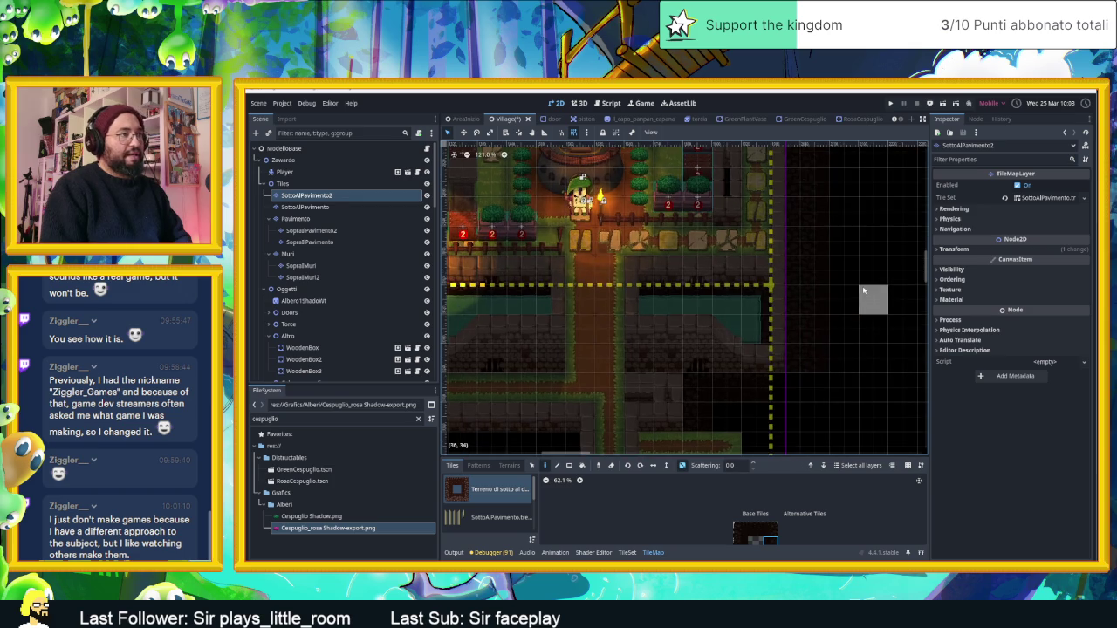
scroll(859, 262, "down", 2)
scroll(842, 280, "up", 6)
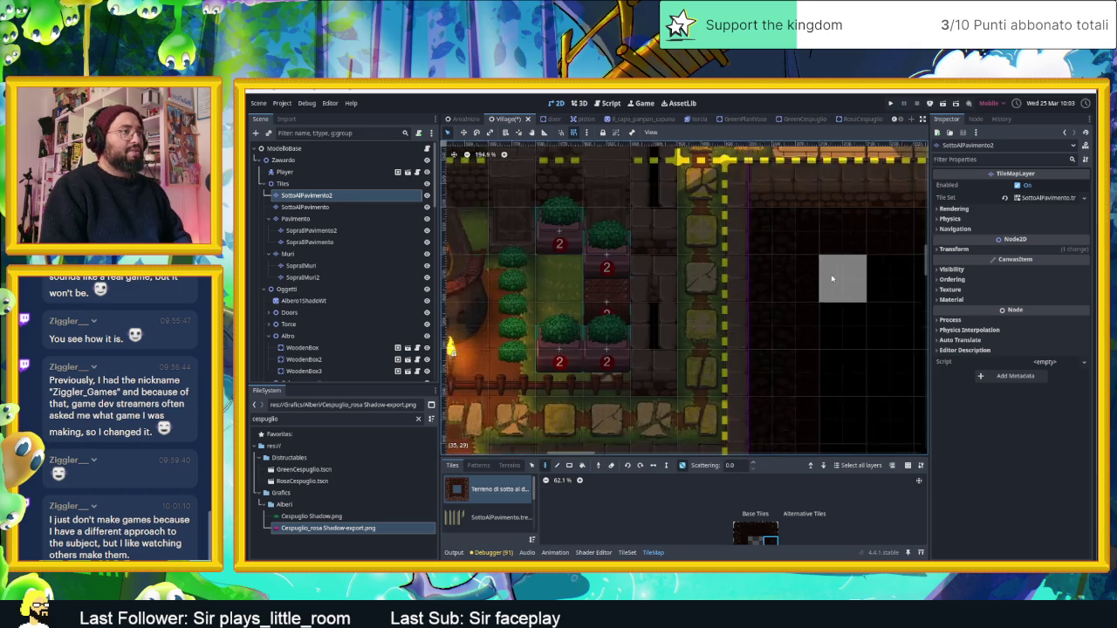
scroll(842, 283, "down", 2)
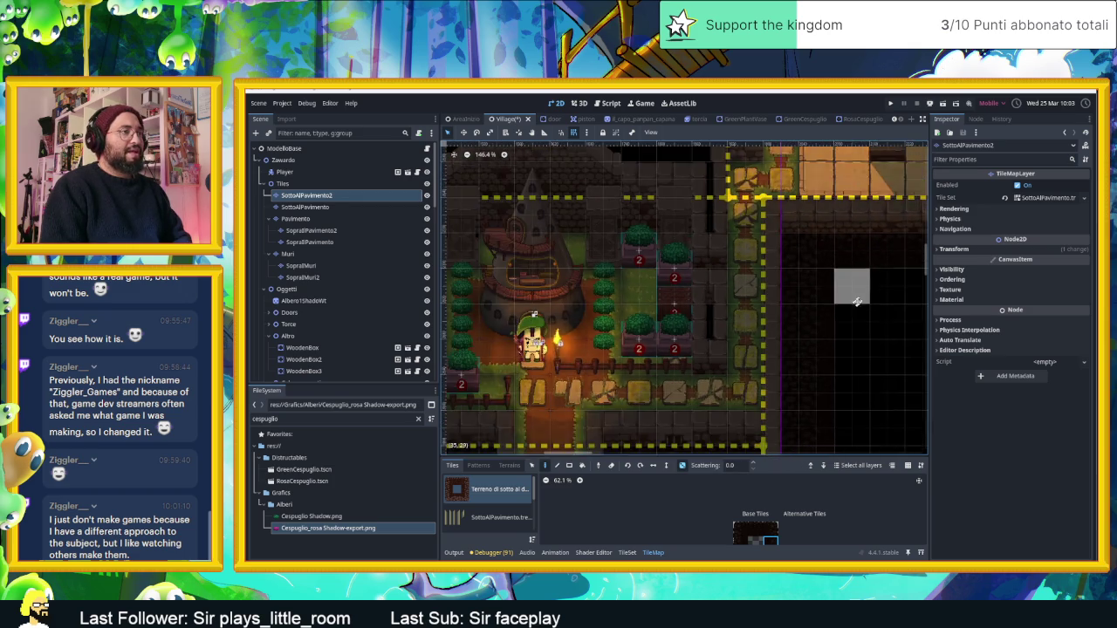
Step: Pan and zoom across the village map to survey the area for painting
left_click_drag(823, 326, 711, 354)
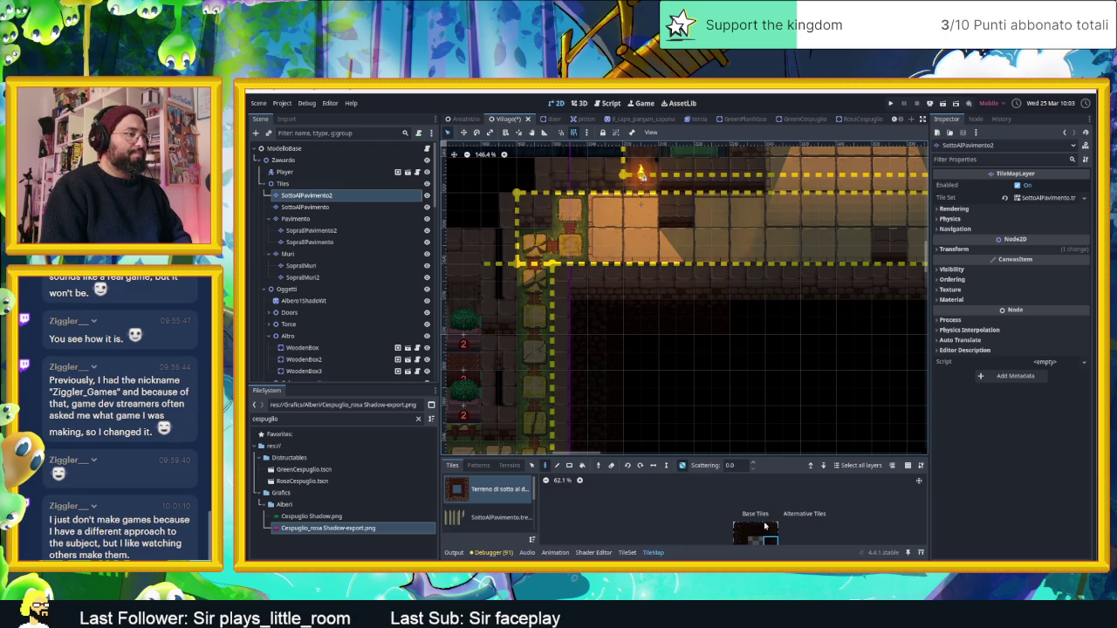
scroll(847, 351, "down", 3)
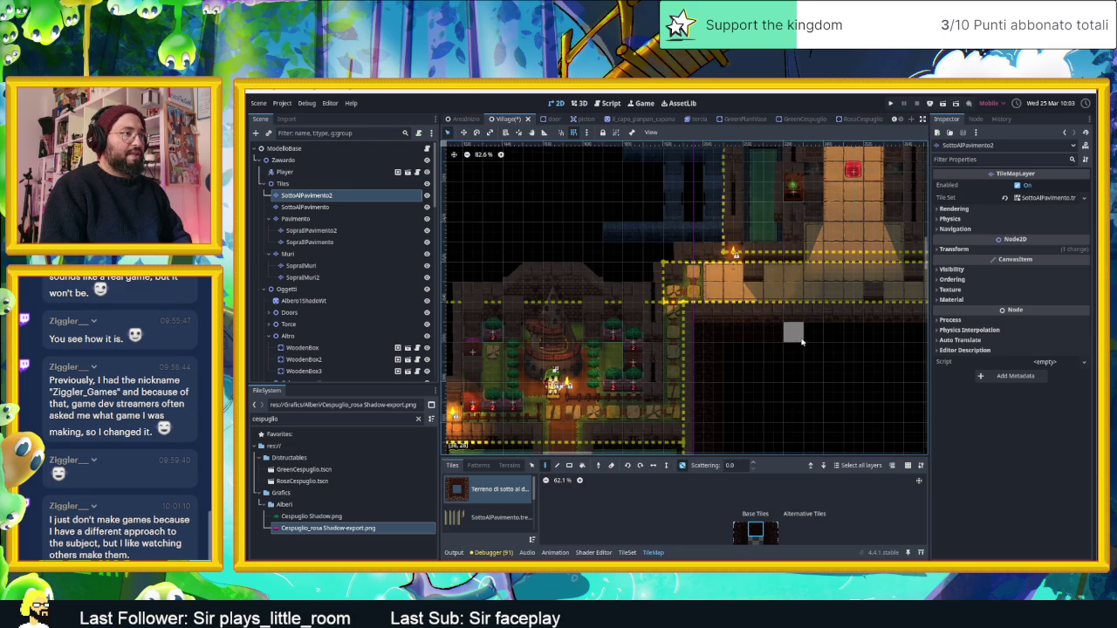
left_click_drag(881, 342, 746, 371)
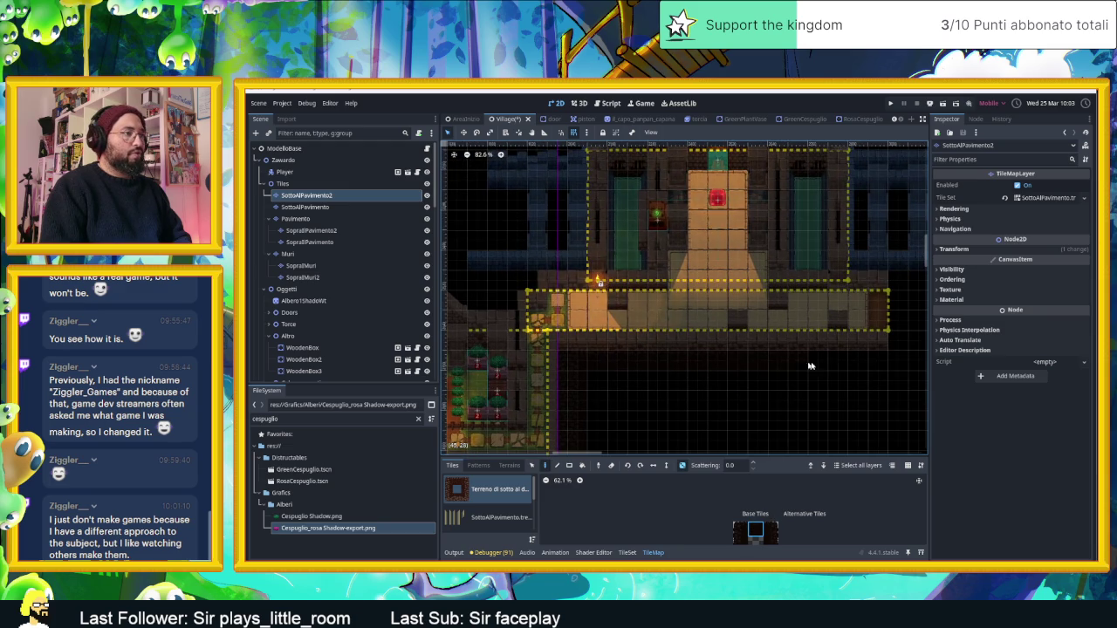
scroll(790, 374, "up", 2)
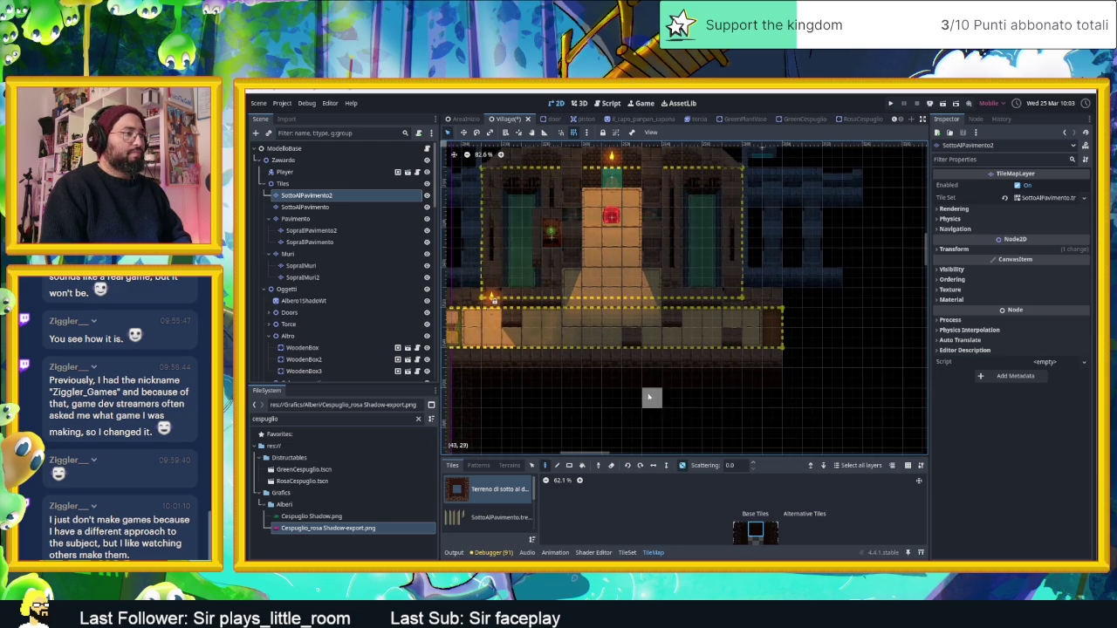
left_click_drag(655, 397, 835, 388)
scroll(669, 384, "up", 6)
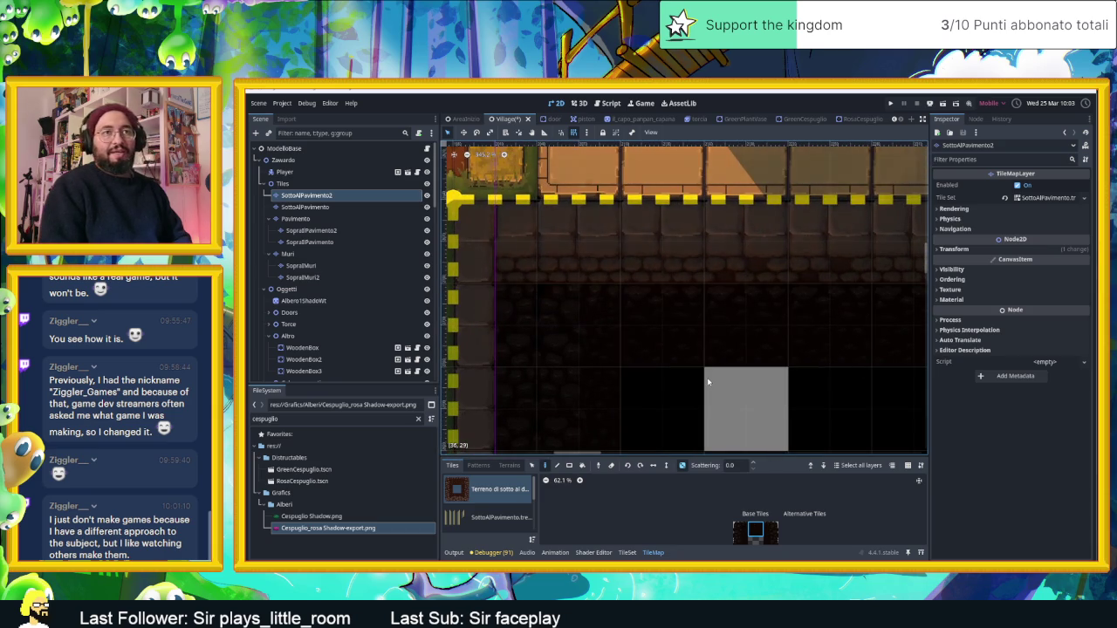
scroll(706, 380, "down", 4)
scroll(707, 380, "down", 3)
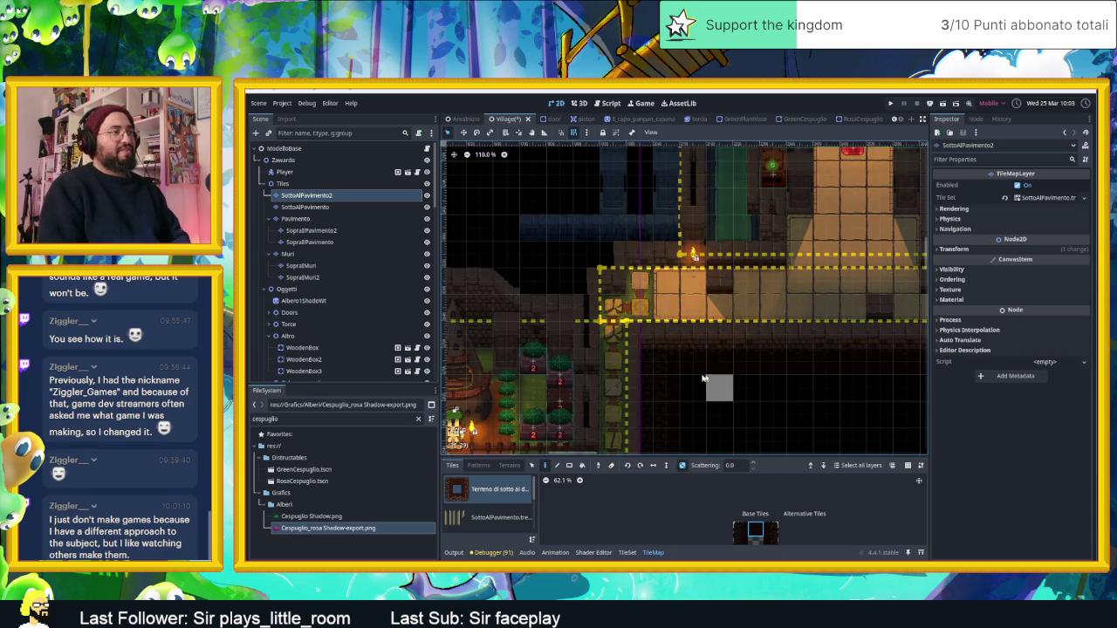
scroll(666, 384, "down", 3)
left_click_drag(667, 384, 770, 274)
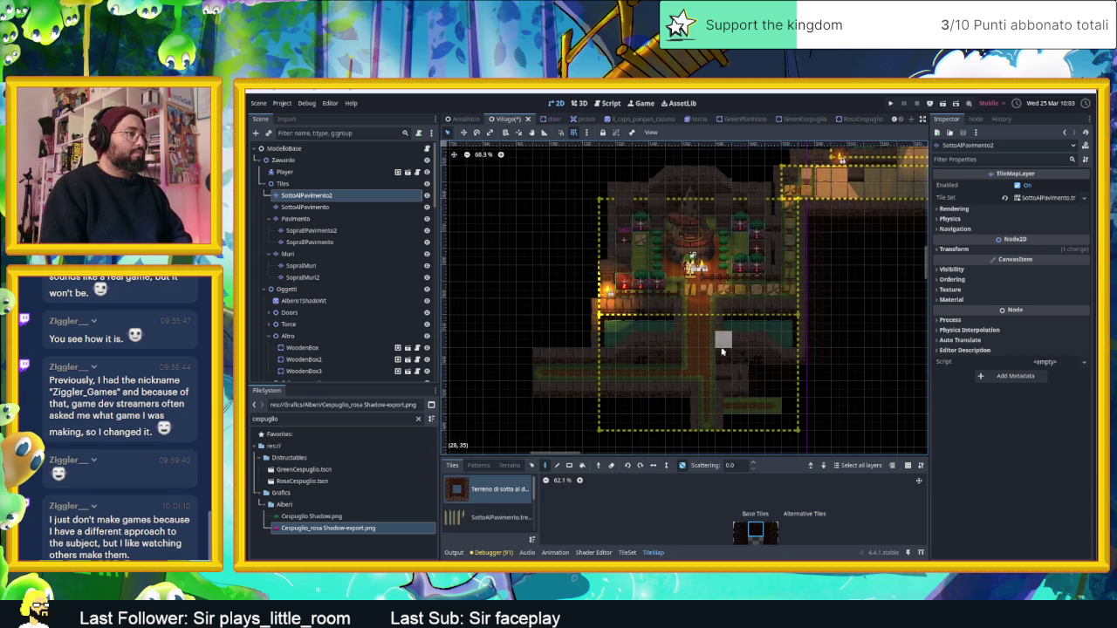
left_click_drag(656, 388, 735, 361)
left_click_drag(652, 344, 749, 373)
scroll(785, 386, "down", 1)
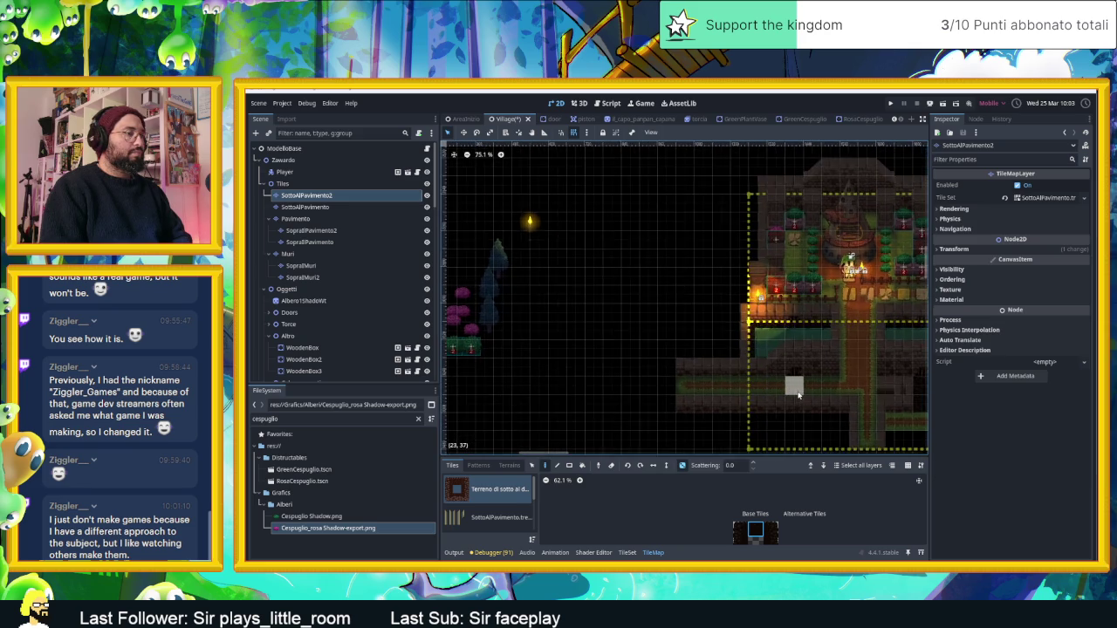
mouse_move(851, 410)
left_mouse_down()
mouse_move(762, 389)
mouse_move(768, 331)
left_mouse_up()
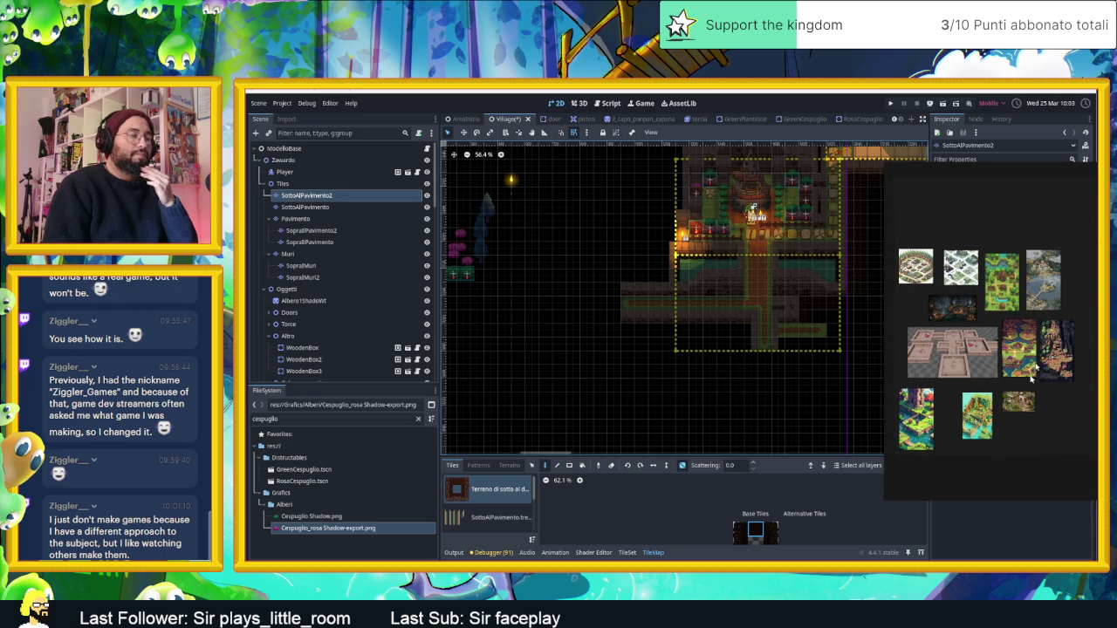
Step: Launch Krita by searching 'krita' from the Start menu
key("super")
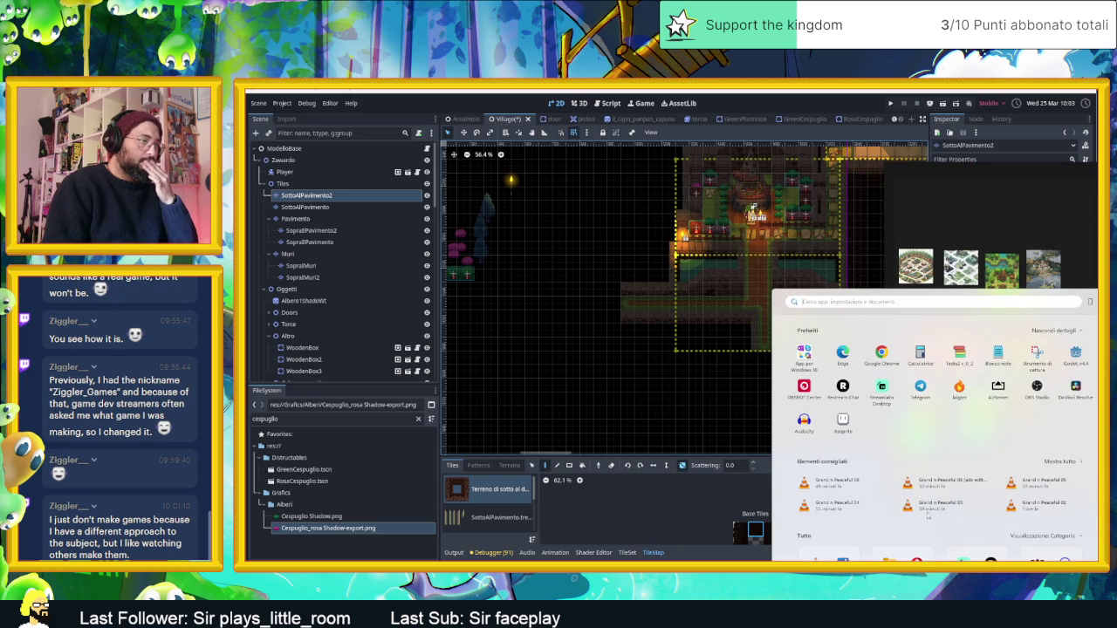
left_click(1036, 386)
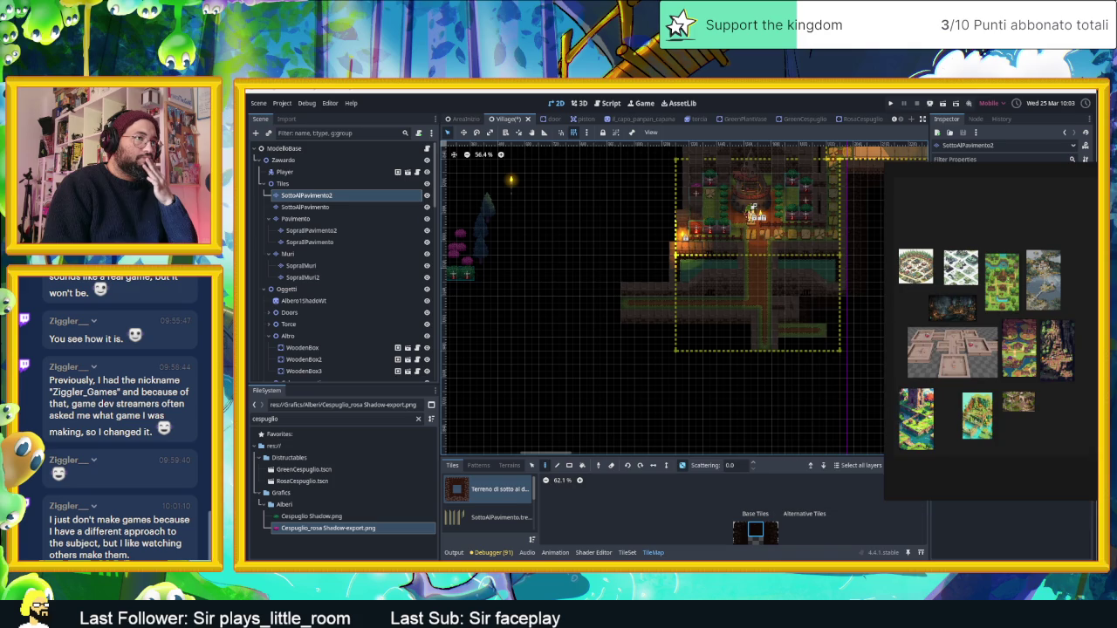
key("super")
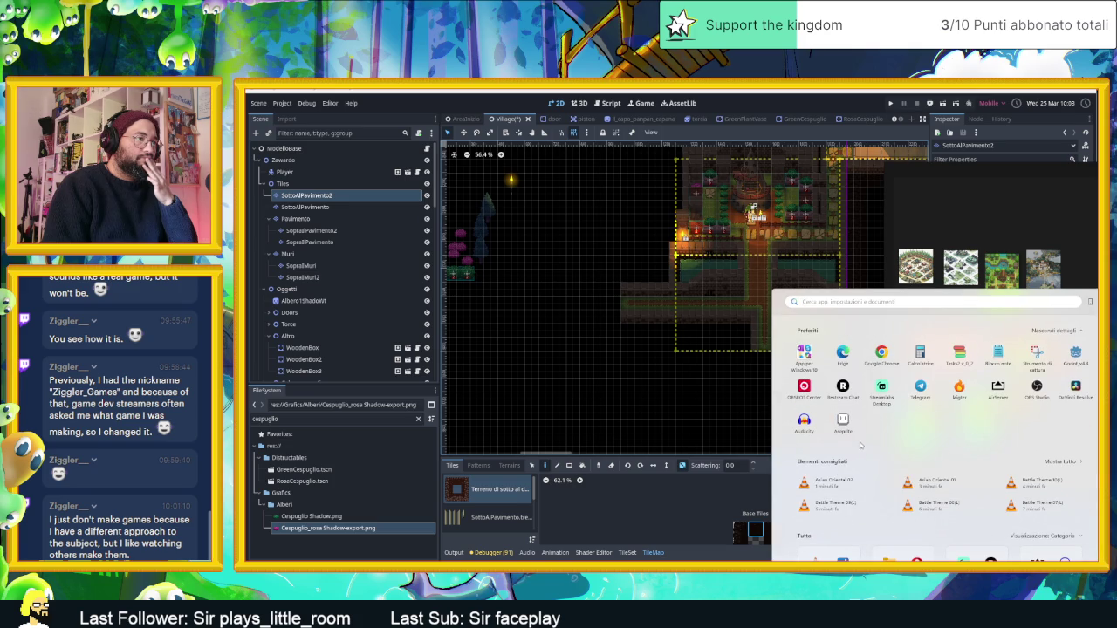
type("krita")
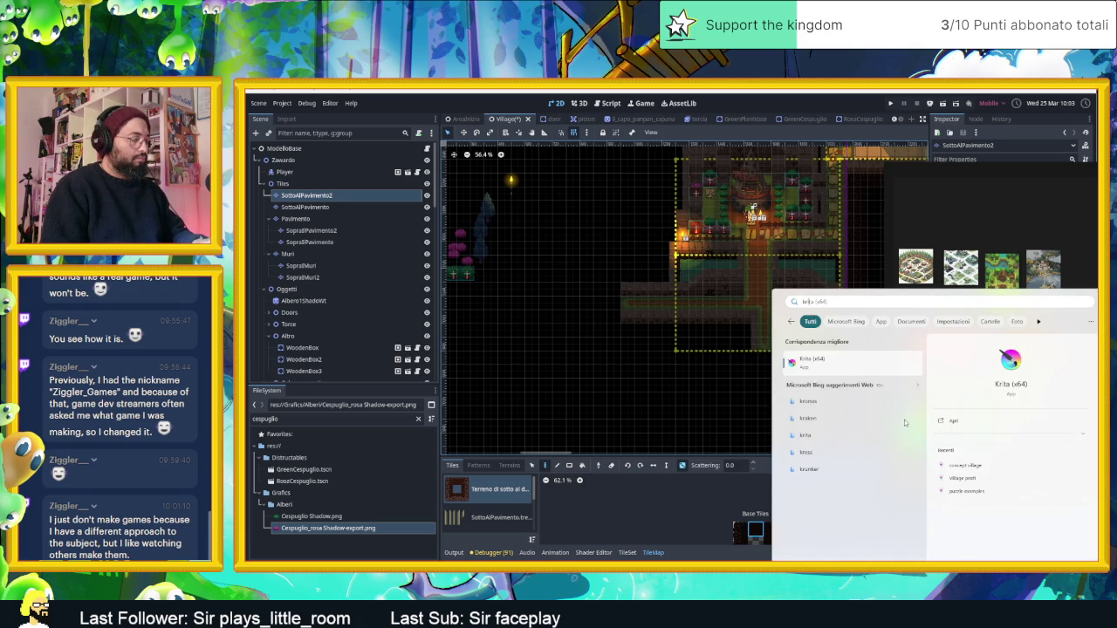
key("Return")
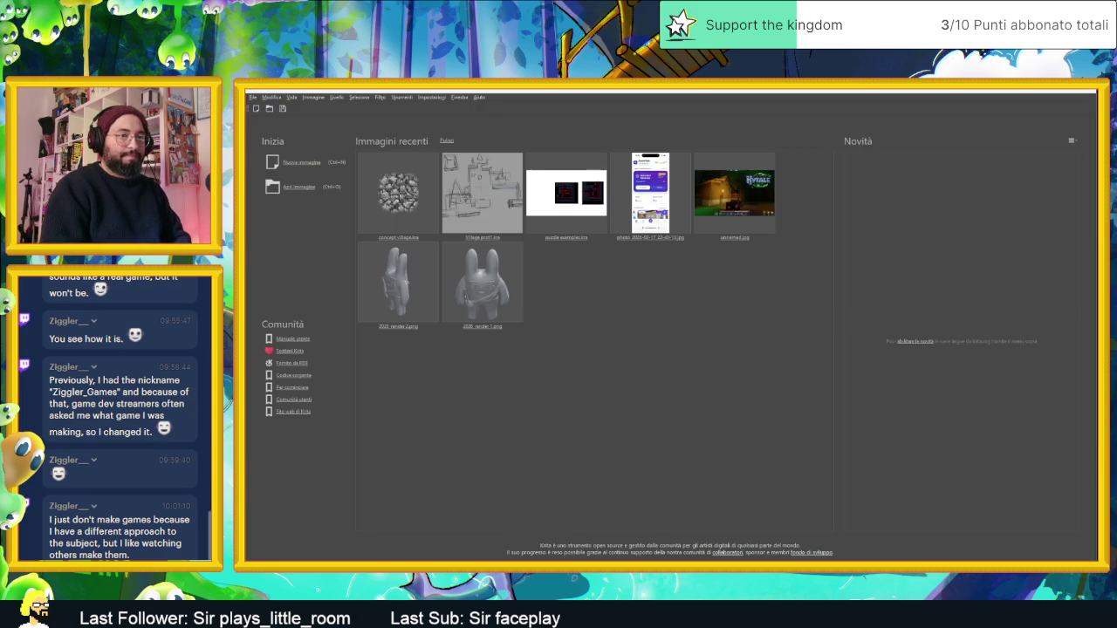
Step: Open the autosaved Village proof sketch from Recent Images and look over the layout before returning to Godot
left_click(492, 210)
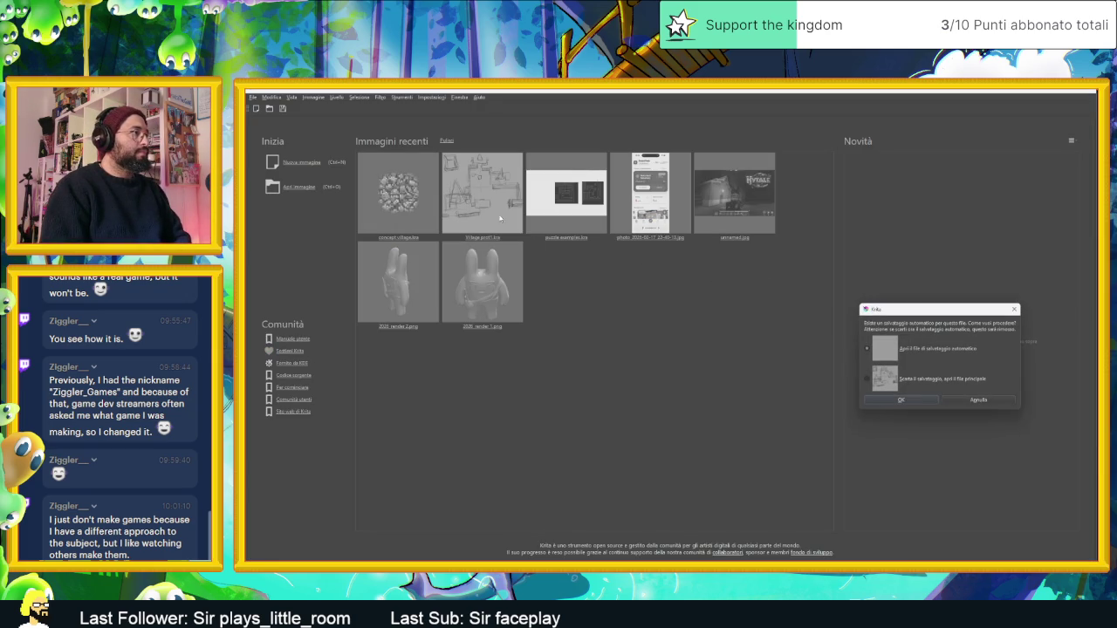
left_click(927, 400)
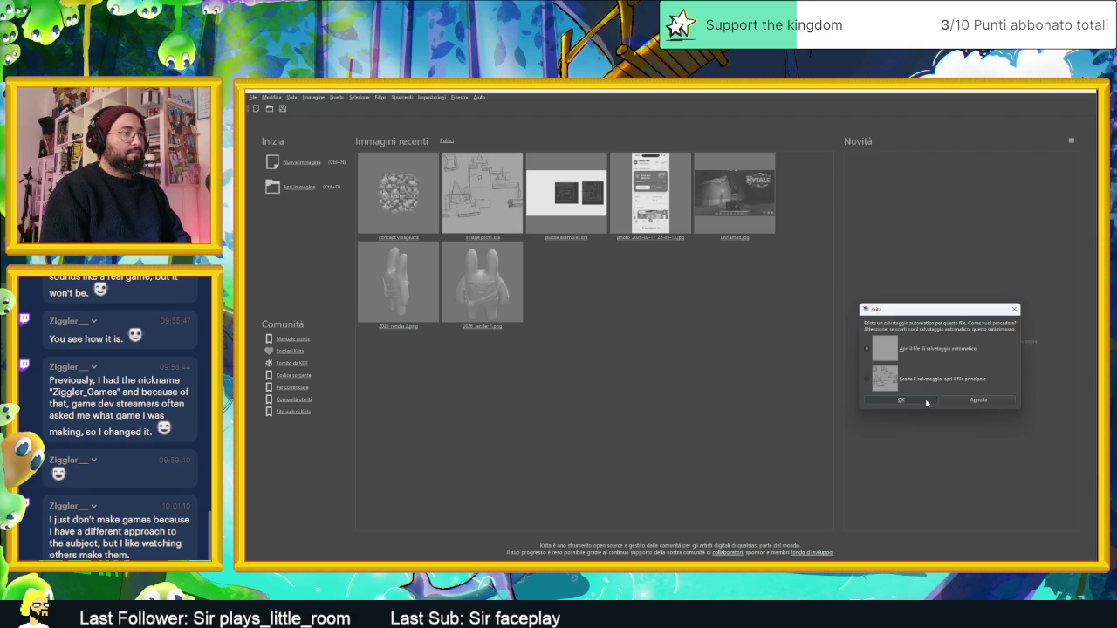
left_click(922, 399)
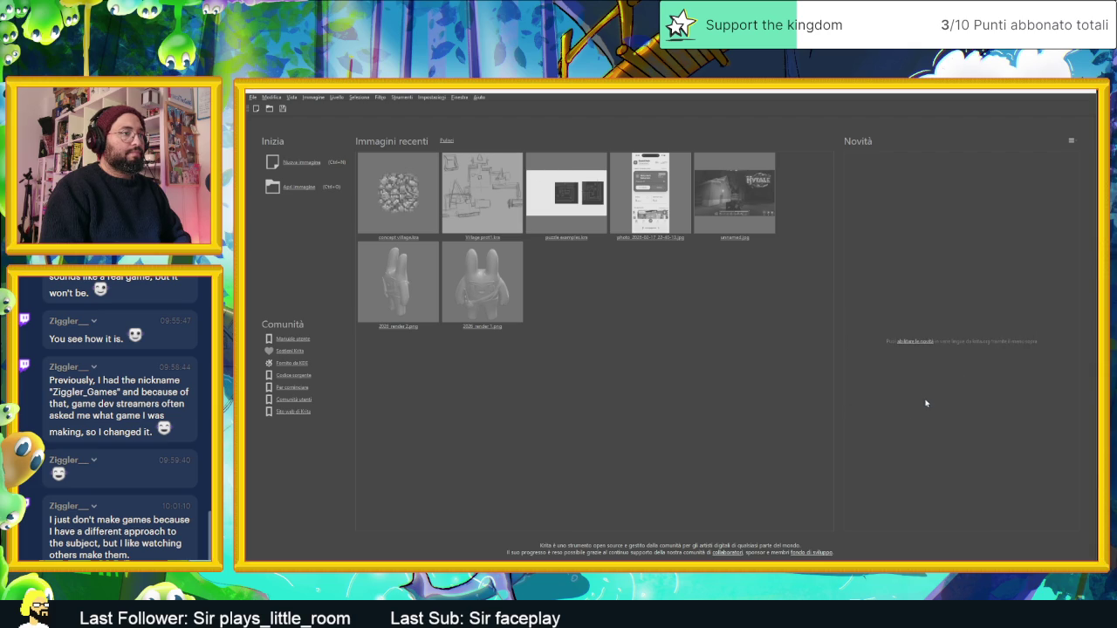
scroll(716, 373, "down", 2)
scroll(715, 373, "down", 2)
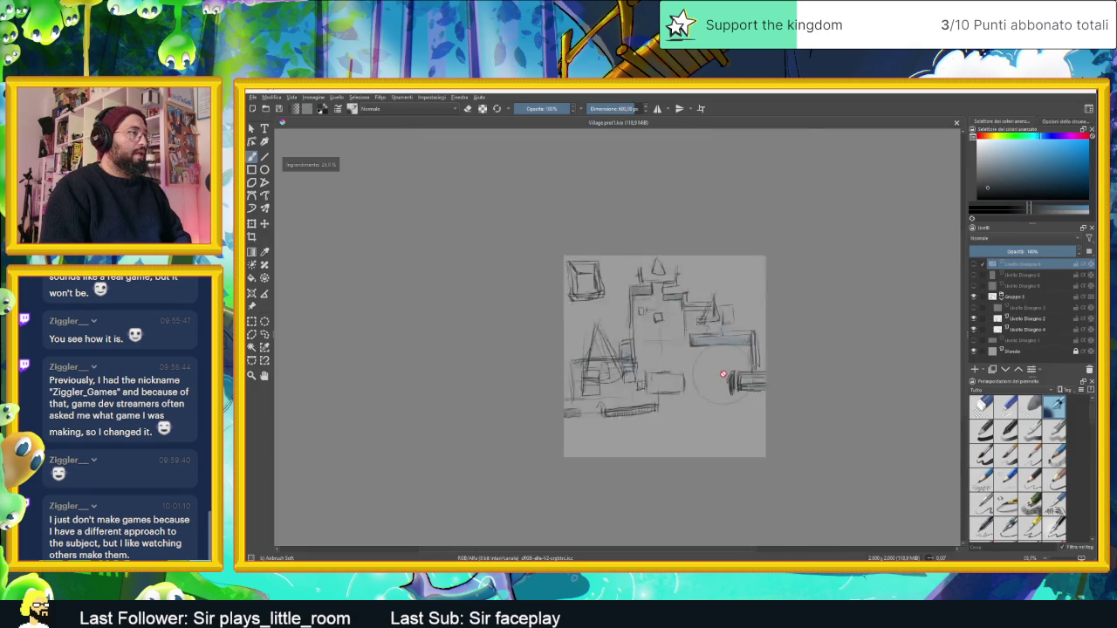
scroll(728, 378, "up", 4)
scroll(785, 340, "down", 1)
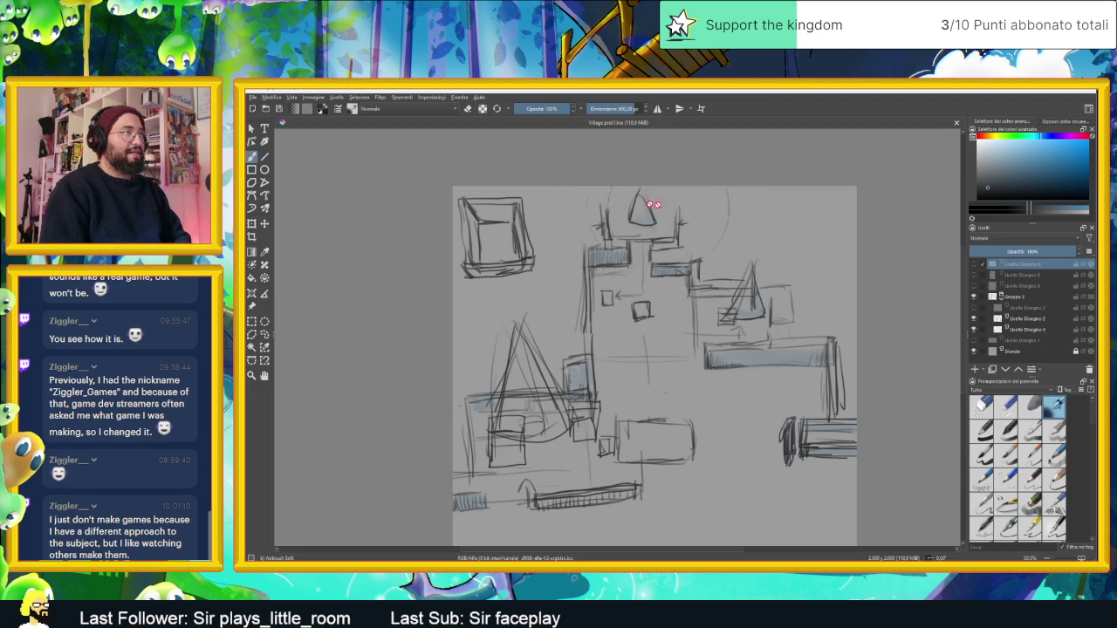
mouse_move(678, 276)
left_mouse_down()
mouse_move(686, 252)
mouse_move(665, 196)
left_mouse_up()
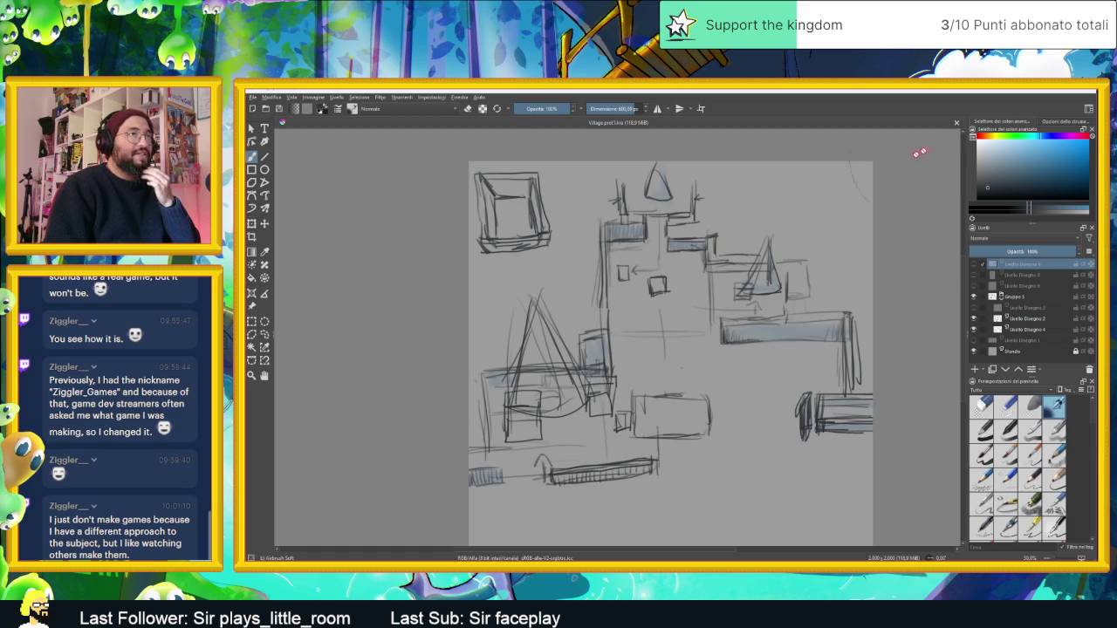
key("alt+Tab")
Step: Zoom the 2D view and select the Muri TileMapLayer for wall painting
scroll(782, 346, "down", 3)
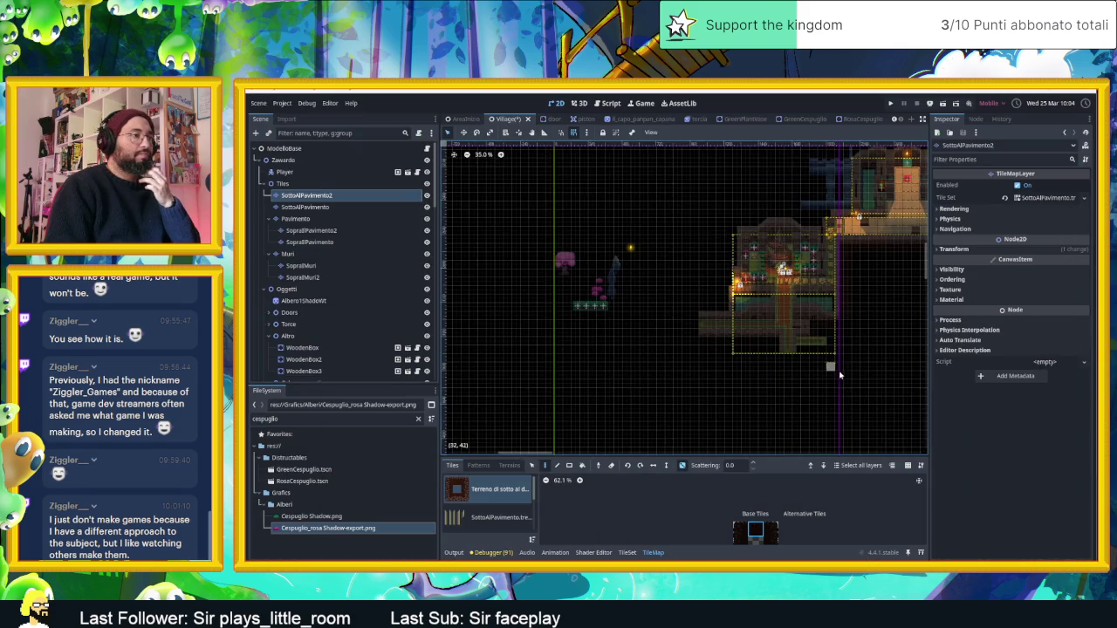
scroll(776, 339, "up", 3)
scroll(742, 307, "up", 3)
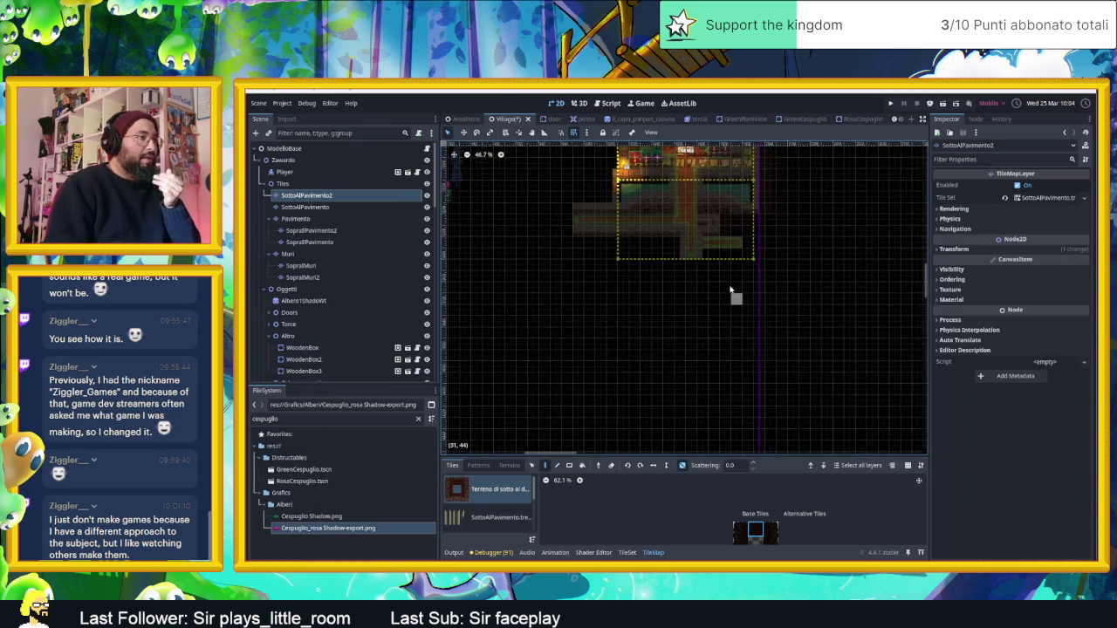
scroll(717, 286, "up", 2)
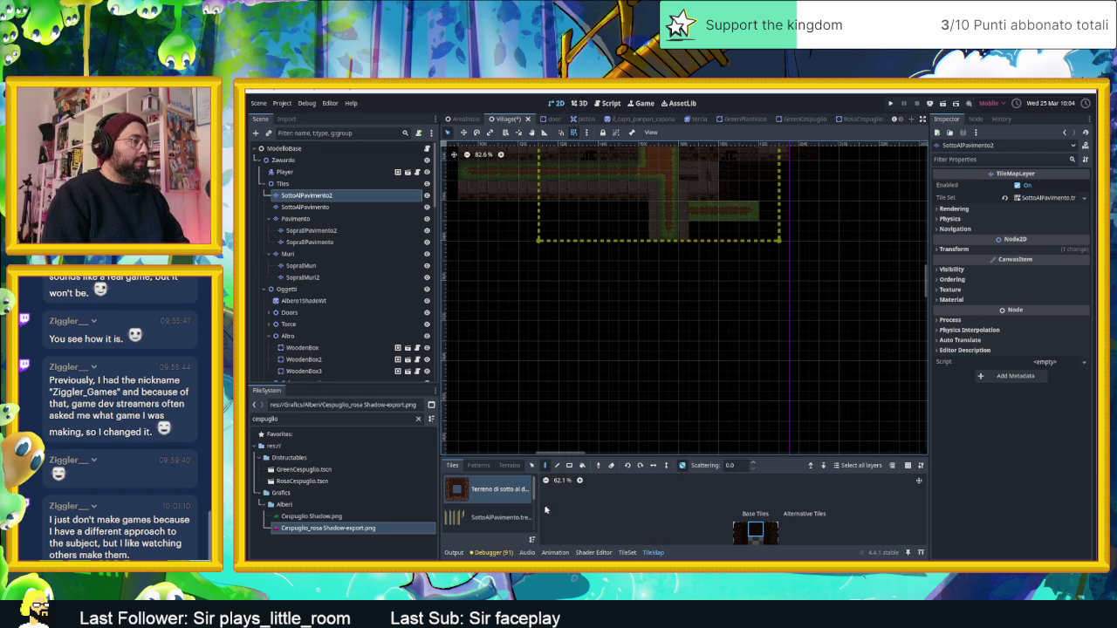
left_click(306, 290)
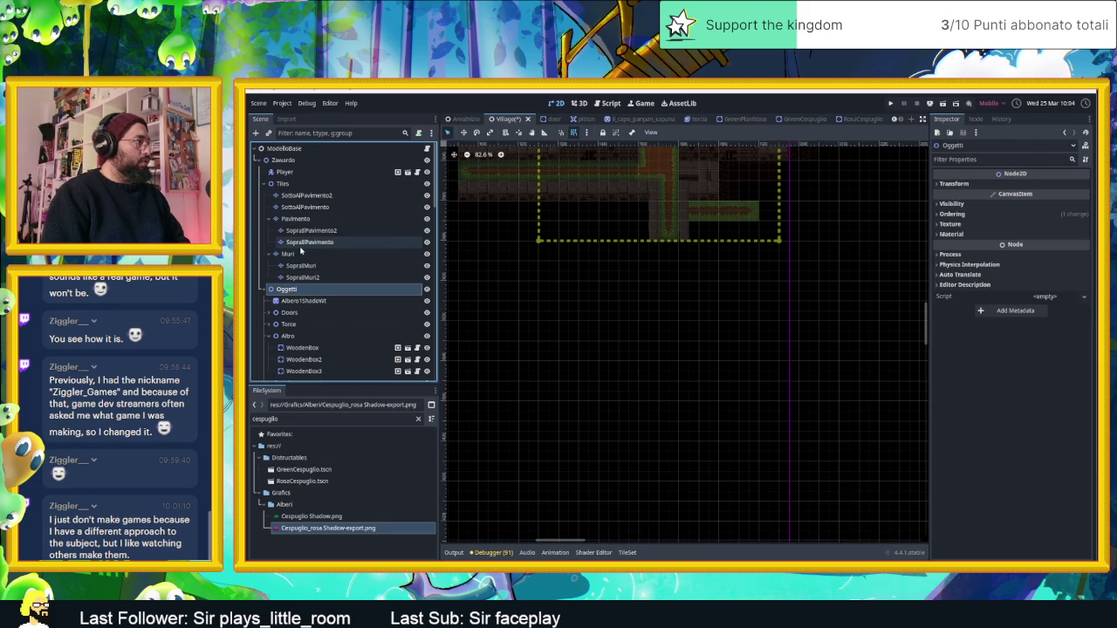
left_click(288, 254)
scroll(867, 351, "down", 5)
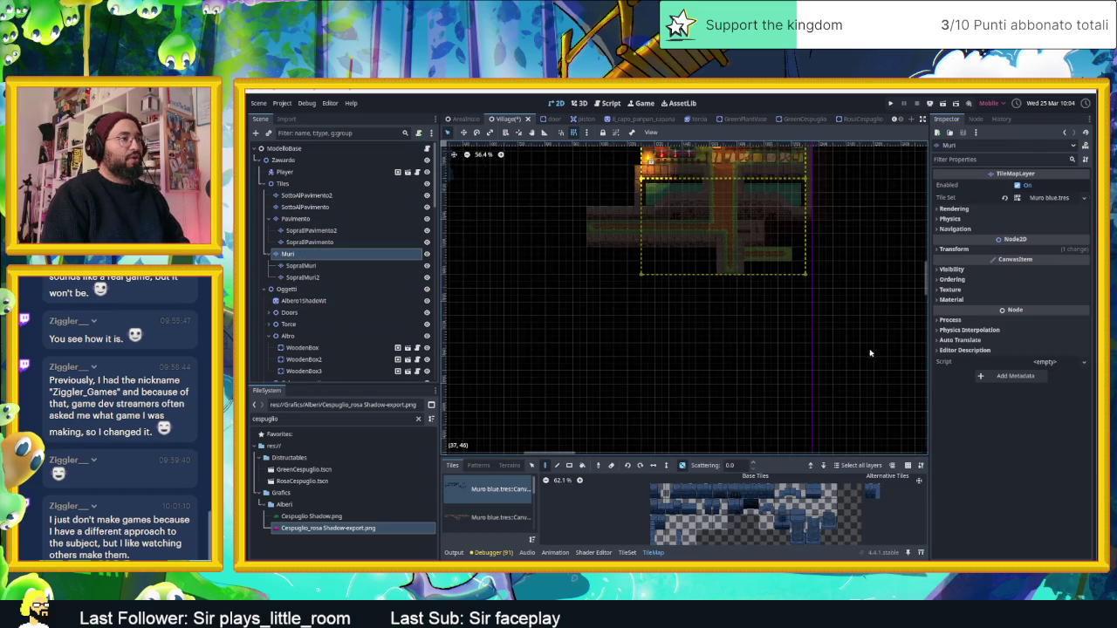
Step: Switch to the second wall tileset source and pick wall tiles to paint
scroll(757, 315, "up", 1)
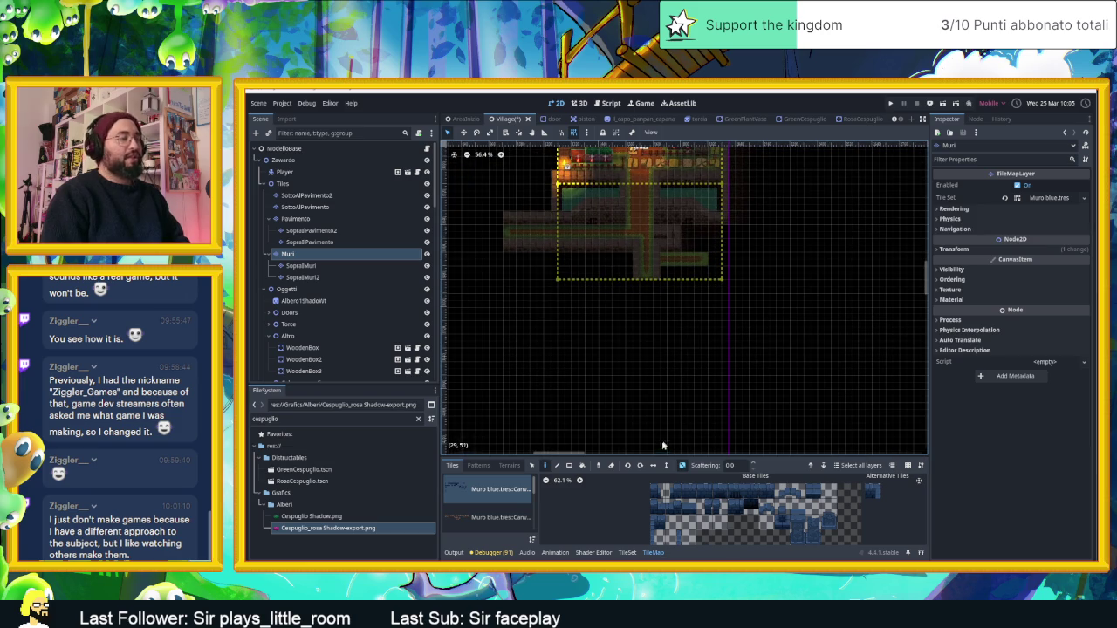
left_click(487, 519)
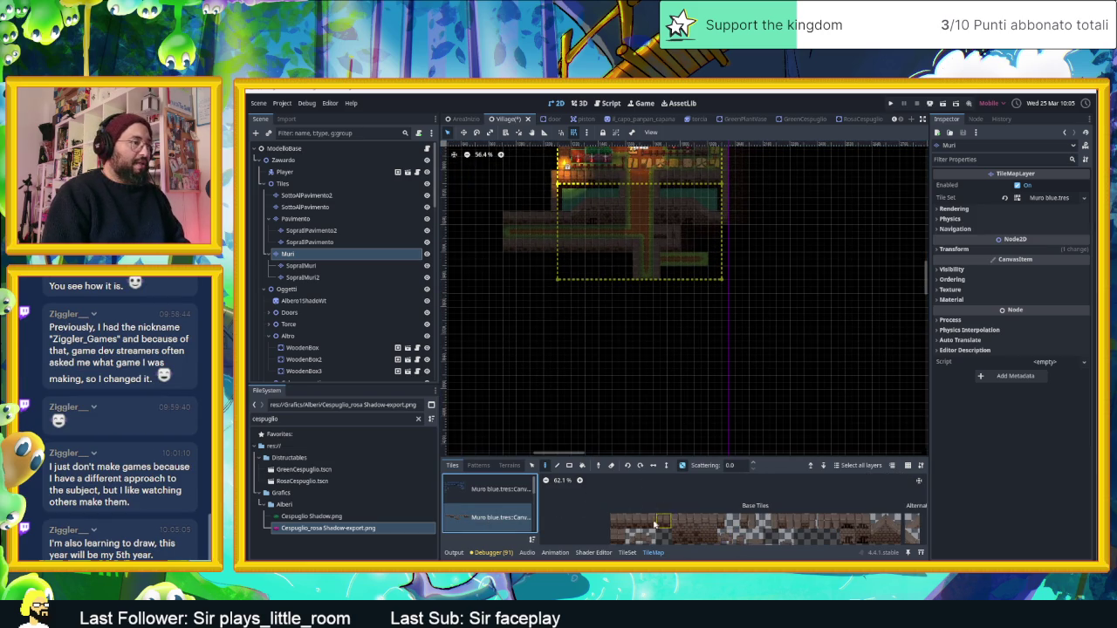
left_click_drag(615, 522, 665, 527)
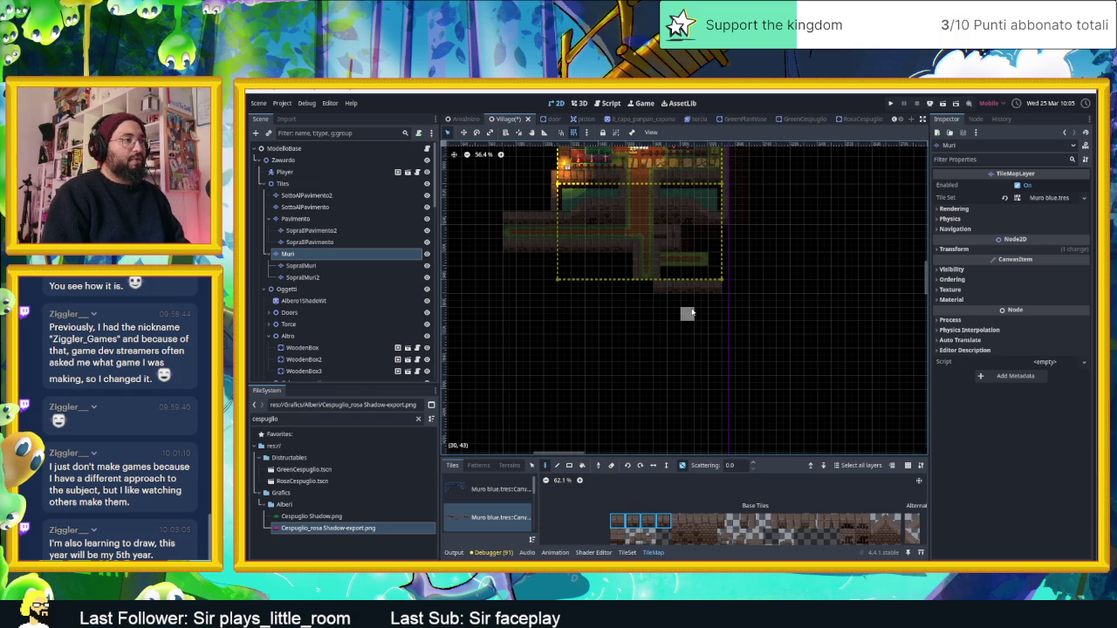
scroll(711, 302, "up", 2)
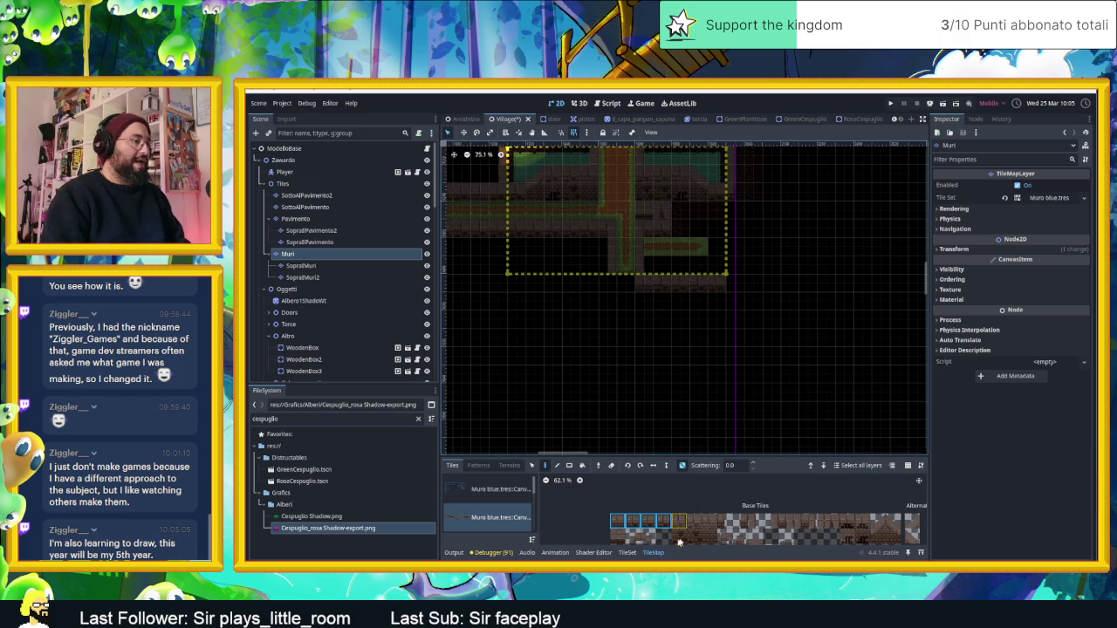
scroll(654, 528, "down", 2)
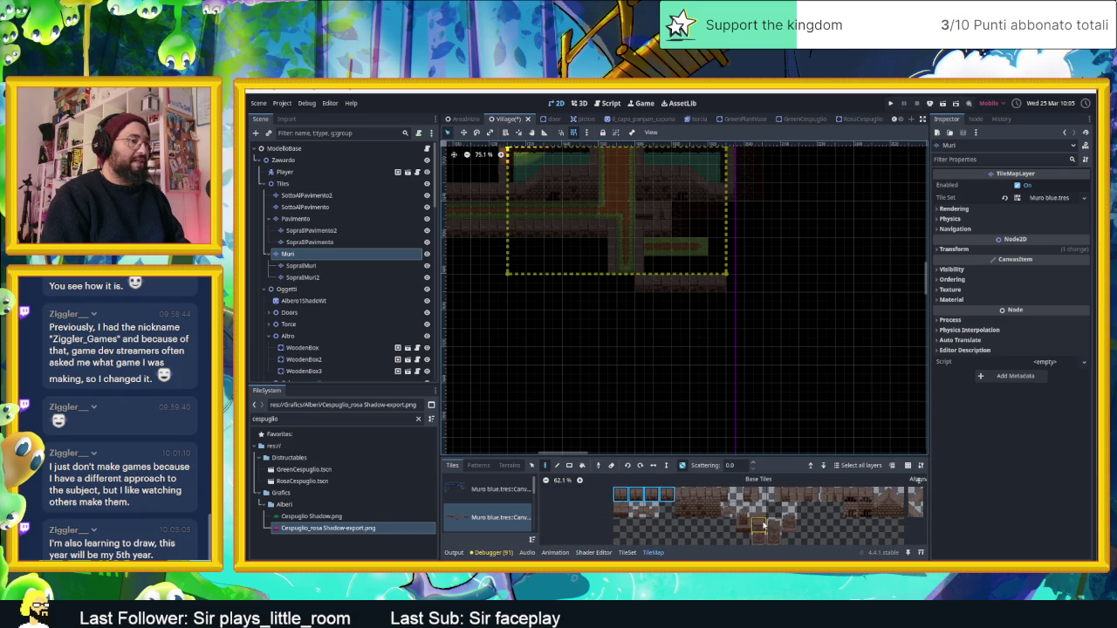
scroll(751, 519, "right", 3)
left_click(694, 490)
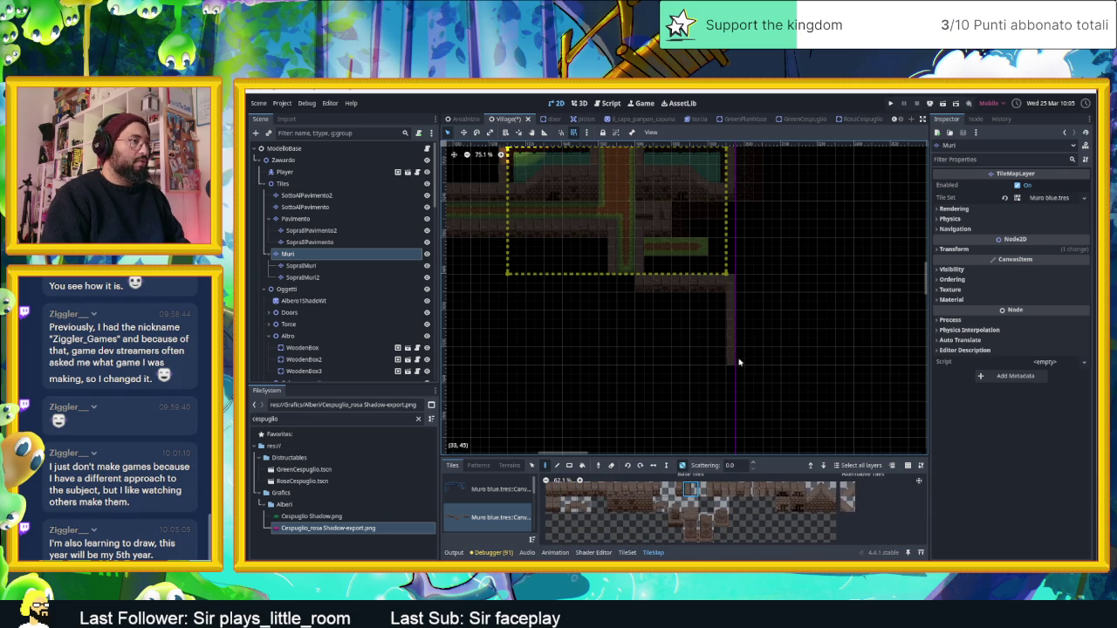
mouse_move(715, 404)
left_mouse_down()
mouse_move(768, 407)
mouse_move(773, 420)
left_mouse_up()
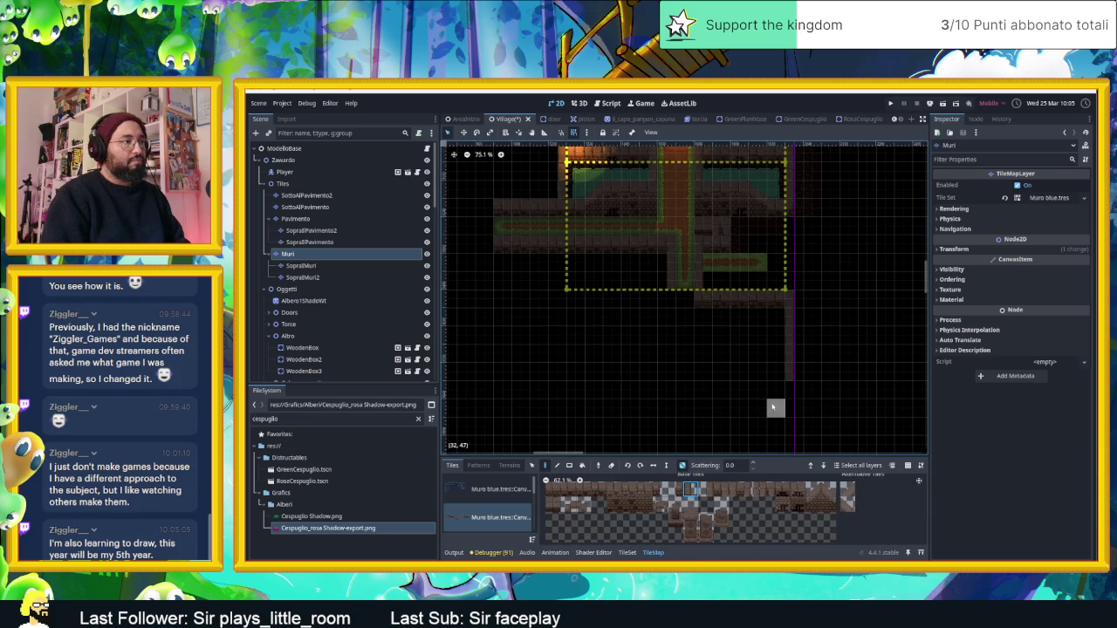
scroll(756, 345, "down", 1)
scroll(758, 343, "up", 2)
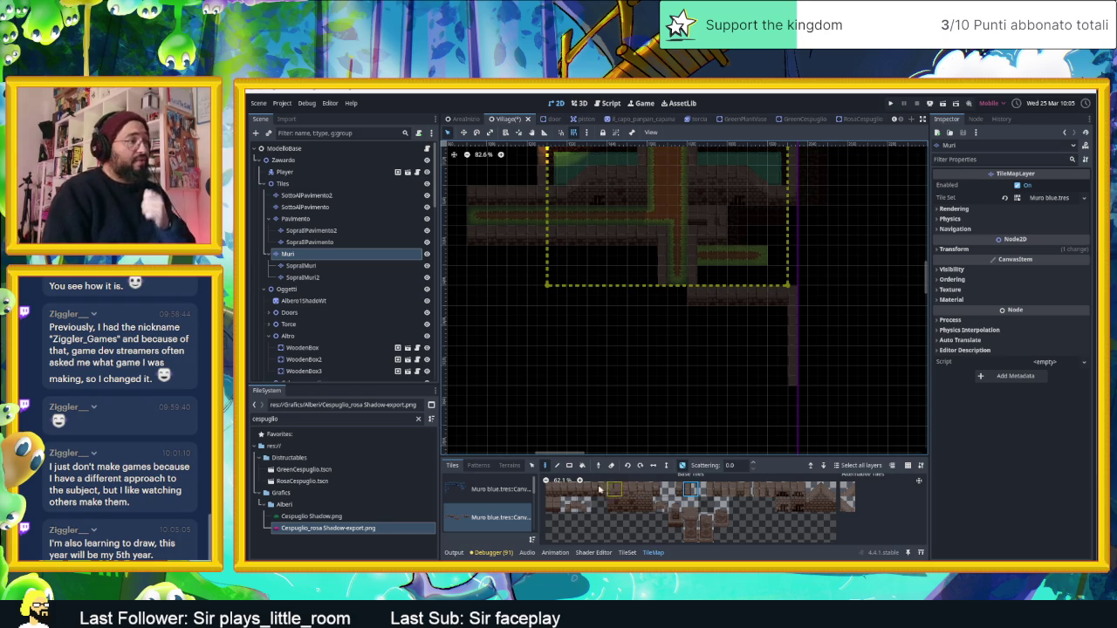
Step: Paint a horizontal wall row south of the plaza and a short vertical segment downward
left_click_drag(551, 486, 600, 493)
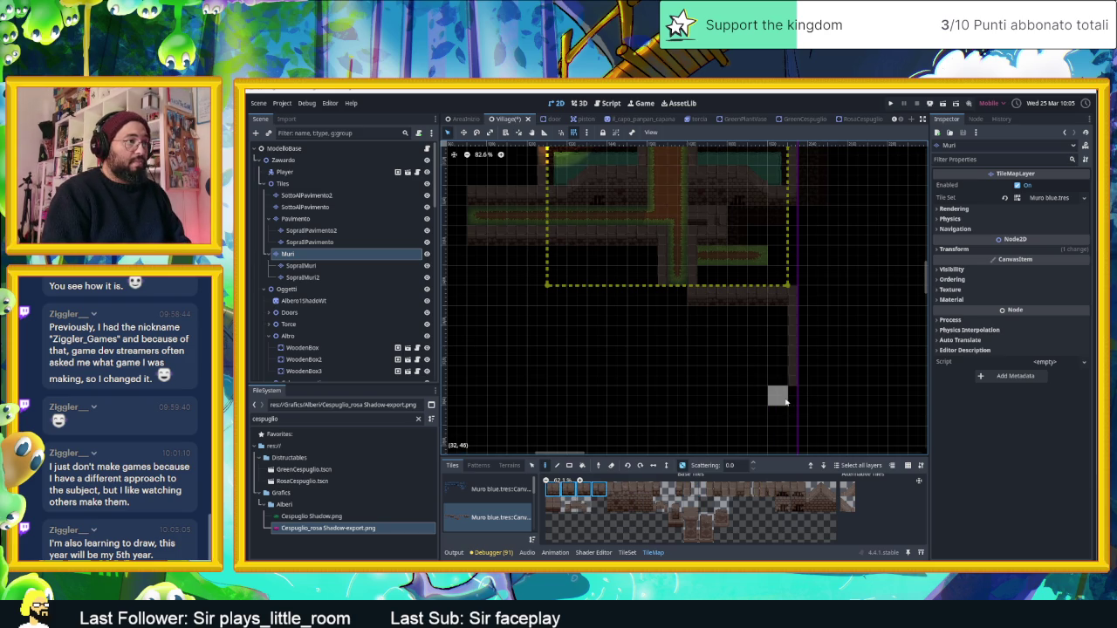
left_click_drag(785, 401, 705, 399)
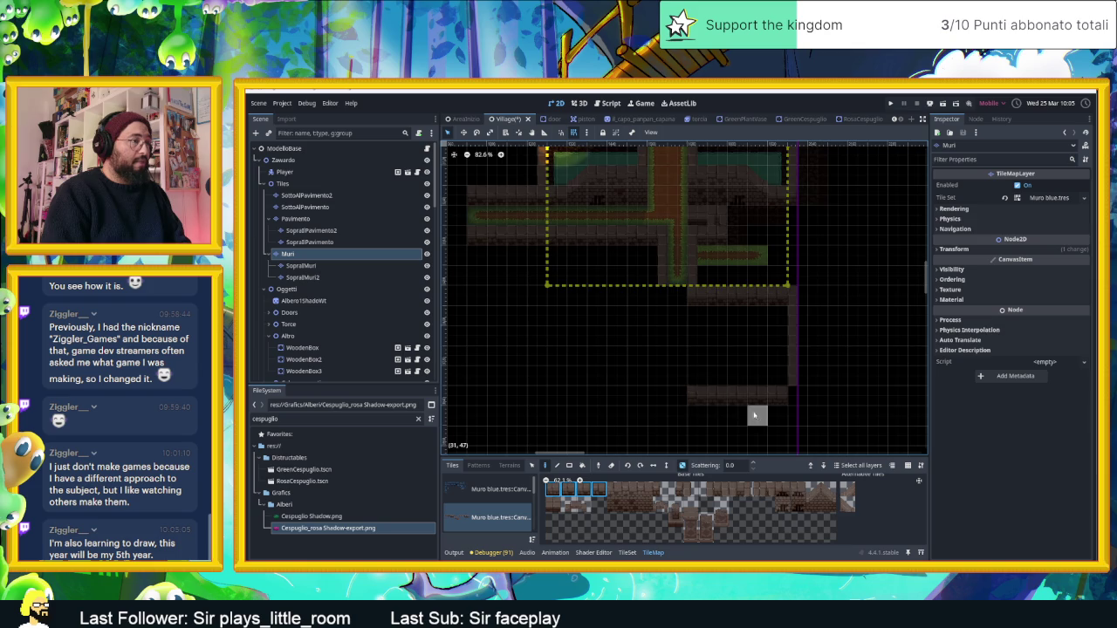
left_click_drag(766, 421, 815, 394)
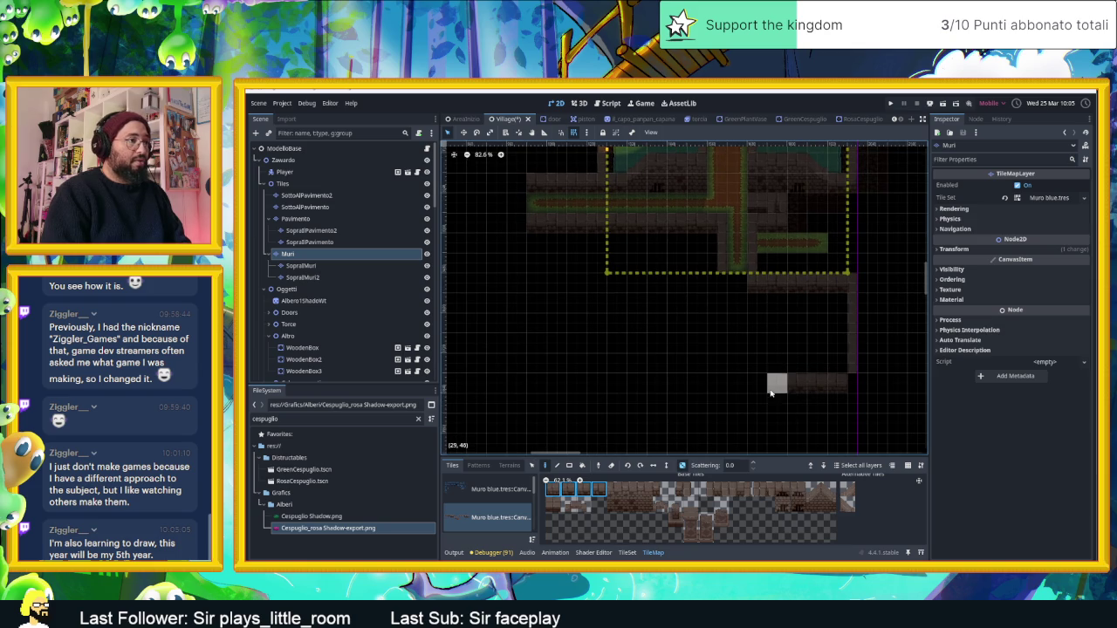
left_click(735, 489)
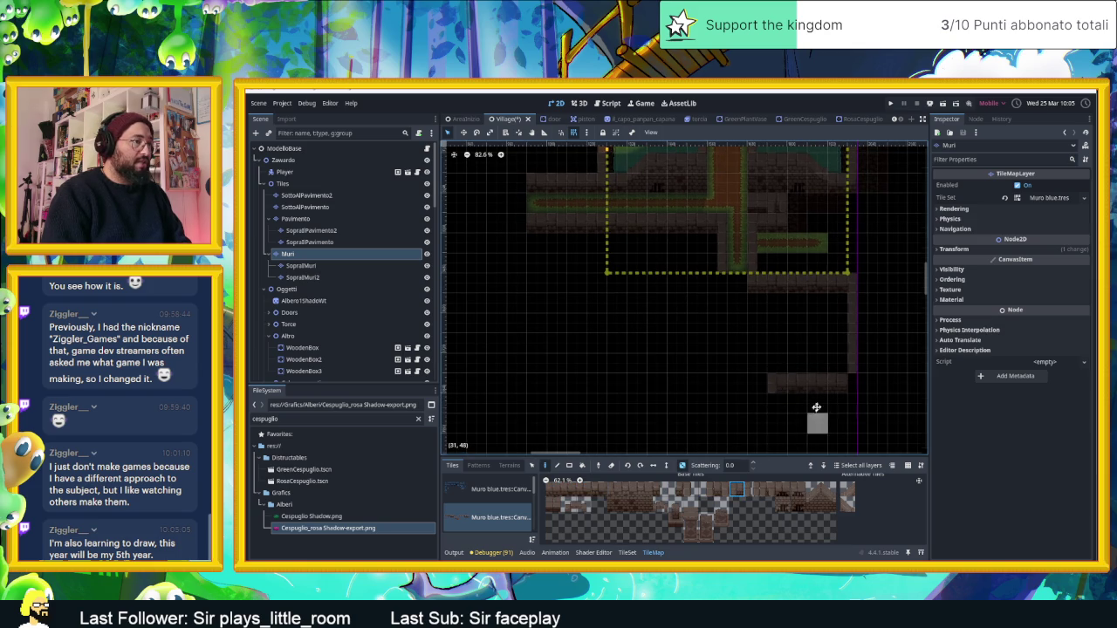
scroll(808, 406, "down", 1)
left_click(691, 490)
left_click_drag(798, 388, 798, 408)
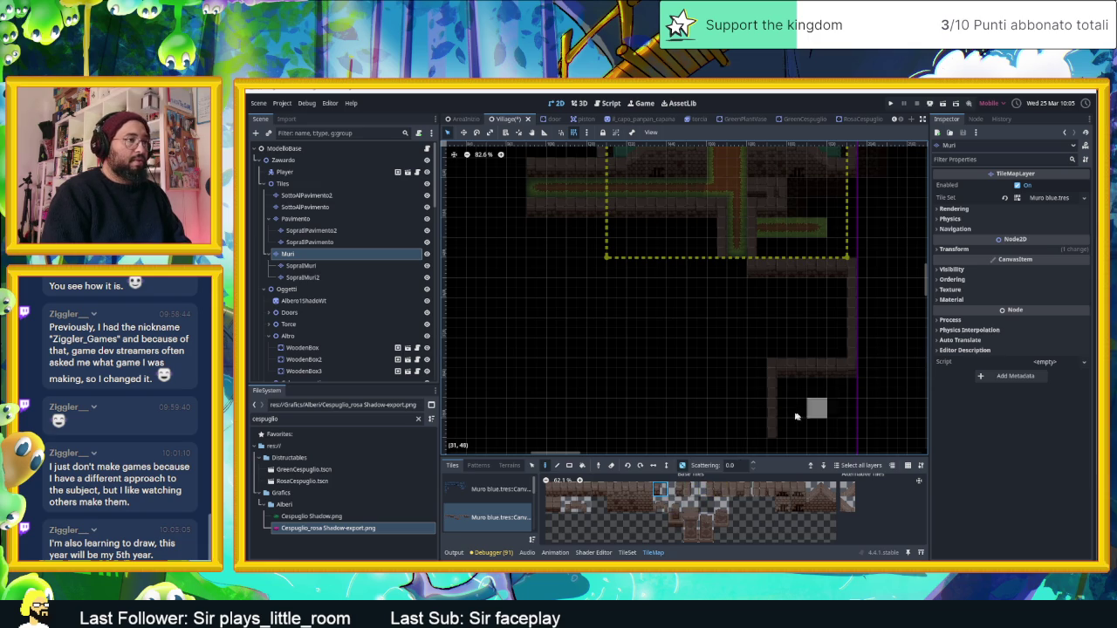
Step: Pan and zoom around the map to inspect the new wall corner
scroll(818, 367, "up", 2)
scroll(818, 367, "up", 5)
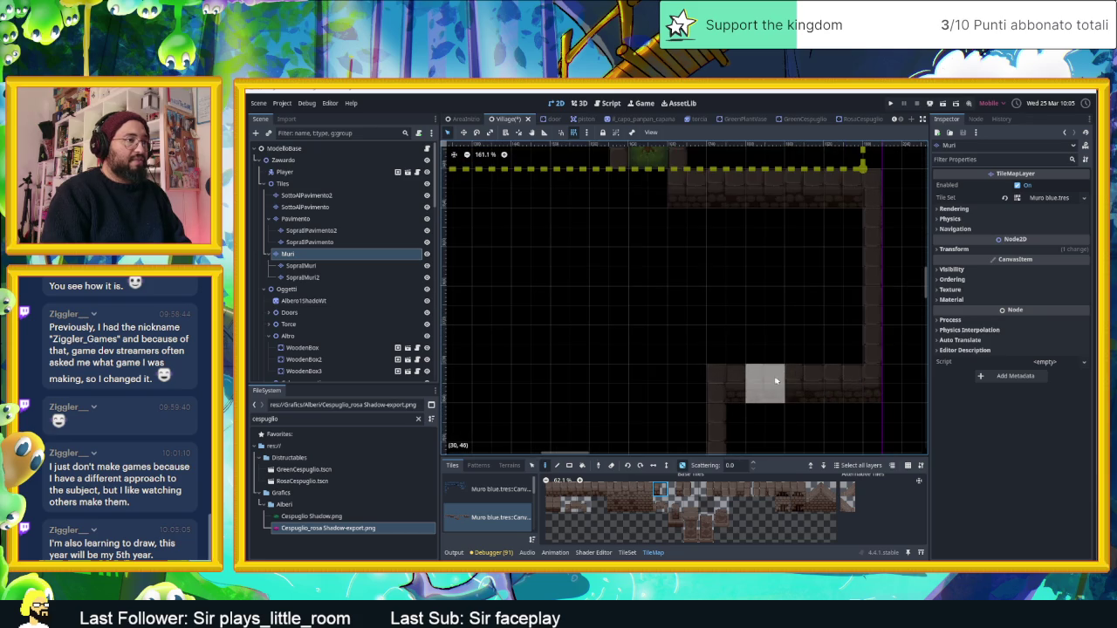
scroll(772, 380, "up", 6)
left_click_drag(737, 358, 602, 351)
scroll(628, 358, "down", 8)
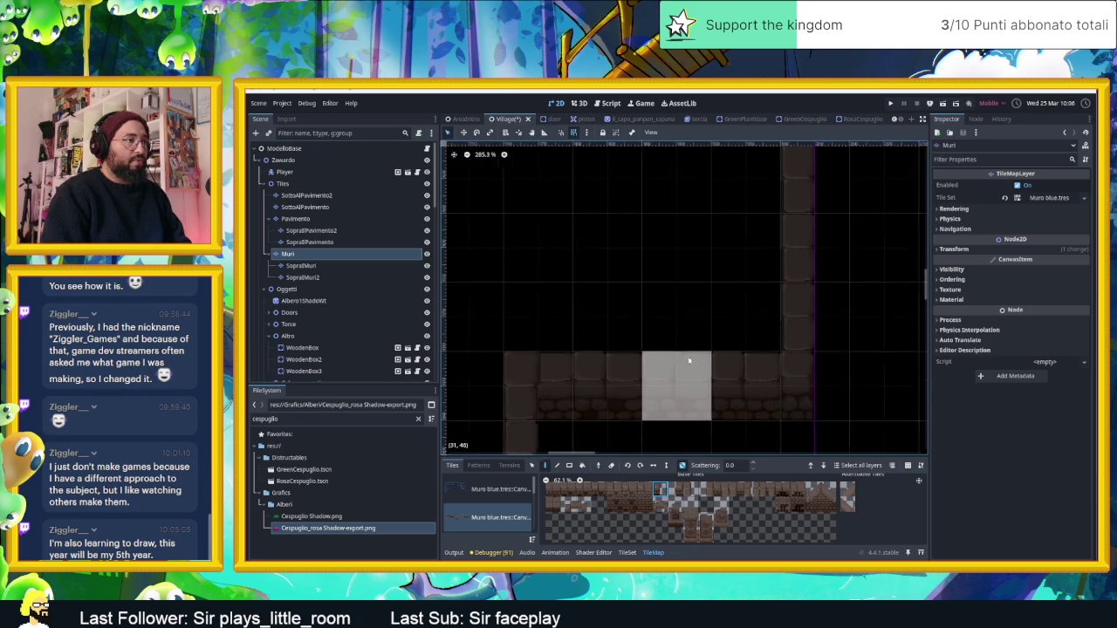
left_click_drag(640, 363, 765, 373)
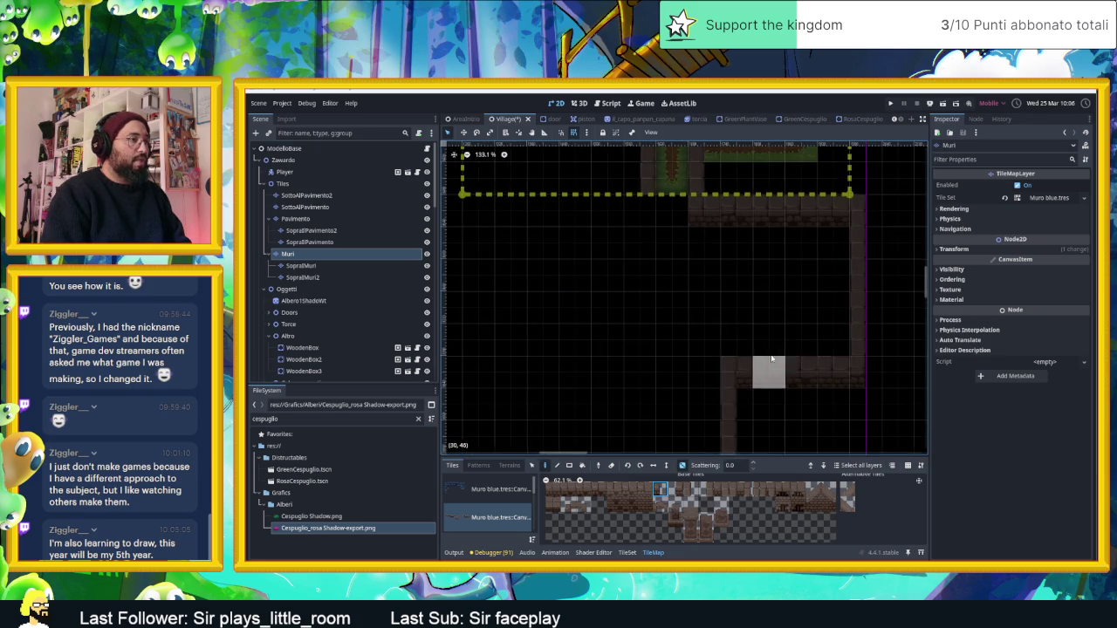
scroll(765, 373, "down", 5)
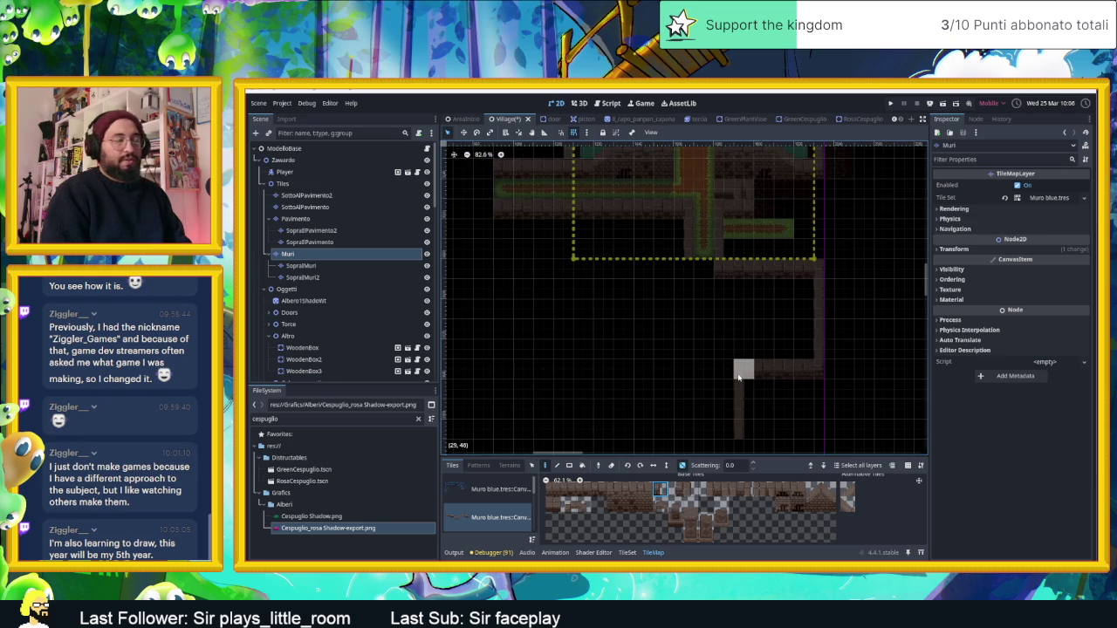
scroll(739, 377, "down", 2)
scroll(783, 403, "up", 3)
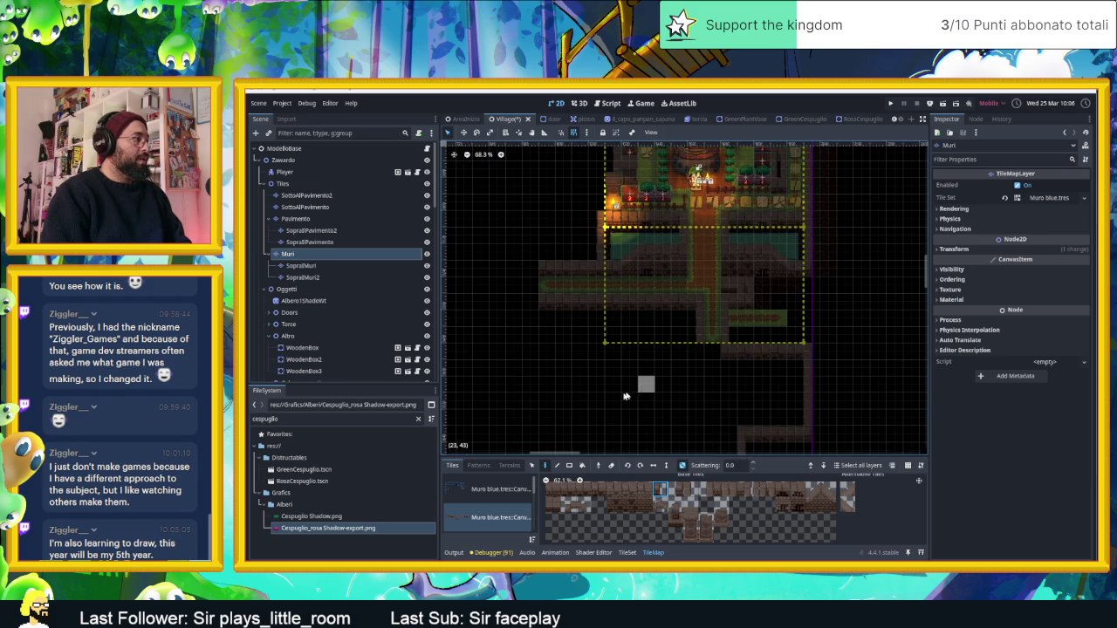
Step: Filter the FileSystem dock with the search 'cas'
left_click(323, 422)
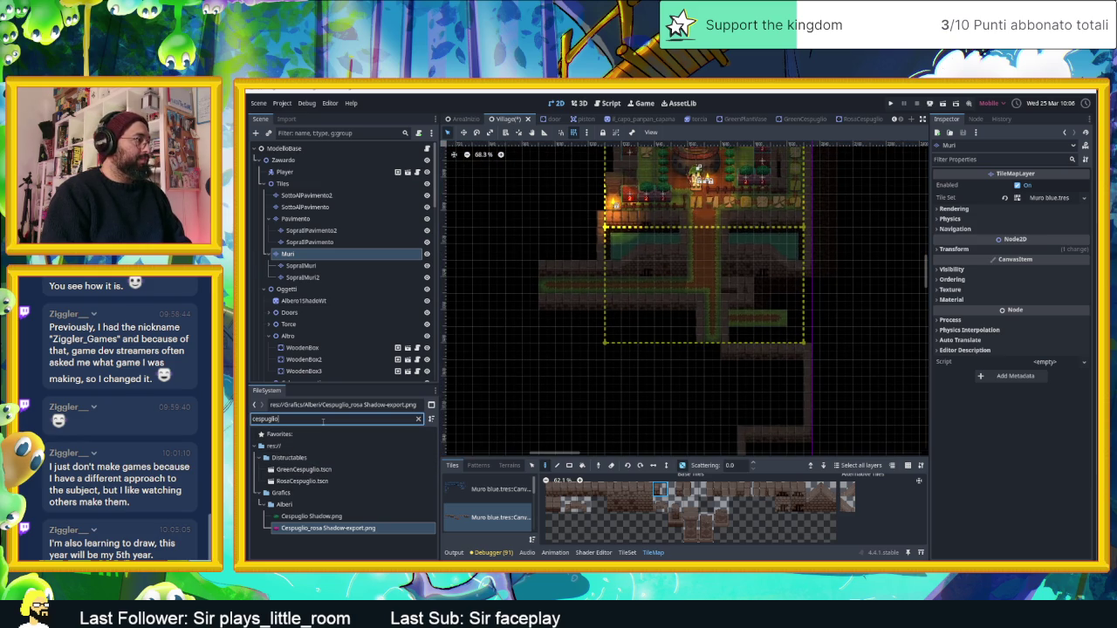
type("casa")
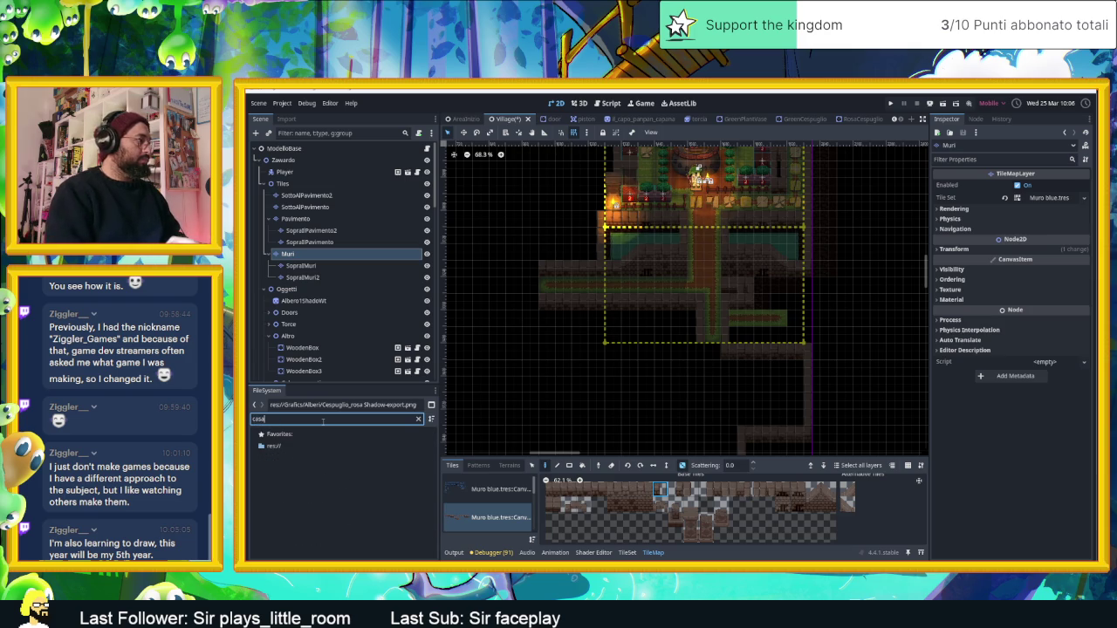
key("BackSpace")
key("BackSpace")
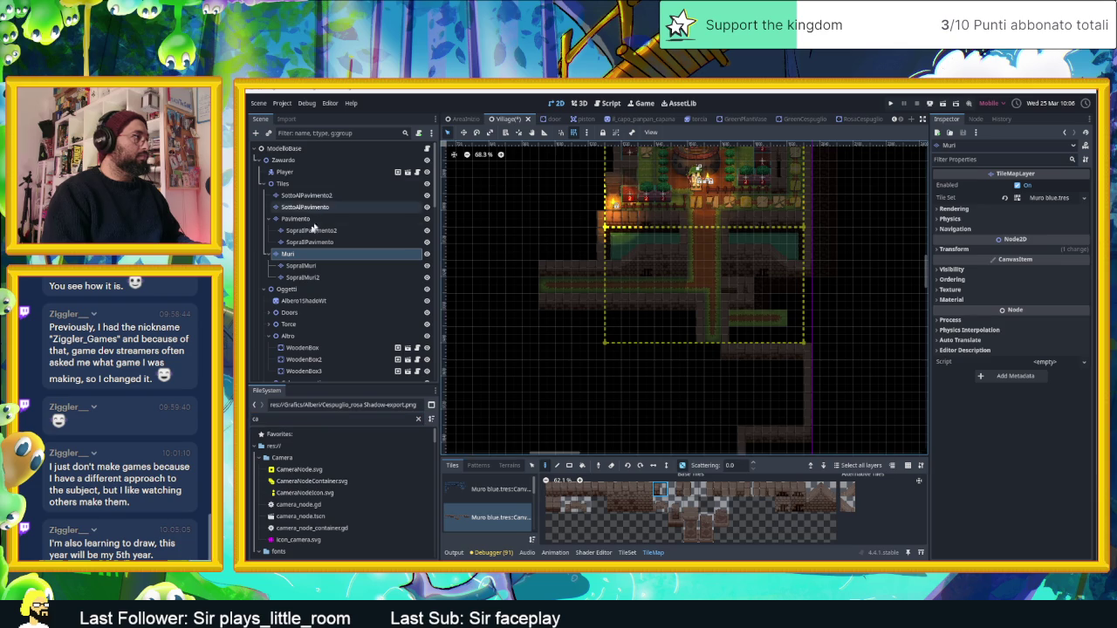
Step: Expand Case and select the existing IlCapoPanpanCapana hut node
left_click(305, 300)
scroll(319, 336, "down", 3)
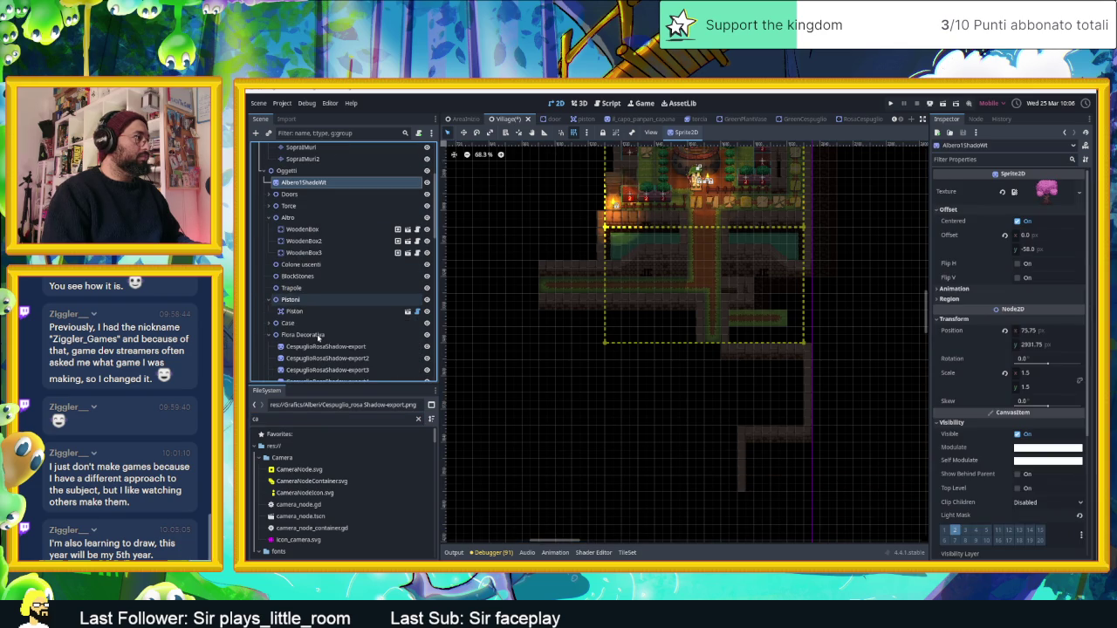
left_click(288, 323)
left_click(268, 324)
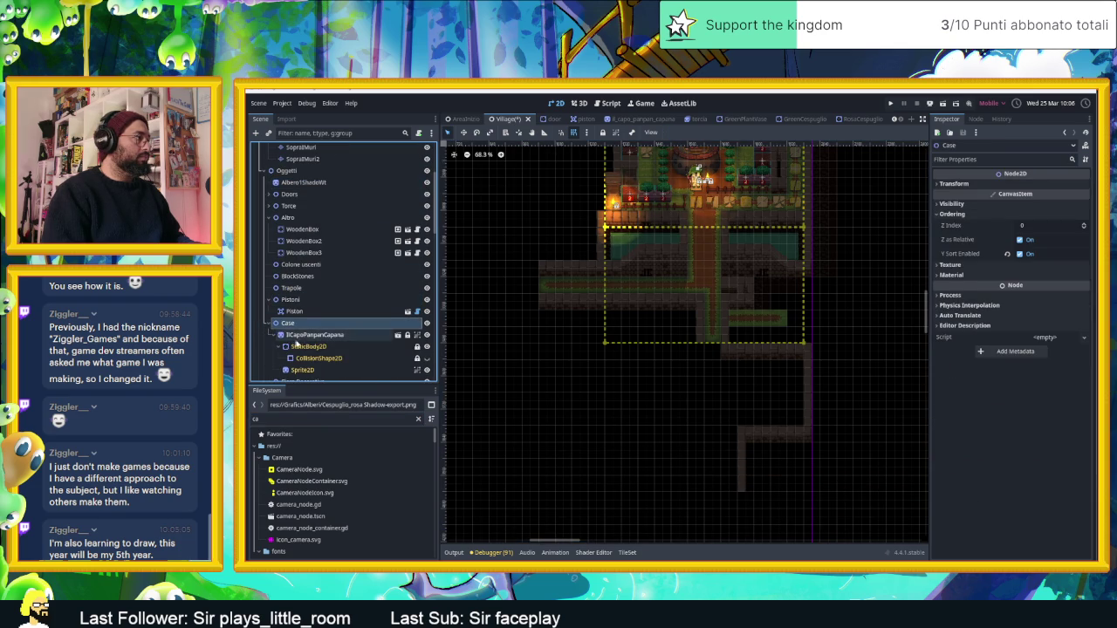
left_click(291, 336)
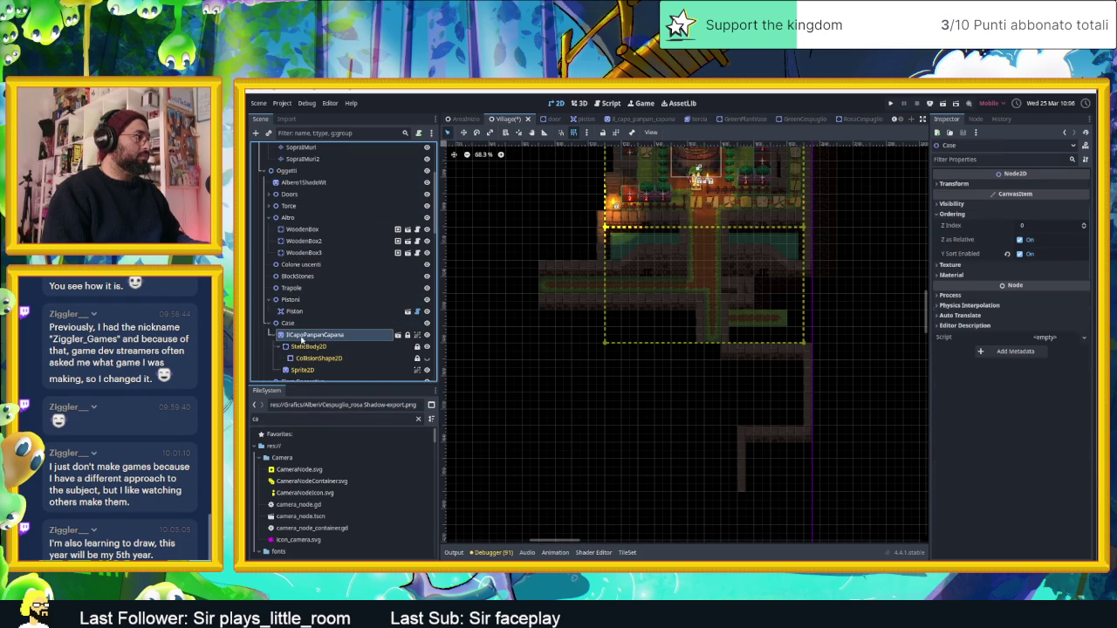
left_click(317, 424)
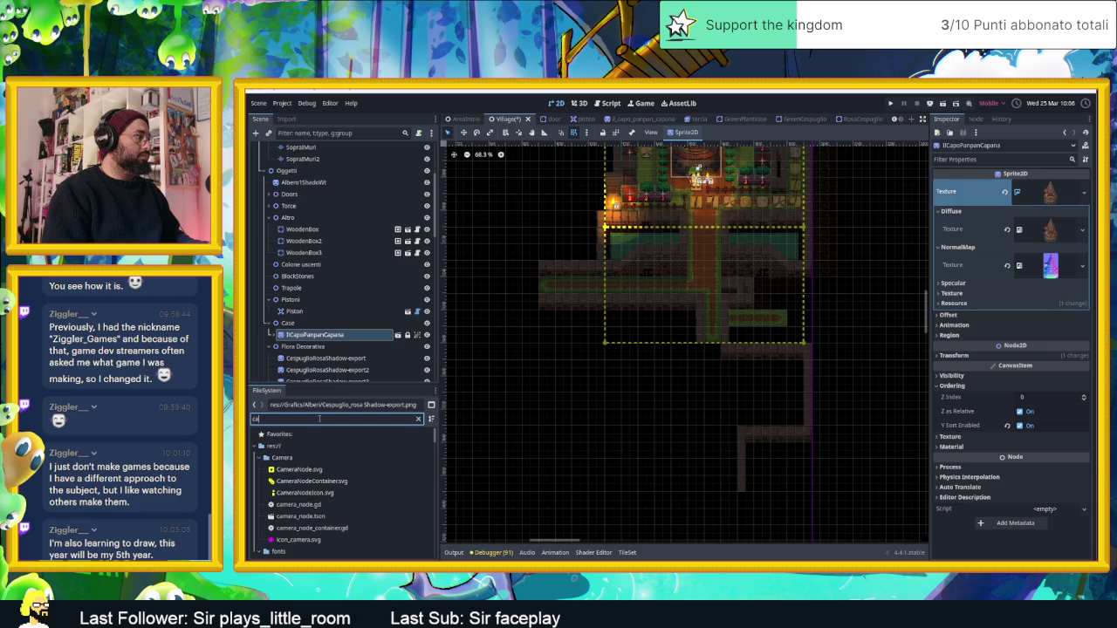
Step: Search 'capa' and drag il_capo_panpan_capana.tscn into the scene south of the plaza, nudging it right
type("capa")
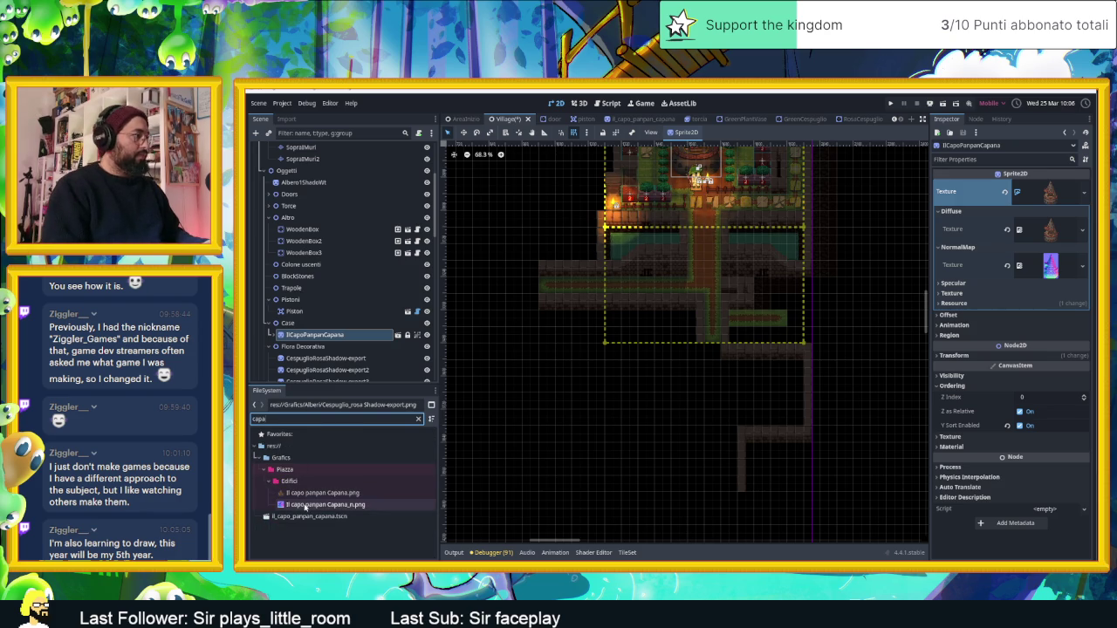
left_click(304, 516)
mouse_move(300, 517)
left_mouse_down()
mouse_move(642, 410)
mouse_move(773, 387)
mouse_move(755, 367)
mouse_move(754, 323)
mouse_move(766, 370)
mouse_move(730, 340)
mouse_move(711, 303)
mouse_move(771, 375)
left_mouse_up()
scroll(772, 377, "up", 5)
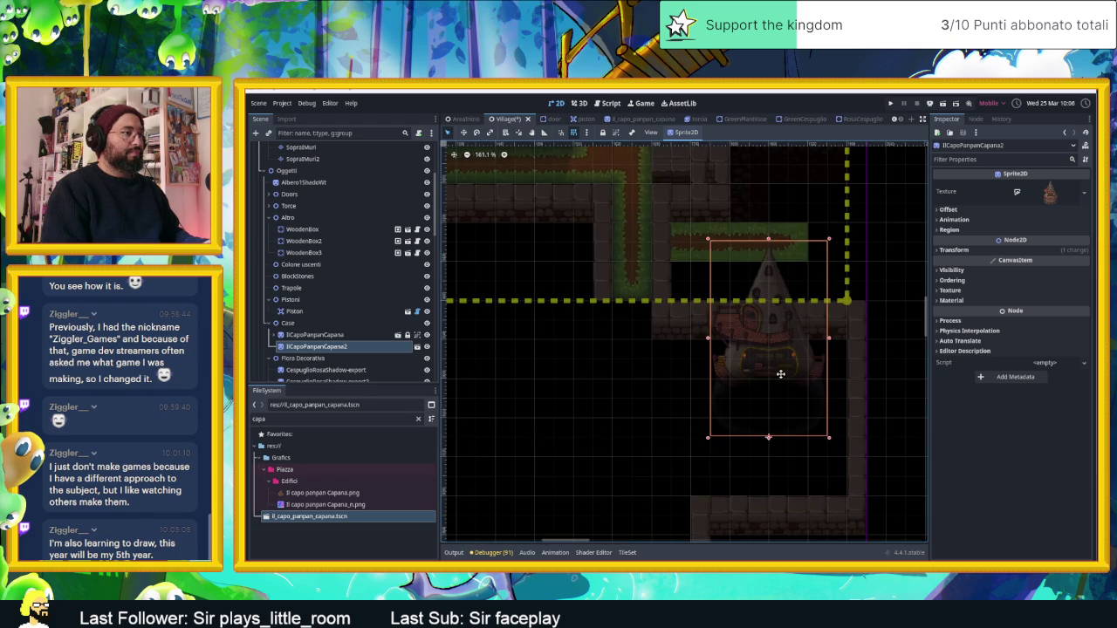
scroll(781, 388, "down", 2)
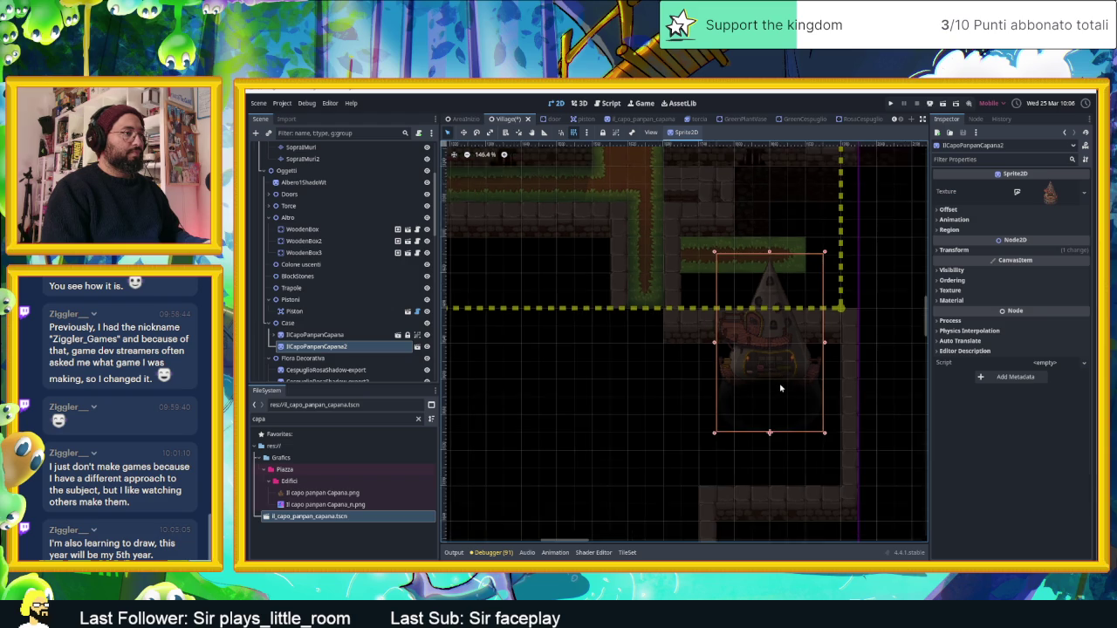
left_click_drag(780, 387, 798, 382)
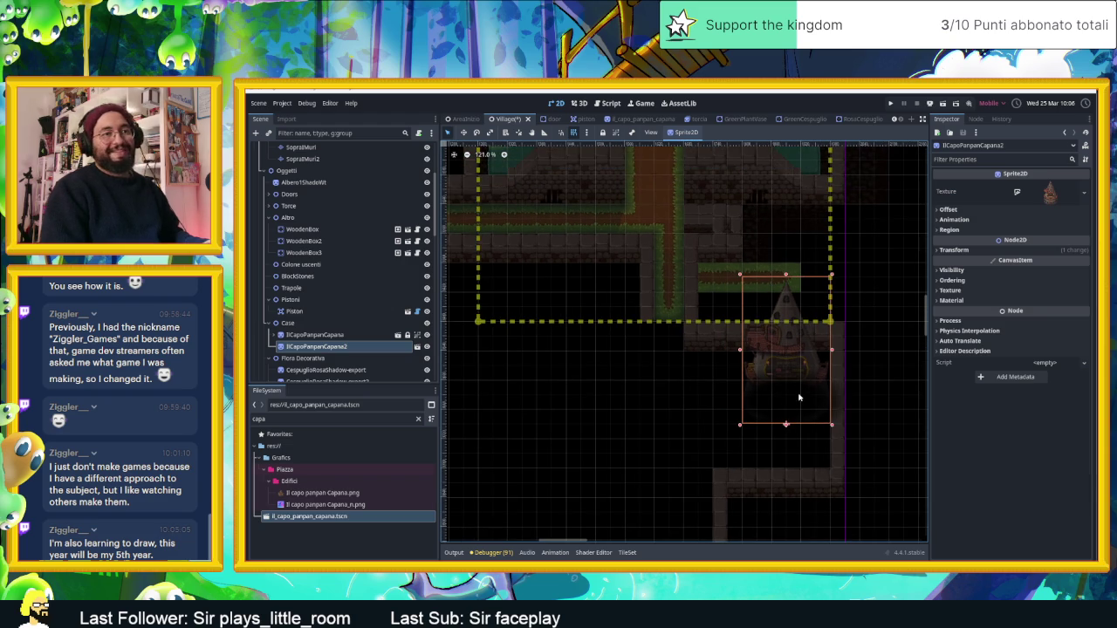
scroll(761, 451, "up", 2)
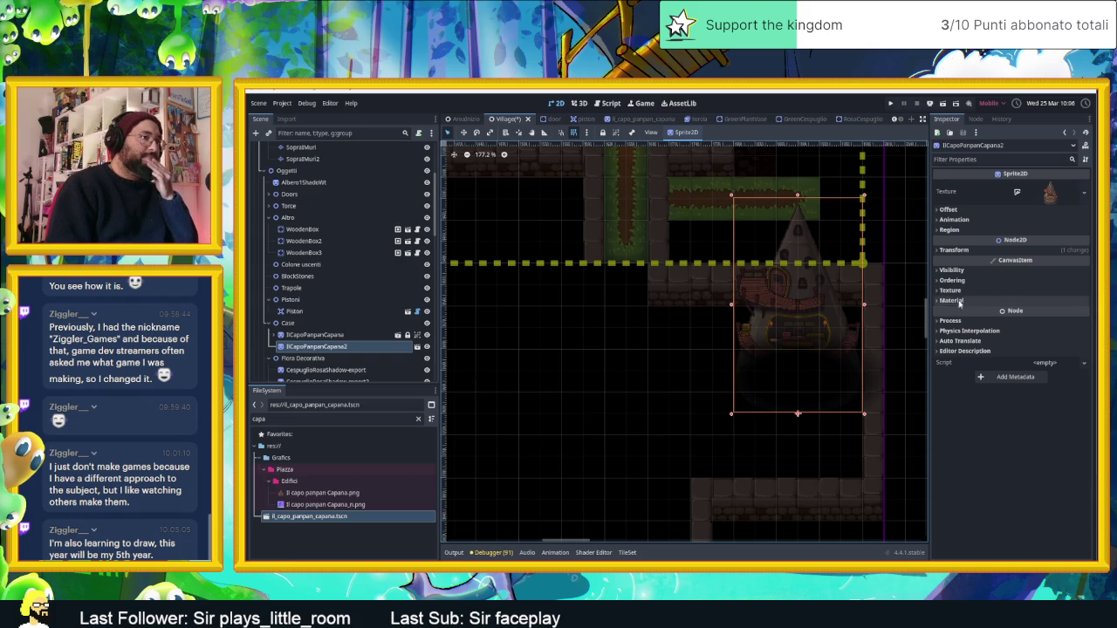
Step: Enable Ordering > Y Sort Enabled on the new hut instance
left_click(952, 280)
left_click(1024, 321)
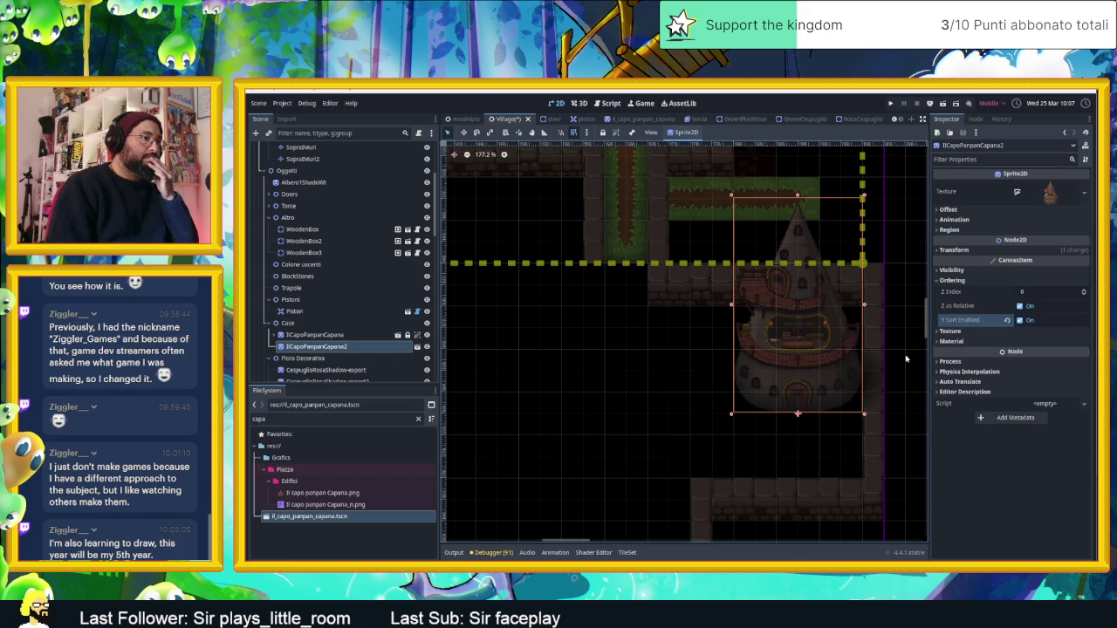
left_click(585, 408)
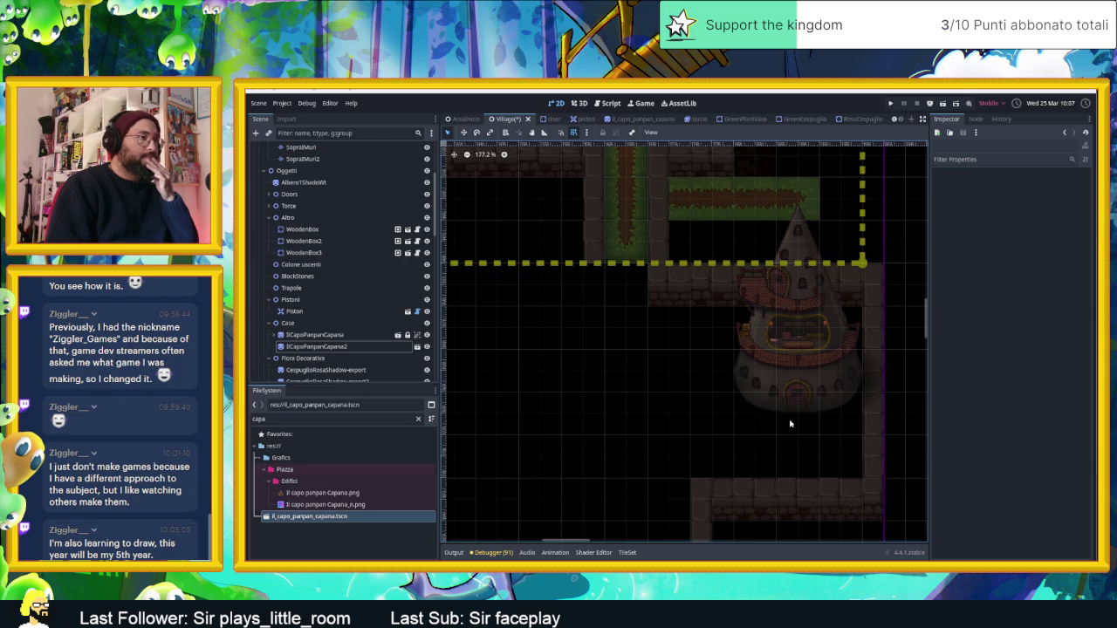
scroll(790, 424, "down", 2)
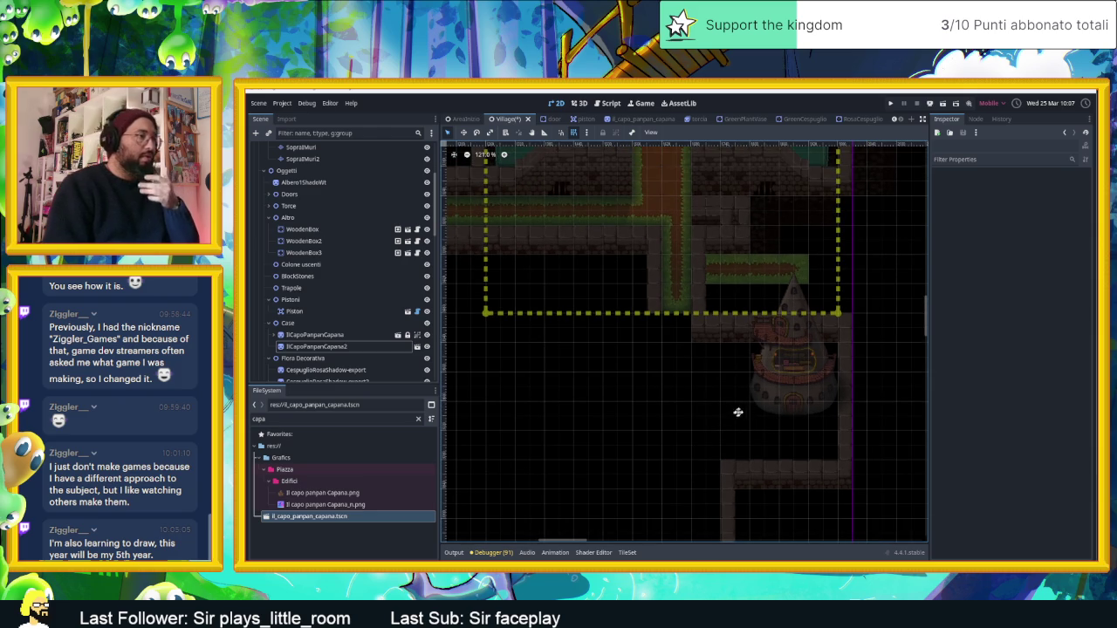
scroll(773, 384, "down", 2)
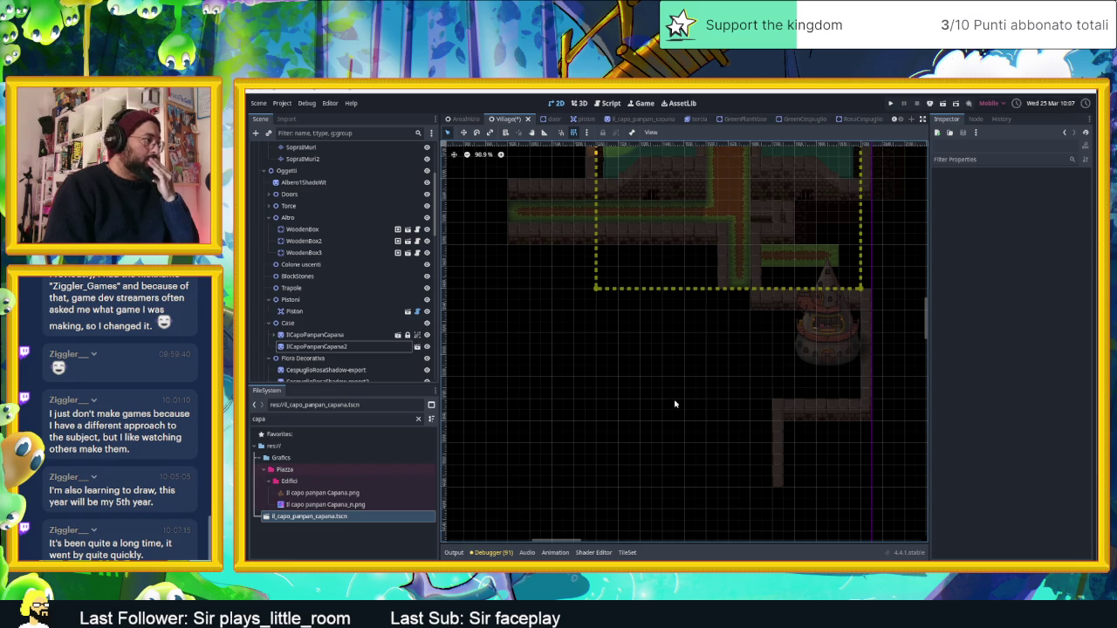
scroll(726, 373, "down", 3)
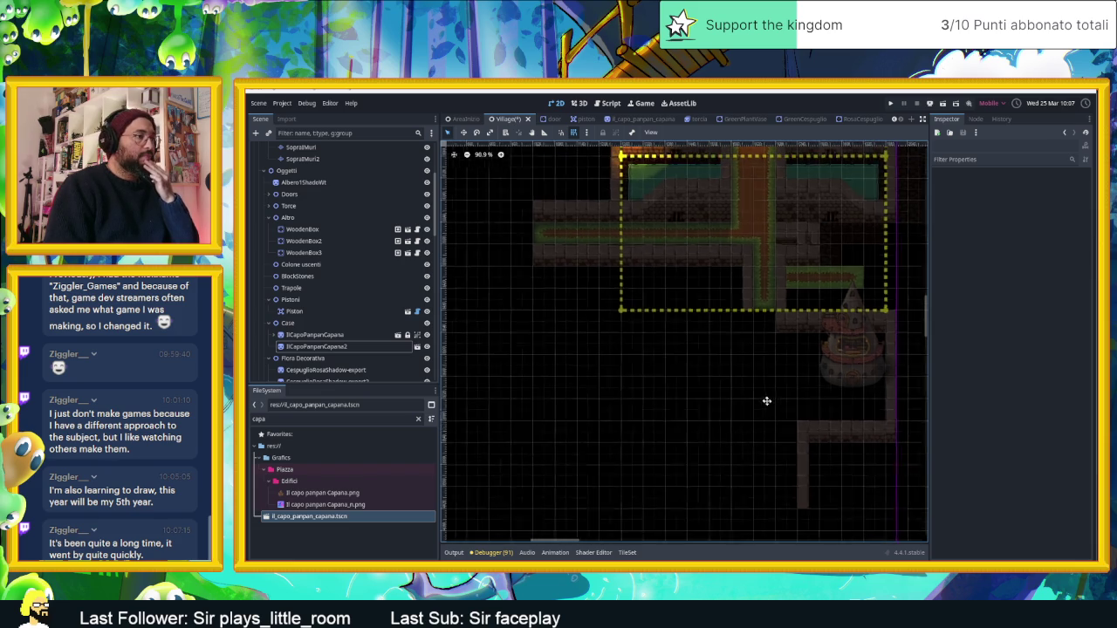
scroll(783, 401, "up", 3)
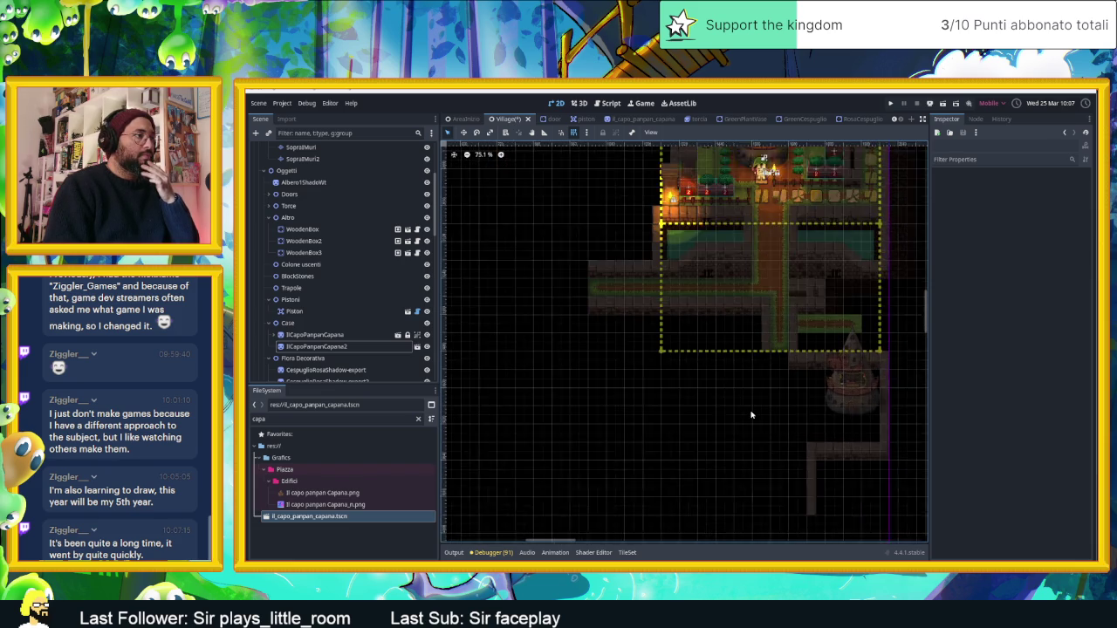
left_click_drag(741, 433, 720, 386)
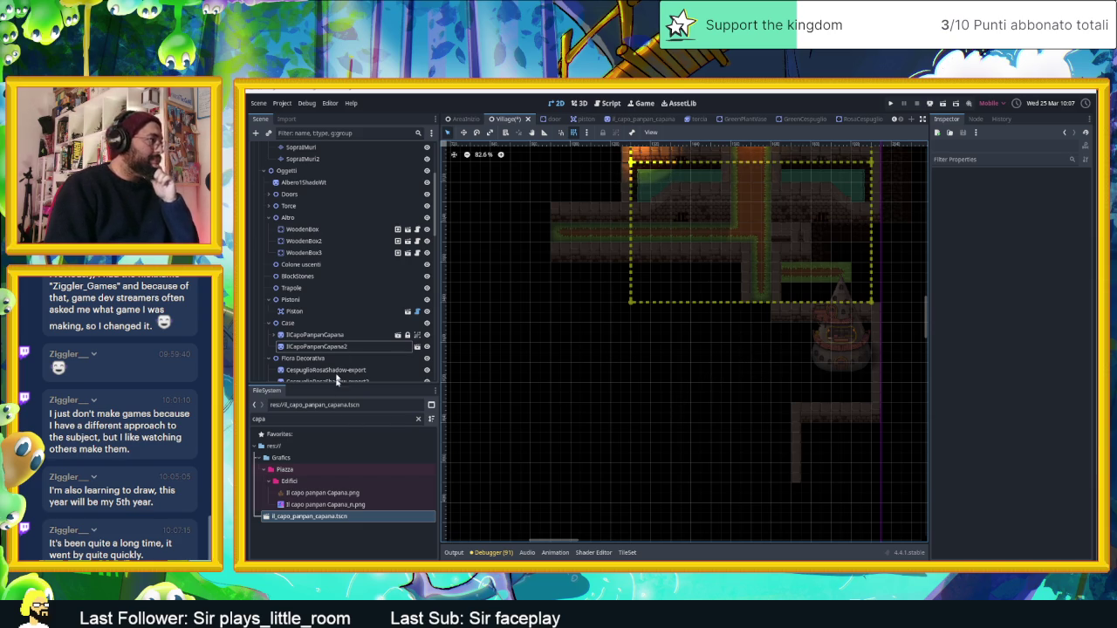
scroll(367, 262, "up", 5)
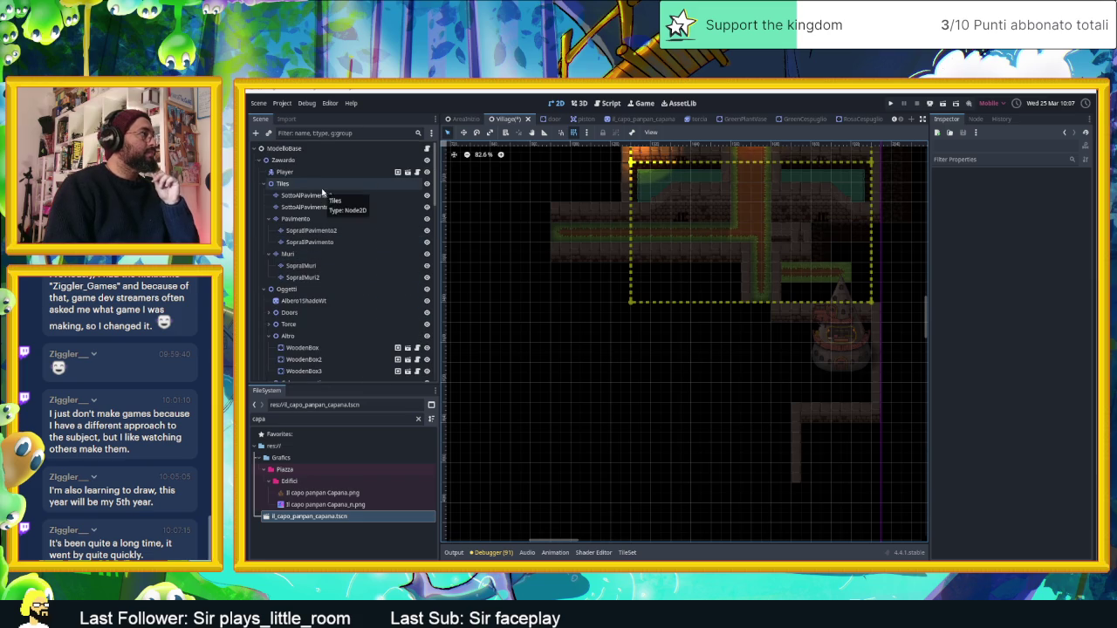
Step: Select the Muri layer and pick a three-tile wall piece from the palette
left_click(310, 254)
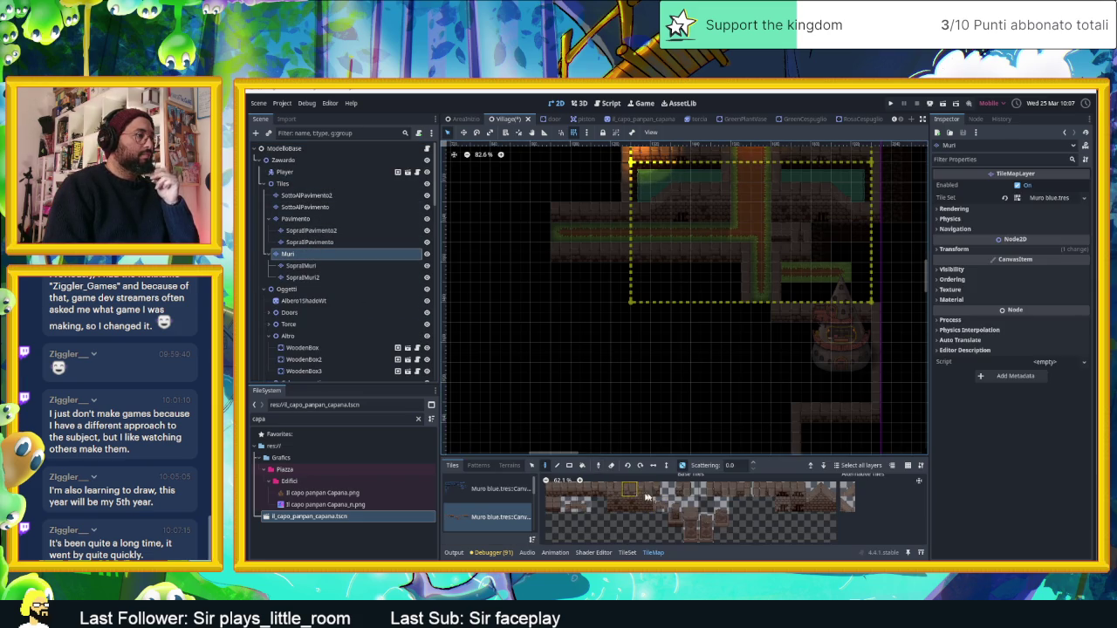
left_click_drag(600, 488, 552, 490)
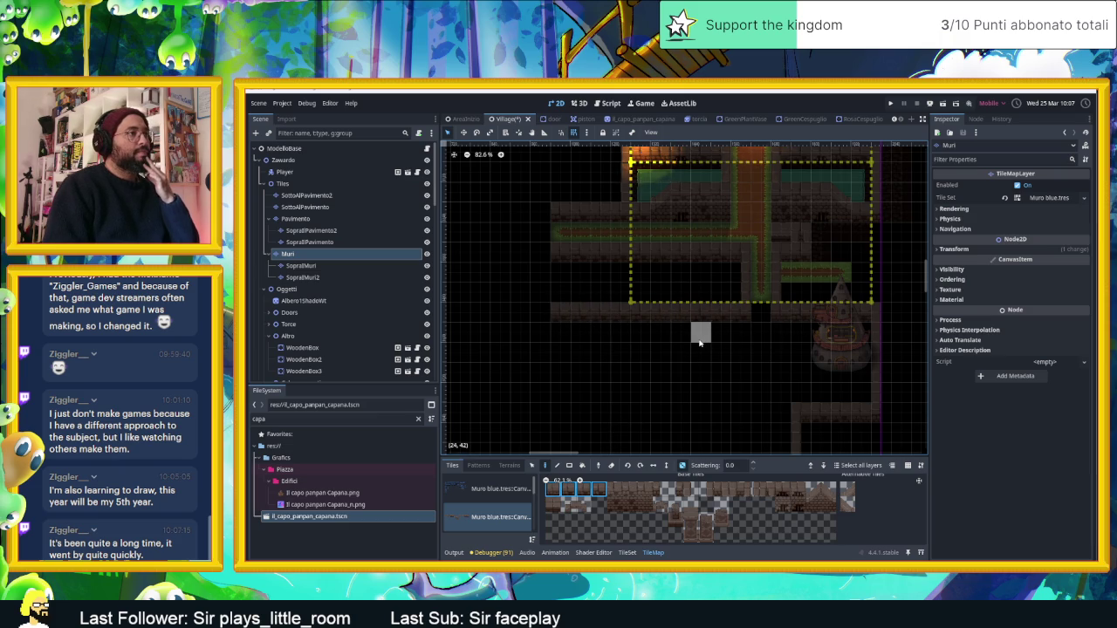
scroll(741, 332, "up", 2)
scroll(741, 332, "right", 2)
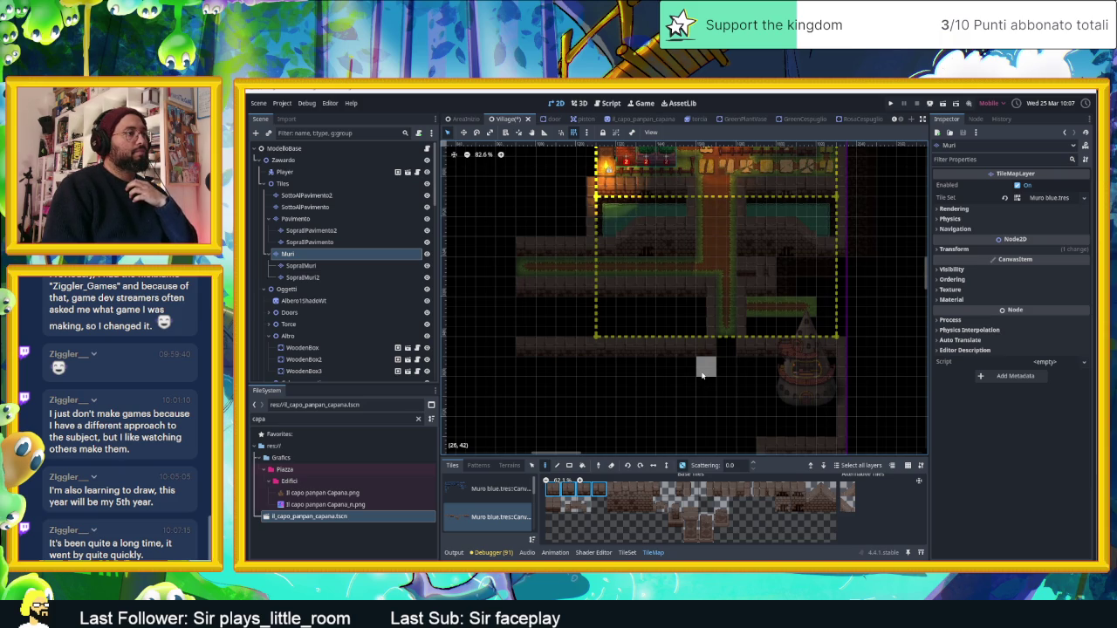
scroll(707, 380, "up", 1)
scroll(707, 380, "right", 2)
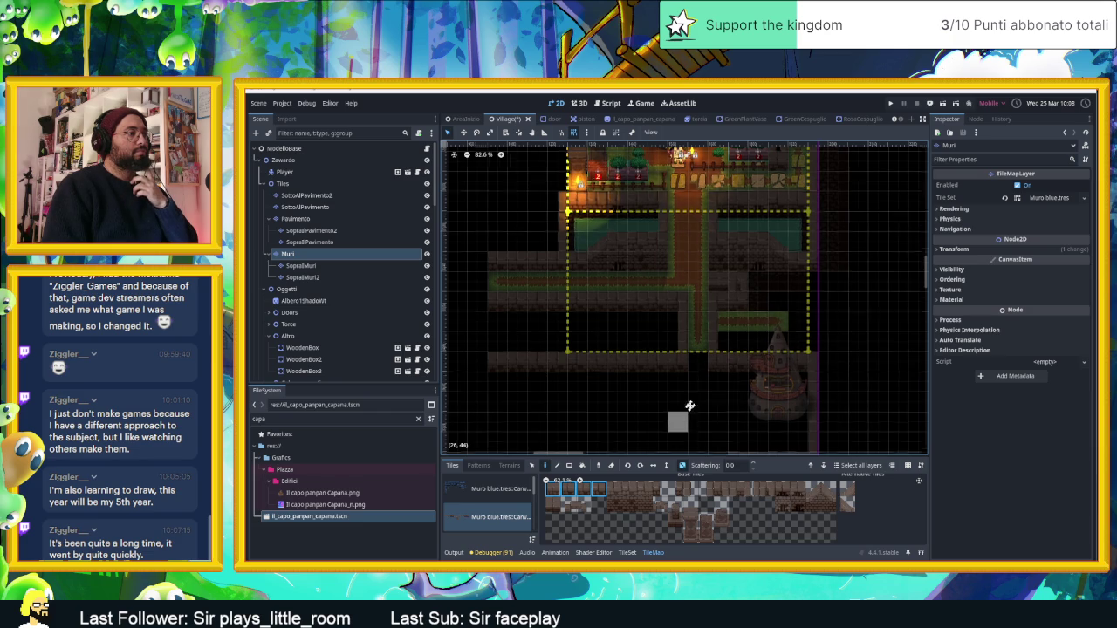
scroll(695, 317, "down", 1)
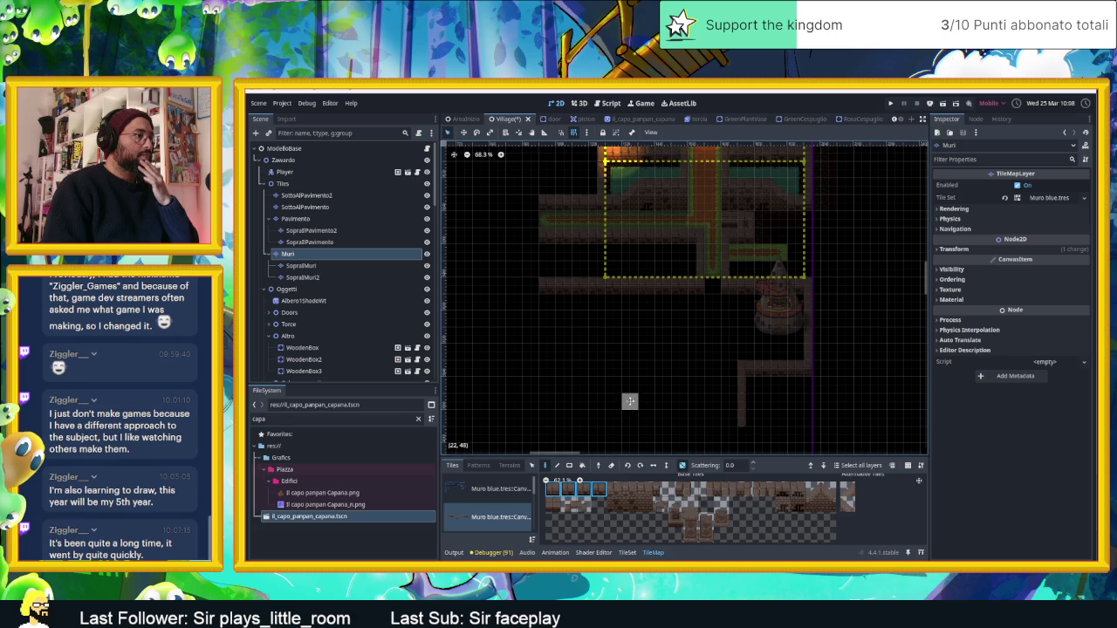
scroll(637, 393, "down", 2)
scroll(689, 372, "right", 2)
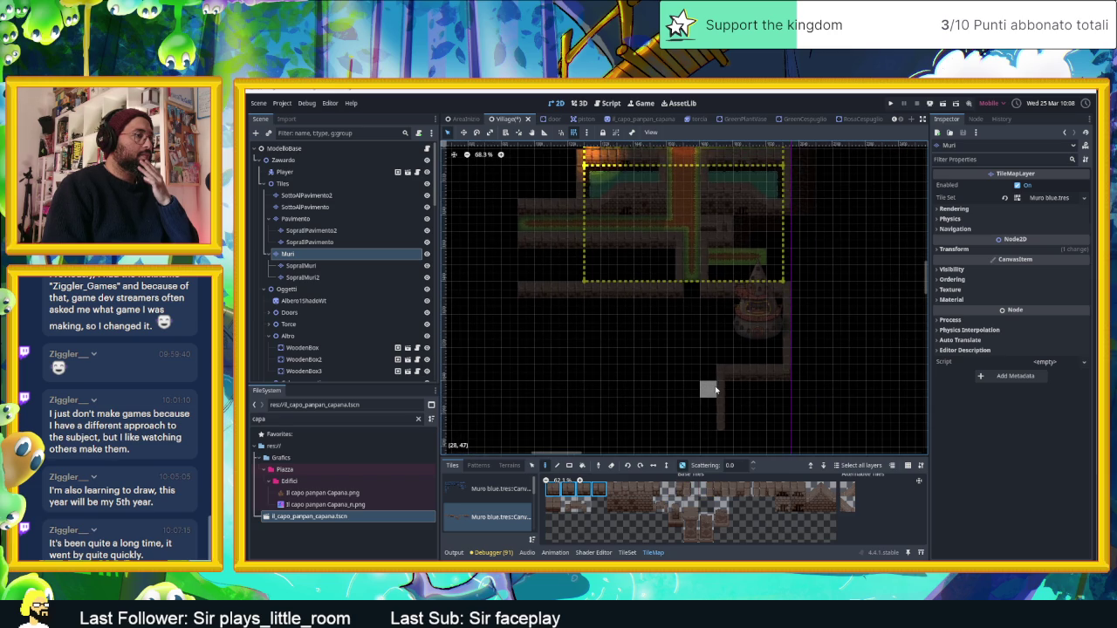
Step: Erase a row of old wall tiles and extend the wall row further east
left_click_drag(725, 373, 772, 374)
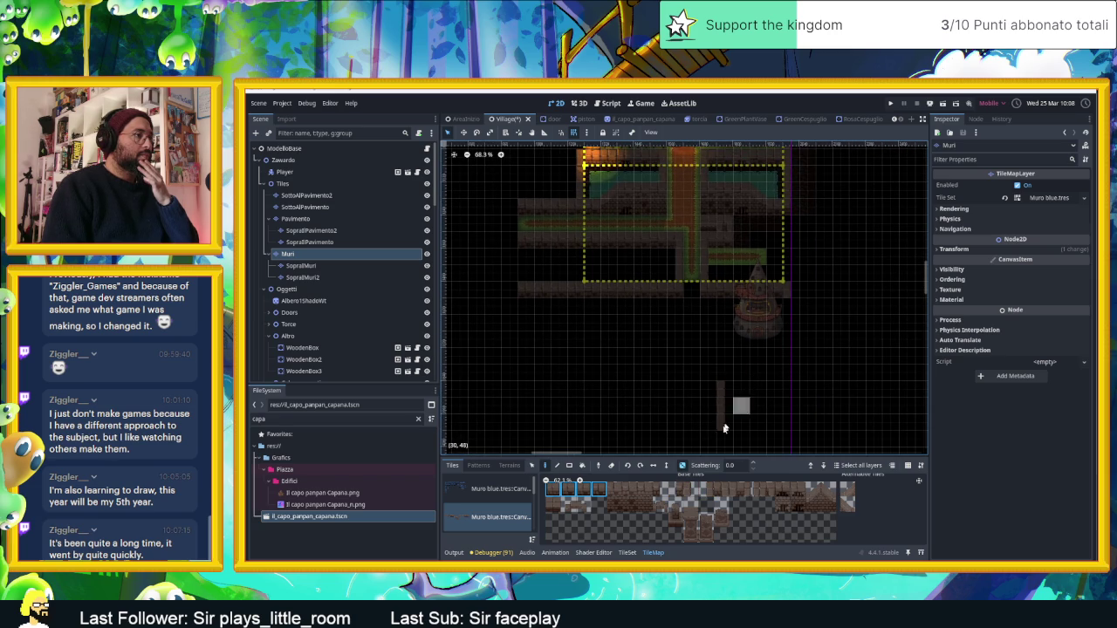
left_click_drag(798, 294, 824, 293)
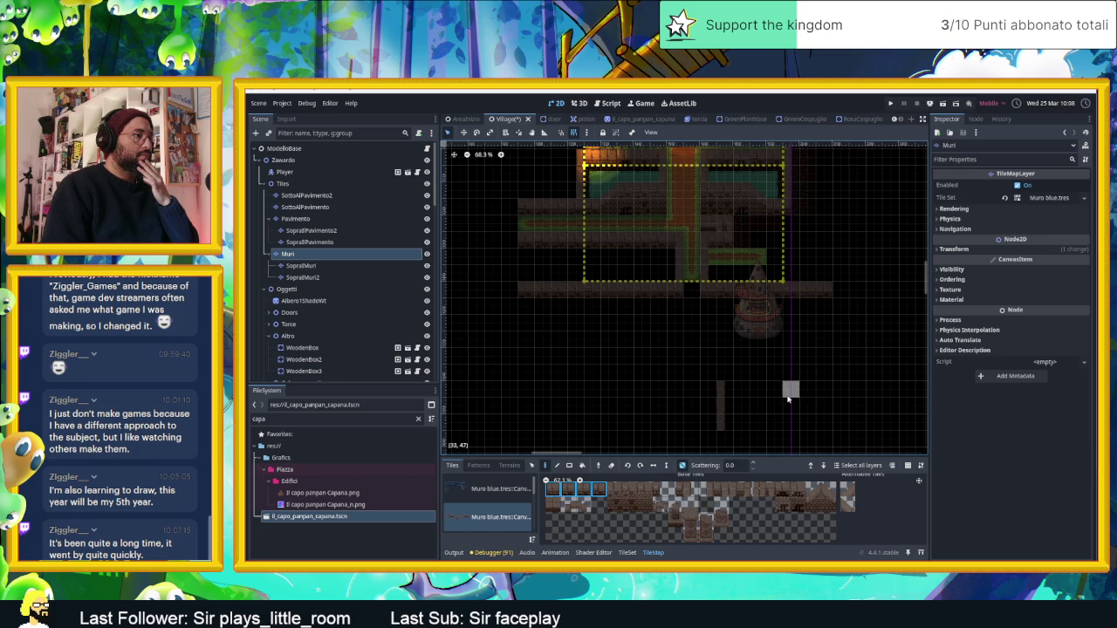
scroll(786, 381, "down", 1)
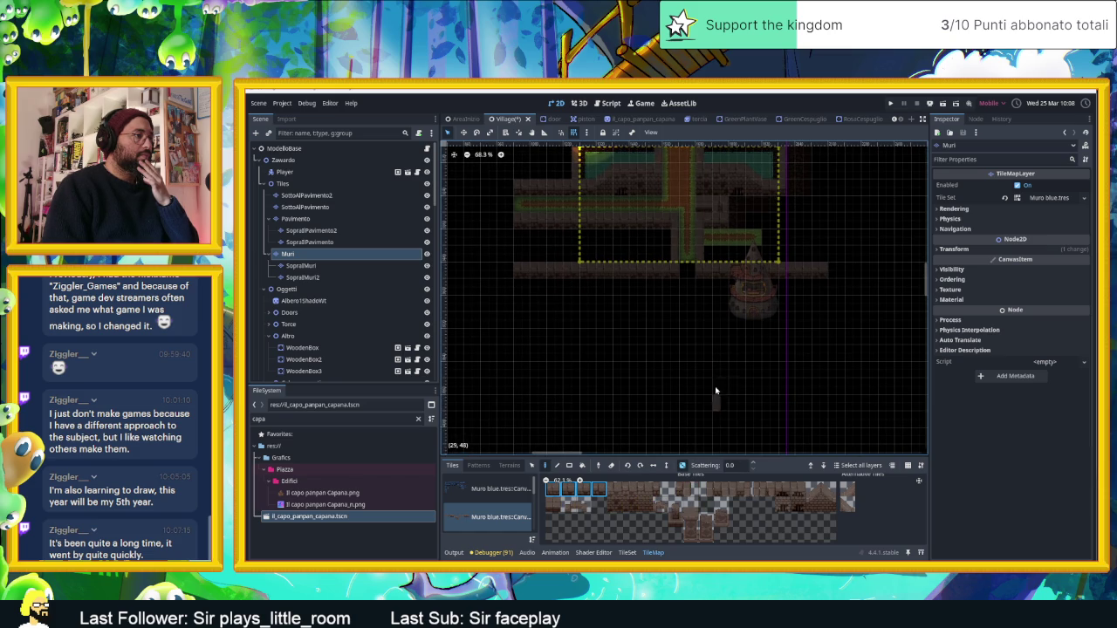
left_click_drag(613, 489, 646, 504)
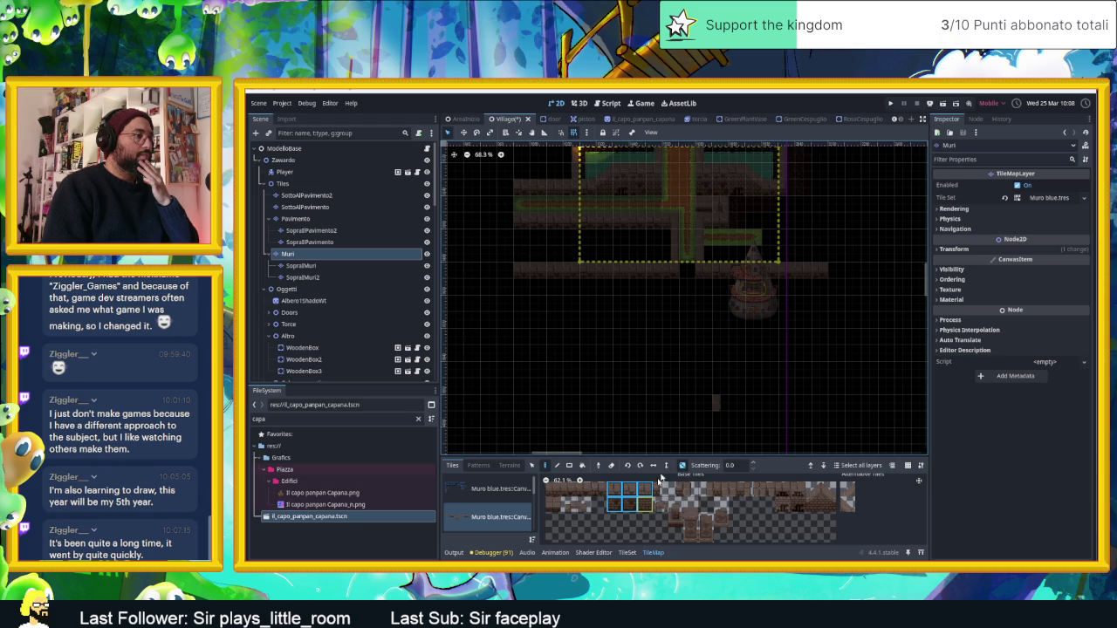
Step: Turn off random tile scattering and stamp two 2x2 peaked roofs south of the hut
left_click(681, 465)
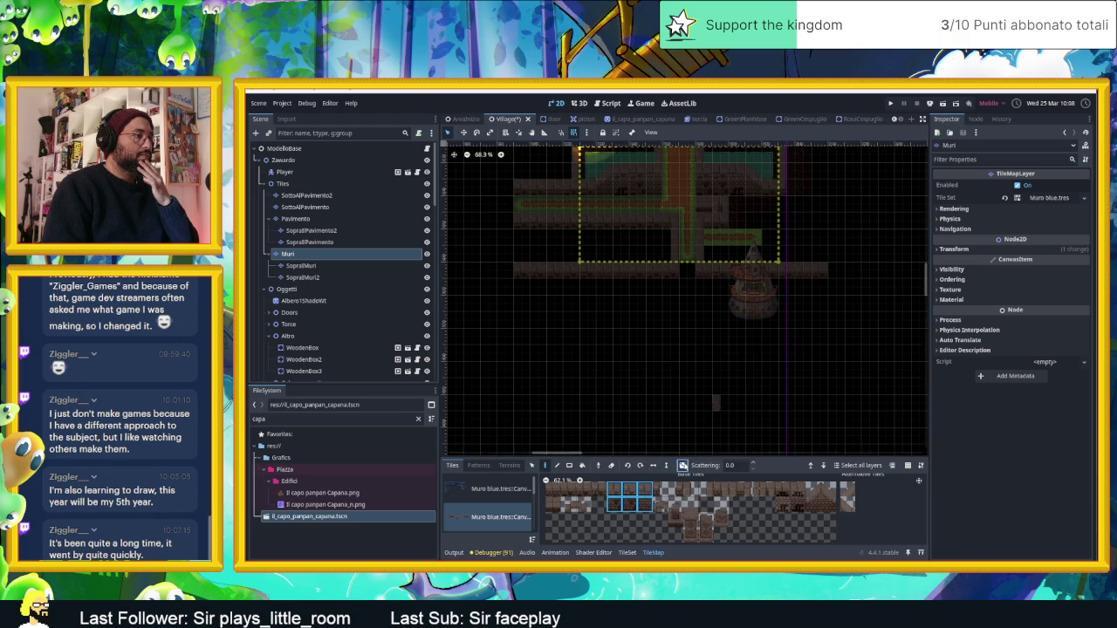
left_click(734, 377)
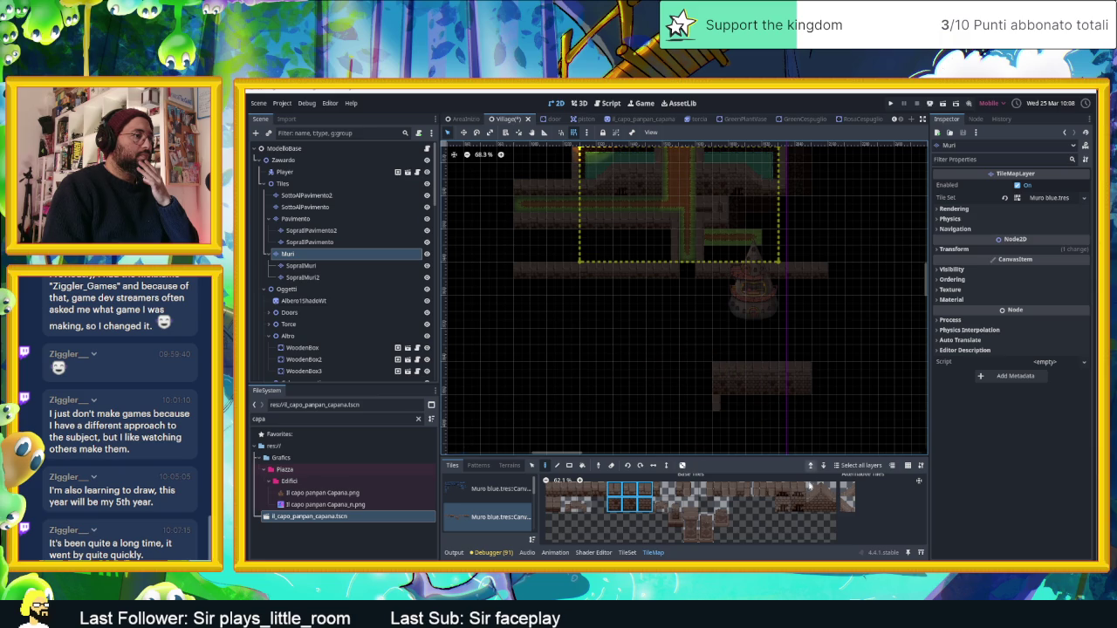
left_click_drag(811, 507, 827, 489)
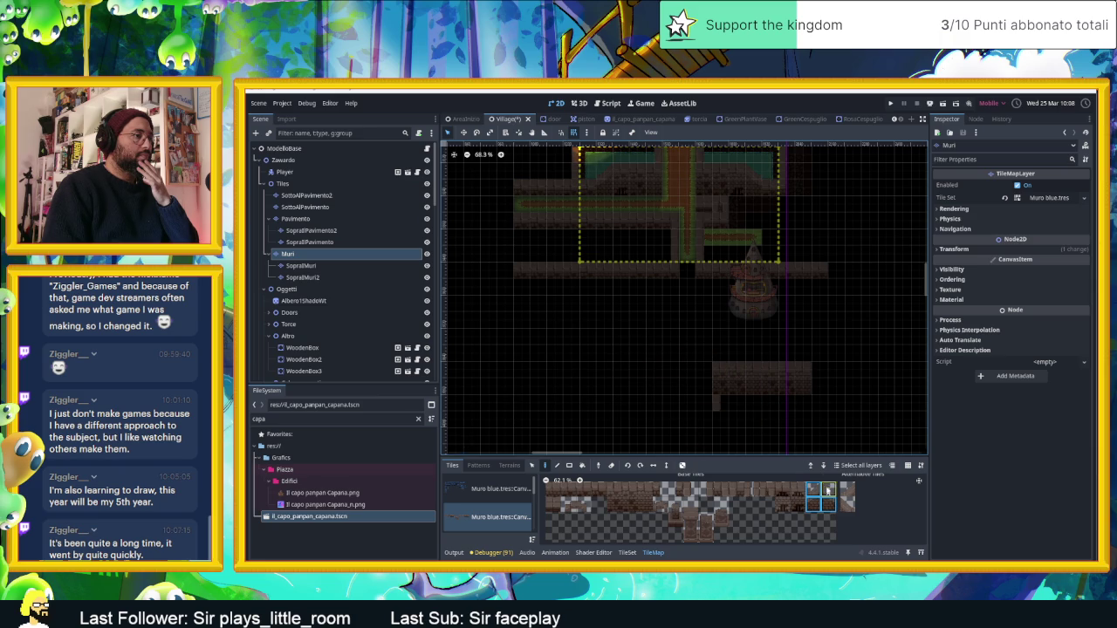
left_click(763, 362)
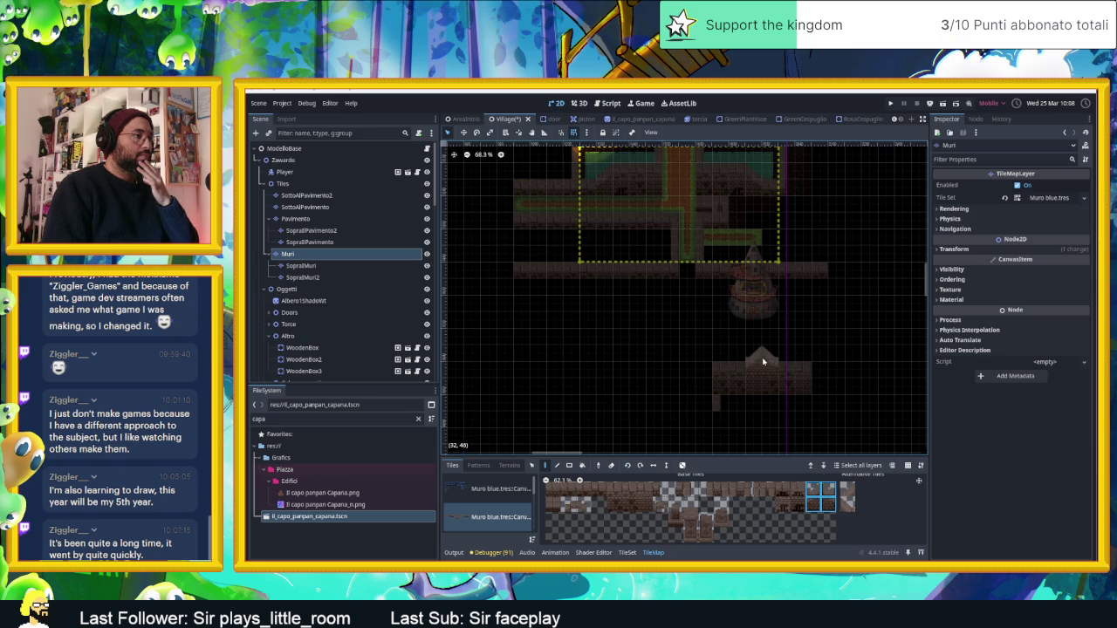
left_click(818, 367)
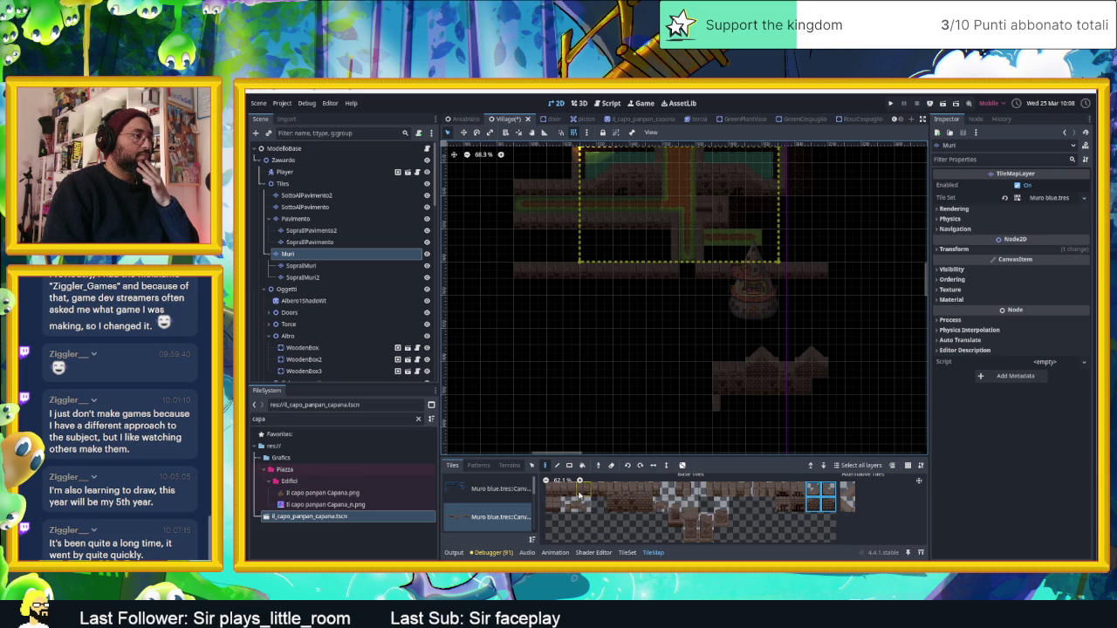
Step: Paint a vertical wall strip down the right side of the new building
left_click_drag(602, 491, 549, 490)
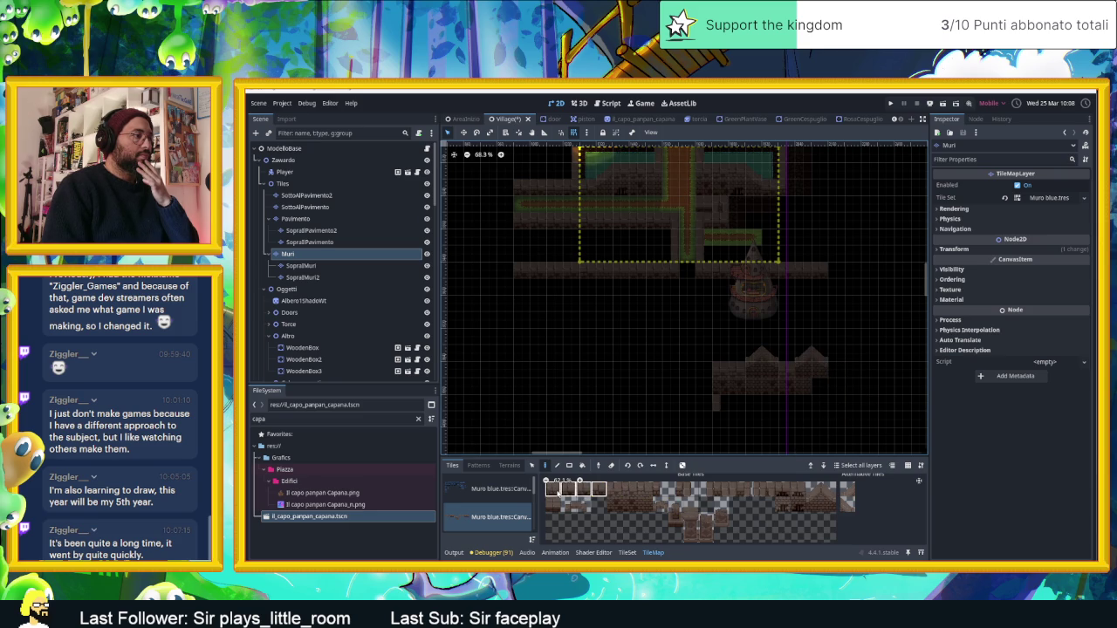
left_click(615, 504)
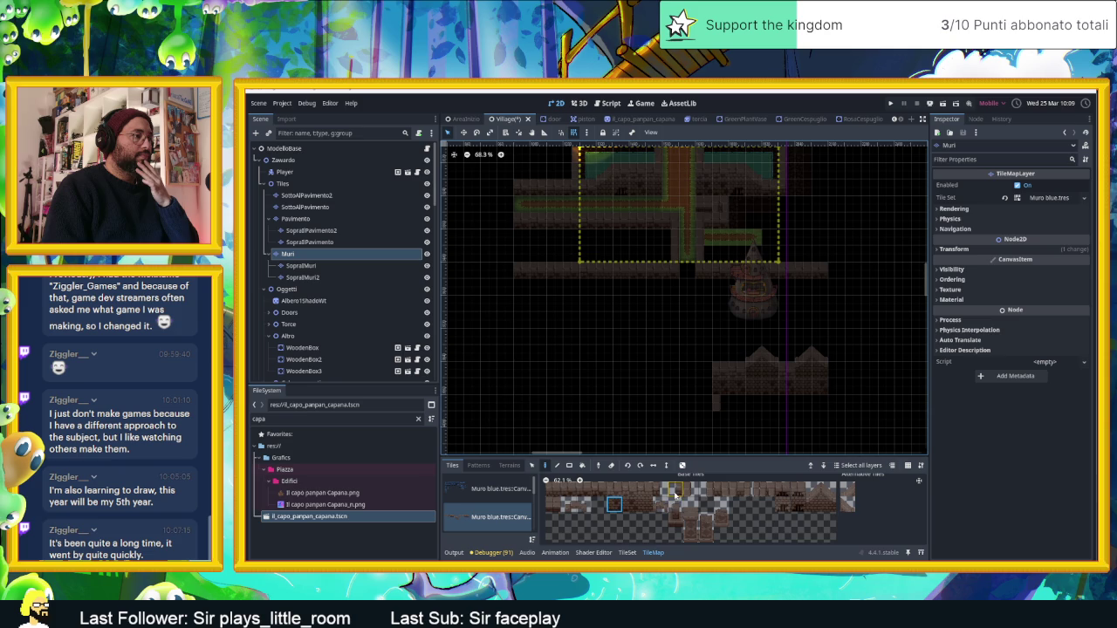
left_click(706, 490)
left_click(691, 490)
left_click_drag(834, 316, 830, 359)
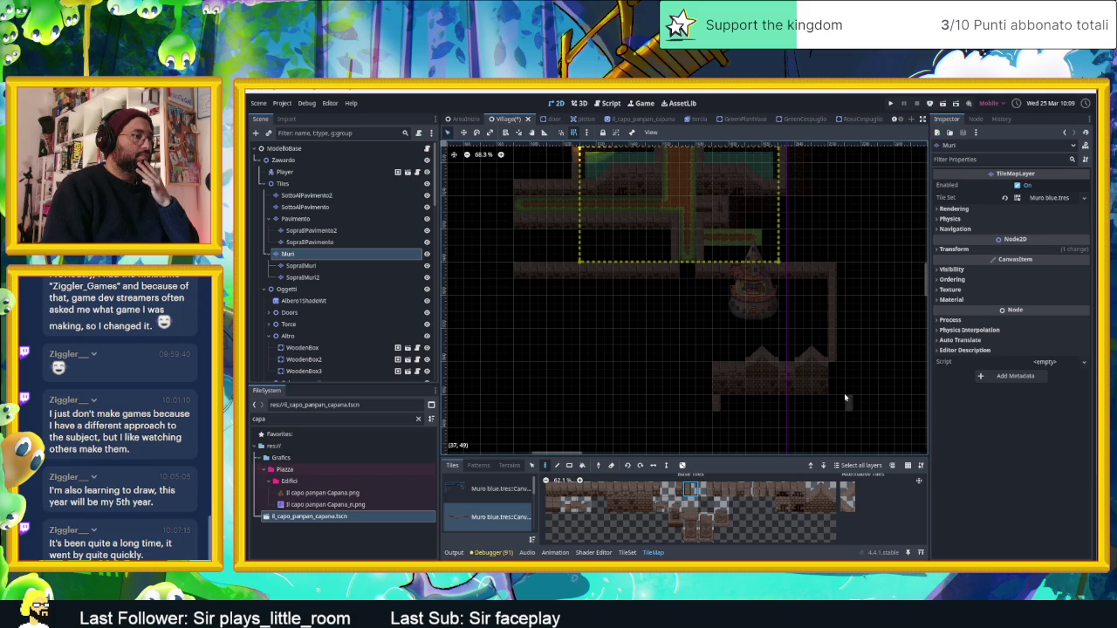
scroll(843, 392, "up", 2)
scroll(843, 392, "up", 5)
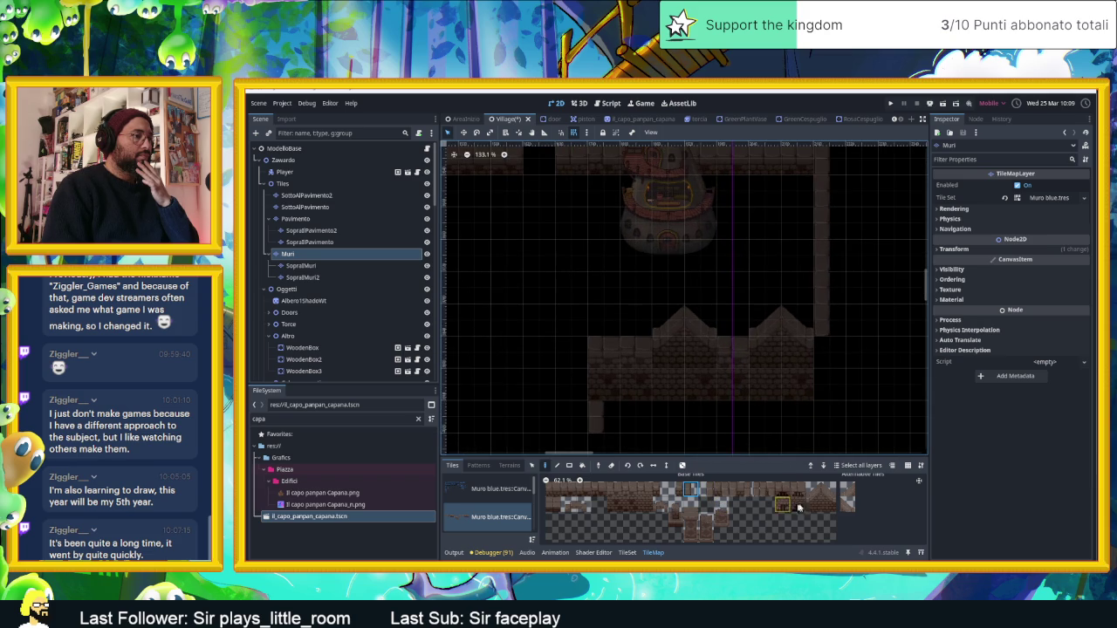
Step: Place a sloped wall tile beside the roof and try other wall tiles
left_click(847, 504)
left_click(822, 350)
left_click(813, 503)
left_click(831, 506)
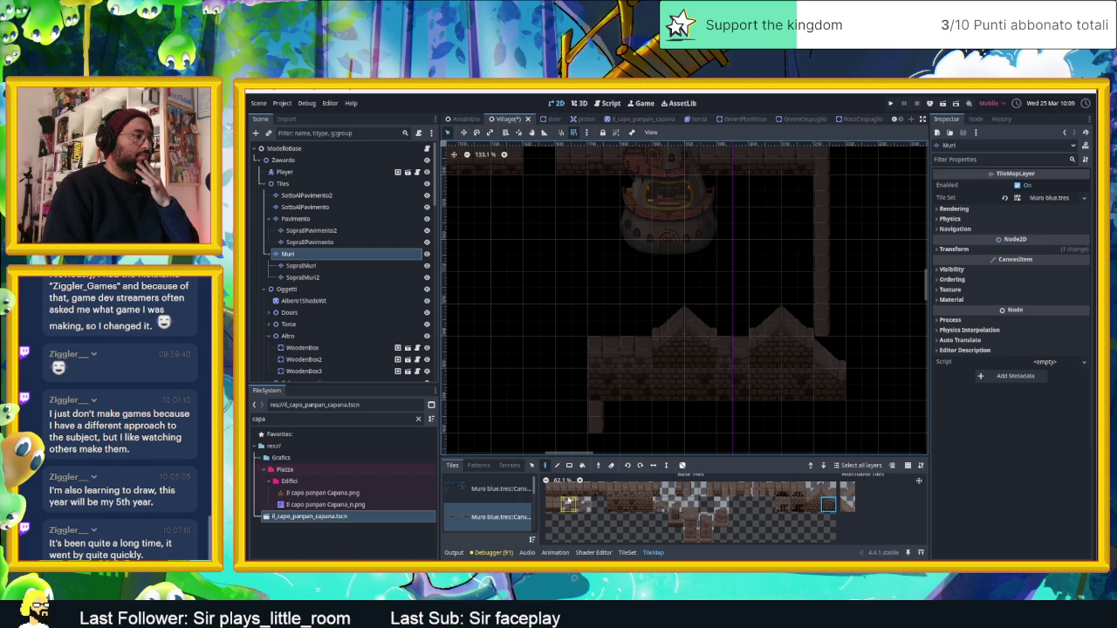
Step: Erase the old right-hand wall column and paint a straight vertical wall down beside the hut
left_click_drag(830, 324, 829, 165)
left_click(829, 168)
left_click_drag(885, 219, 815, 267)
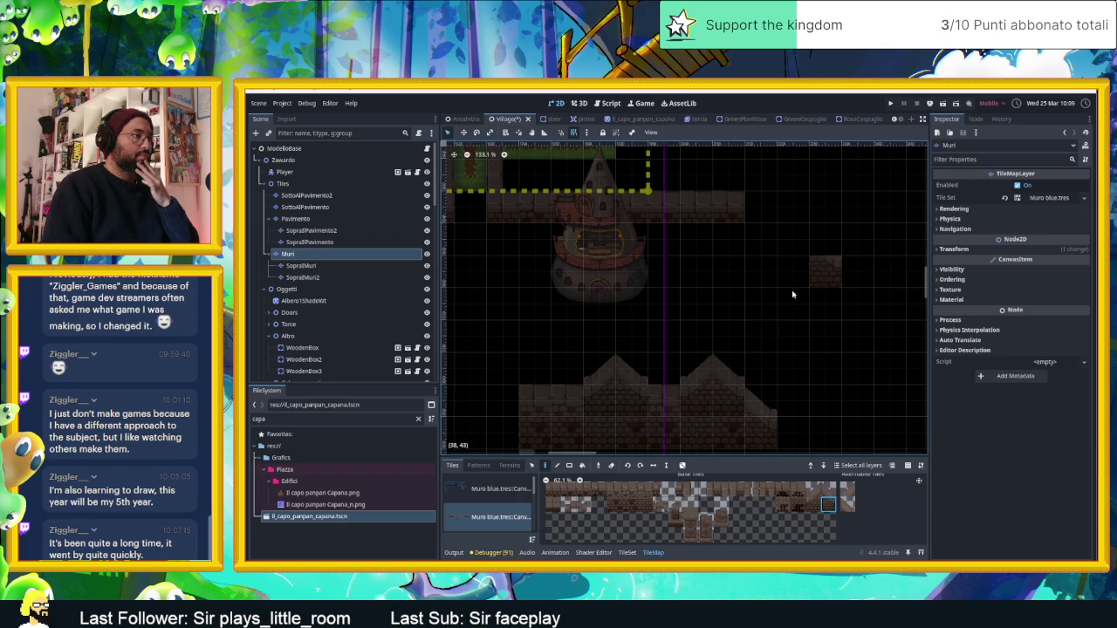
left_click(691, 491)
left_click_drag(789, 220, 795, 362)
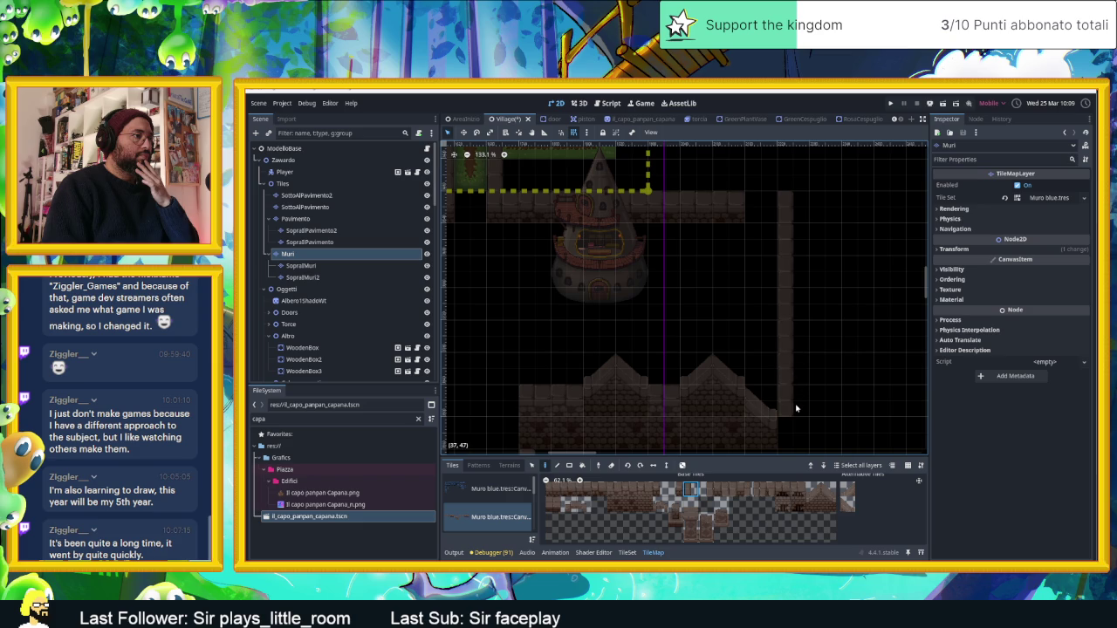
scroll(801, 410, "up", 1)
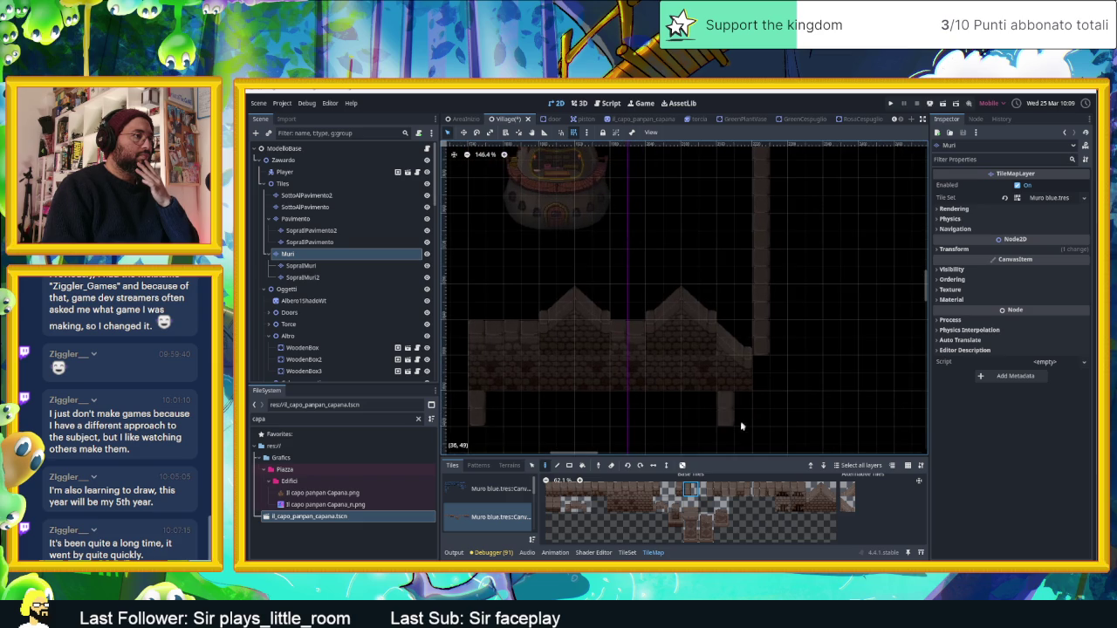